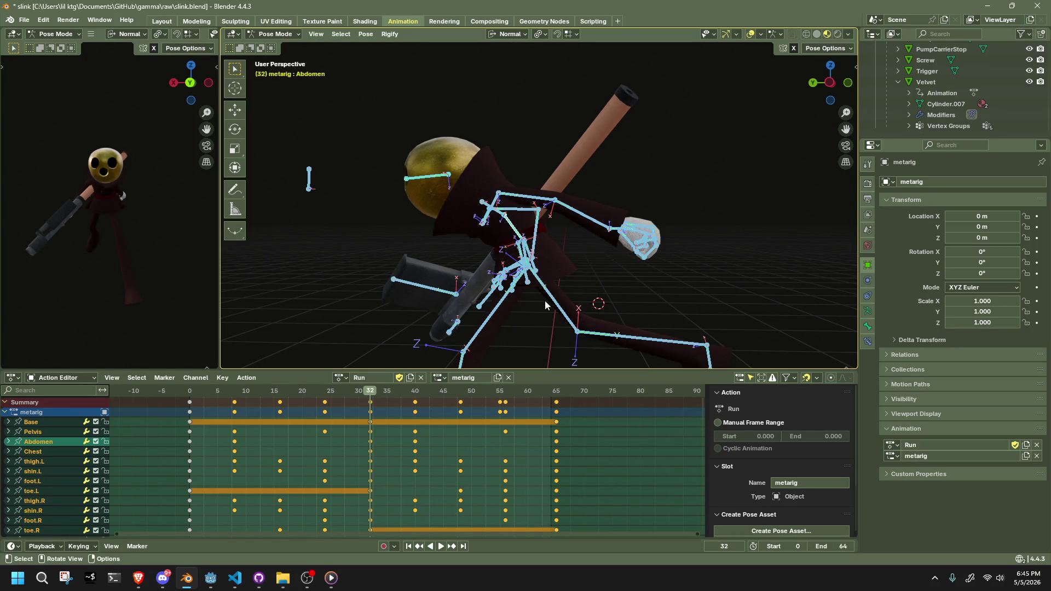
Play the Run cycle from frame 0, then clear the bone selection.
left_click(192, 393)
key("space")
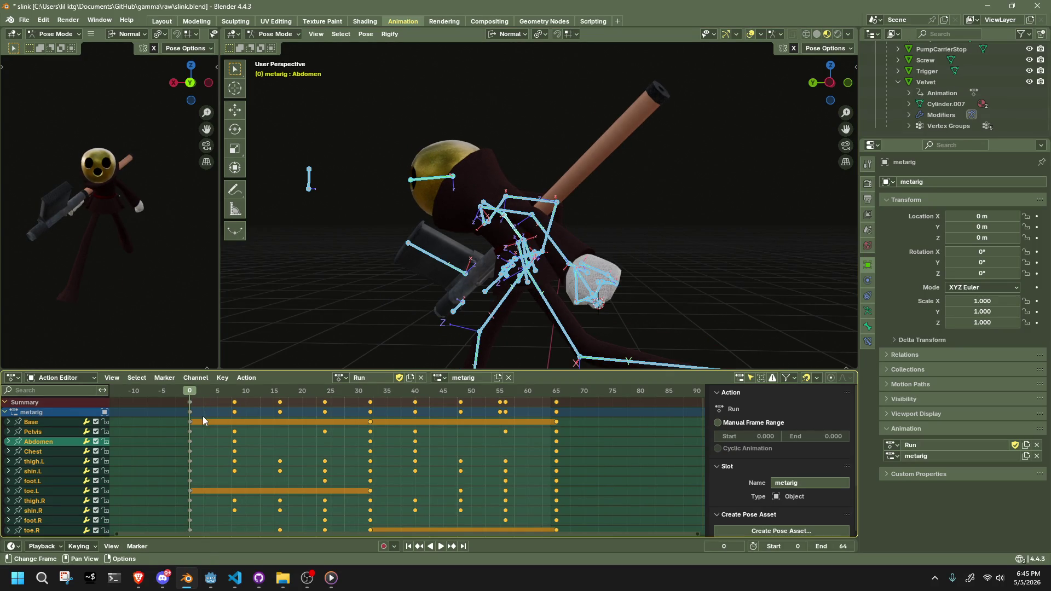
left_click(440, 292)
middle_click_drag(440, 291, 416, 312)
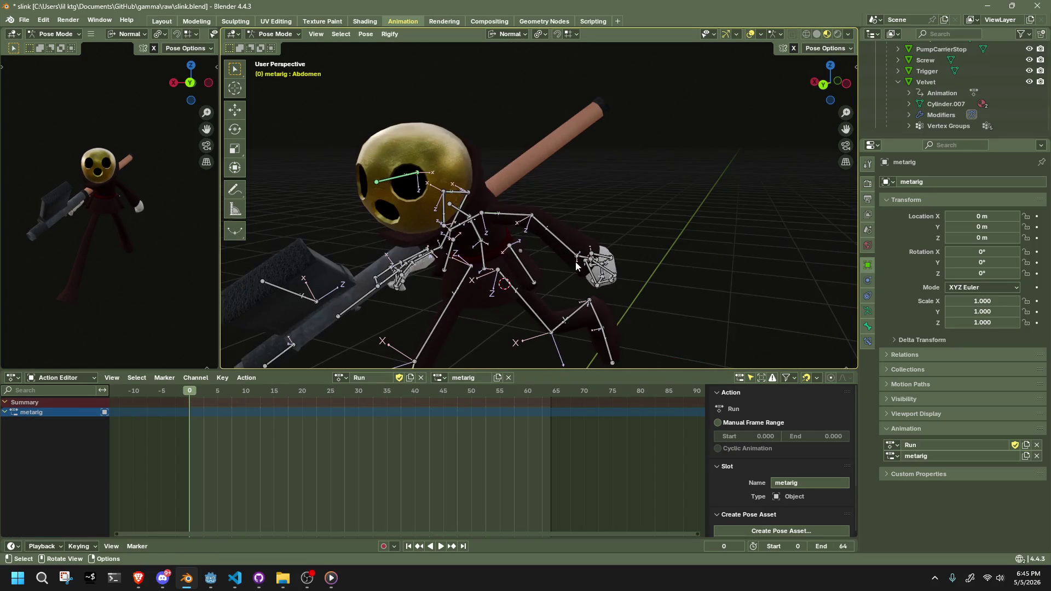
Copy the frame-0 keys of upper_arm.L and forearm.L to frame 64.
left_click(506, 214)
left_click(554, 234, "shift")
left_click_drag(246, 461, 179, 389)
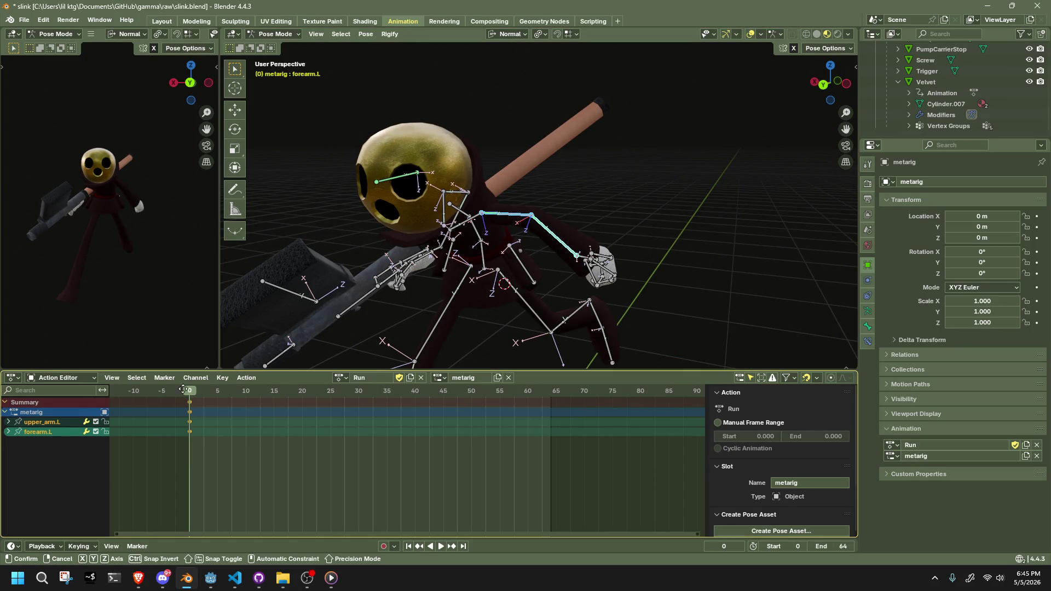
mouse_move(548, 440)
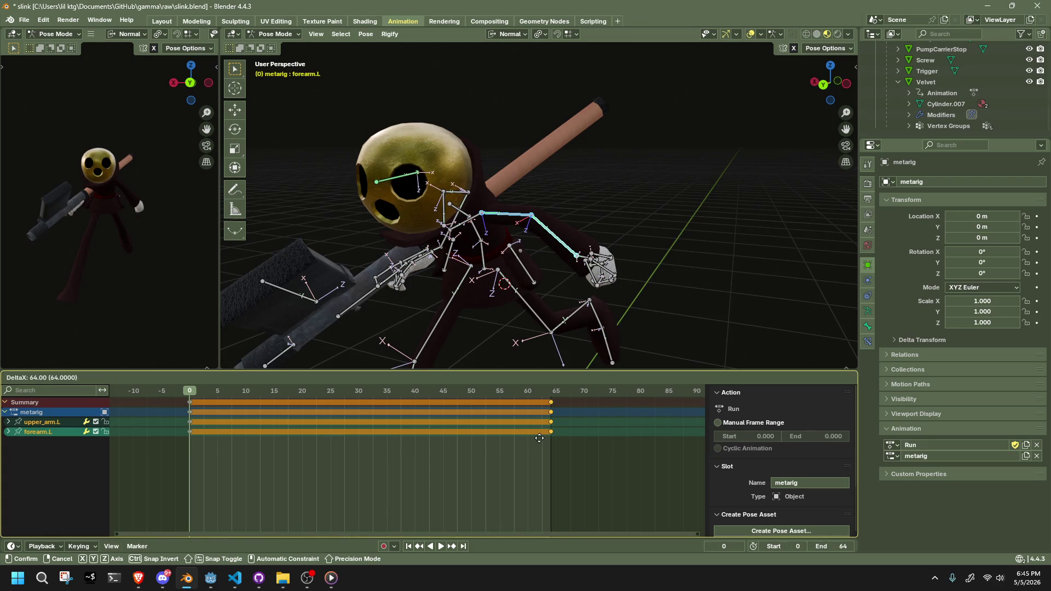
left_click(541, 438)
Play and scrub the run cycle to check the arm loop, reselecting both left arm bones.
left_click(228, 406)
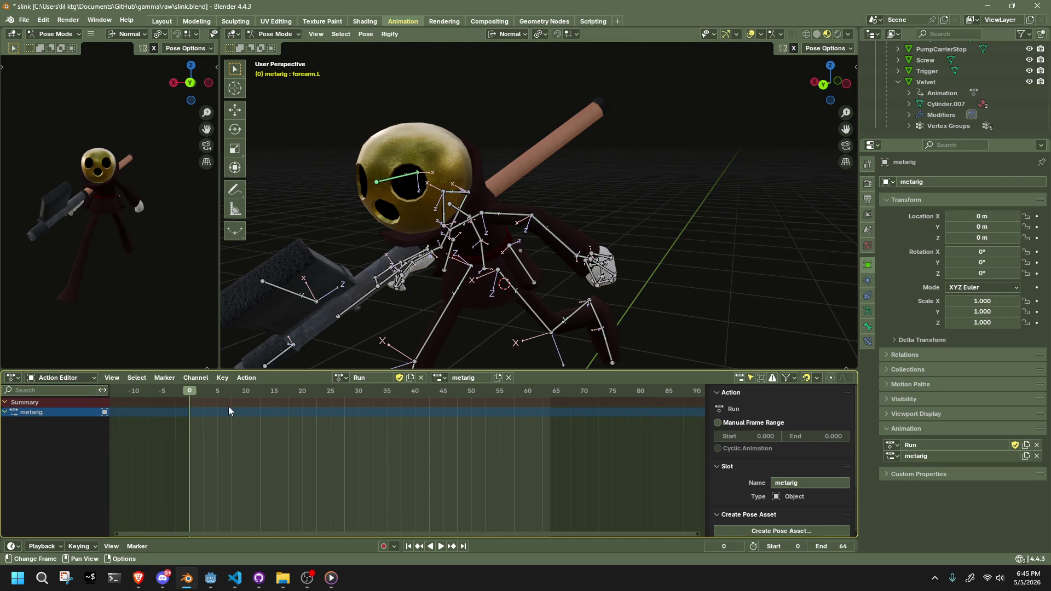
key("space")
mouse_move(271, 391)
left_mouse_down()
mouse_move(567, 392)
mouse_move(330, 395)
mouse_move(353, 393)
left_mouse_up()
key("space")
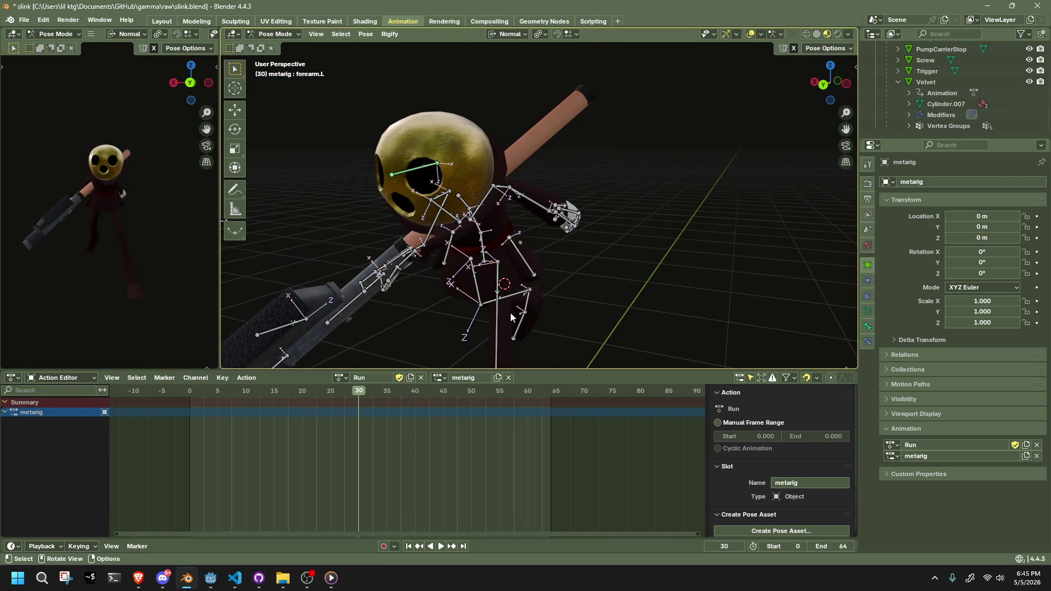
left_click(511, 198)
left_click(535, 200, "shift")
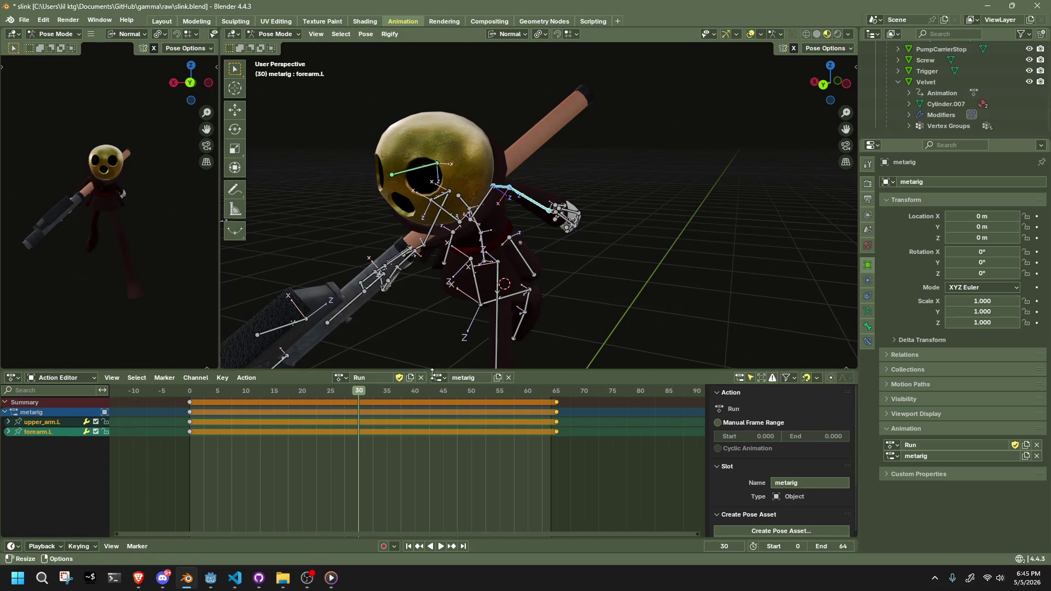
key("shift+ctrl+space")
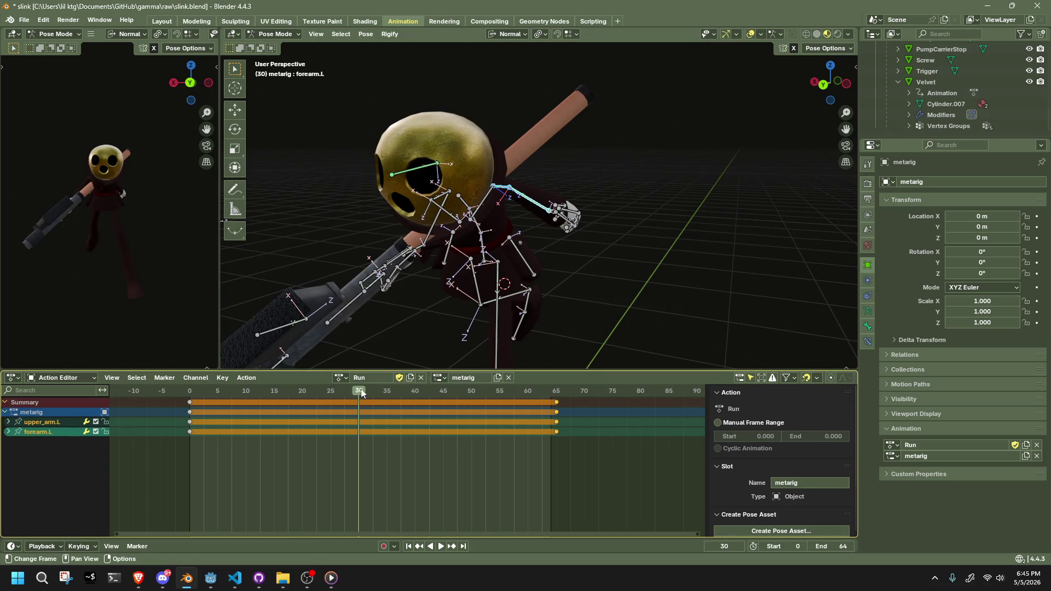
key("space")
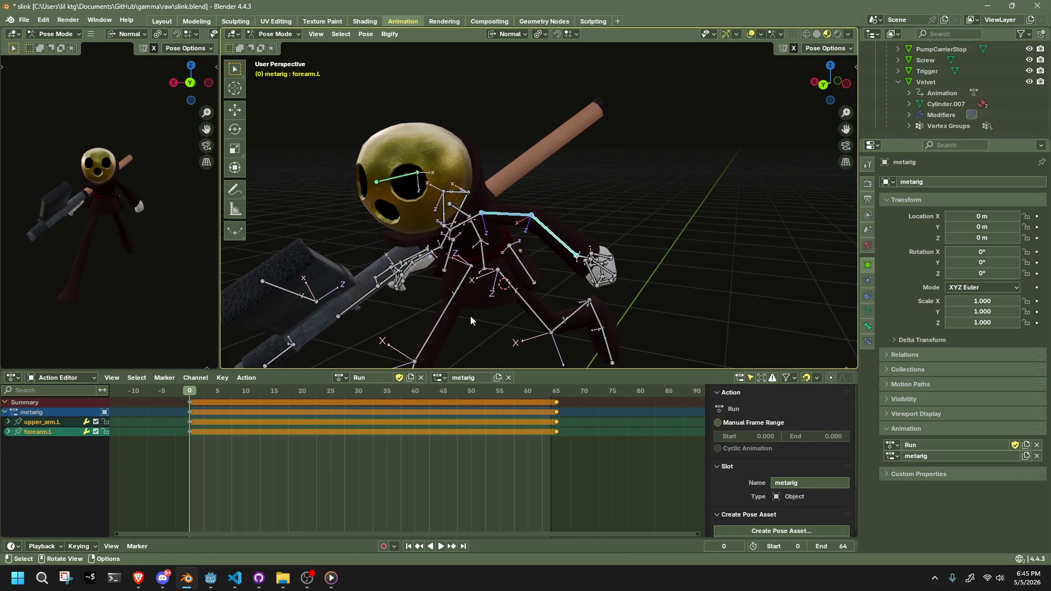
Select all bones, move to frame 32 mid-cycle, then deselect everything.
middle_click_drag(470, 316, 409, 311)
key("a")
left_click_drag(380, 393, 370, 392)
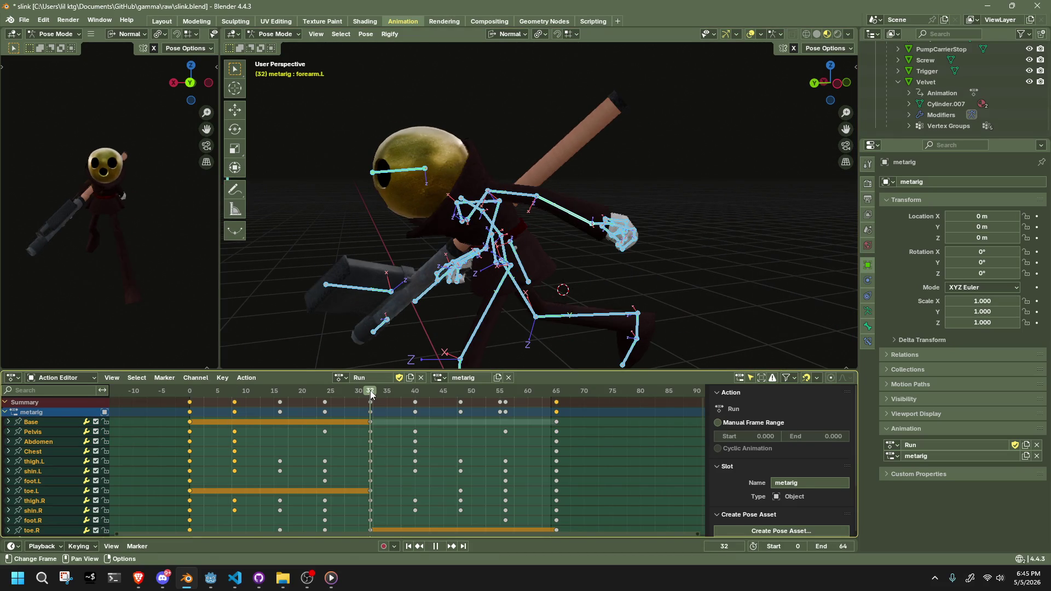
key("alt+a")
Select forearm.L and play the run from near the start of the cycle.
left_click(583, 219)
mouse_move(583, 219)
middle_mouse_down()
mouse_move(544, 225)
mouse_move(537, 173)
mouse_move(596, 182)
mouse_move(674, 229)
mouse_move(796, 238)
mouse_move(691, 229)
mouse_move(568, 239)
middle_mouse_up()
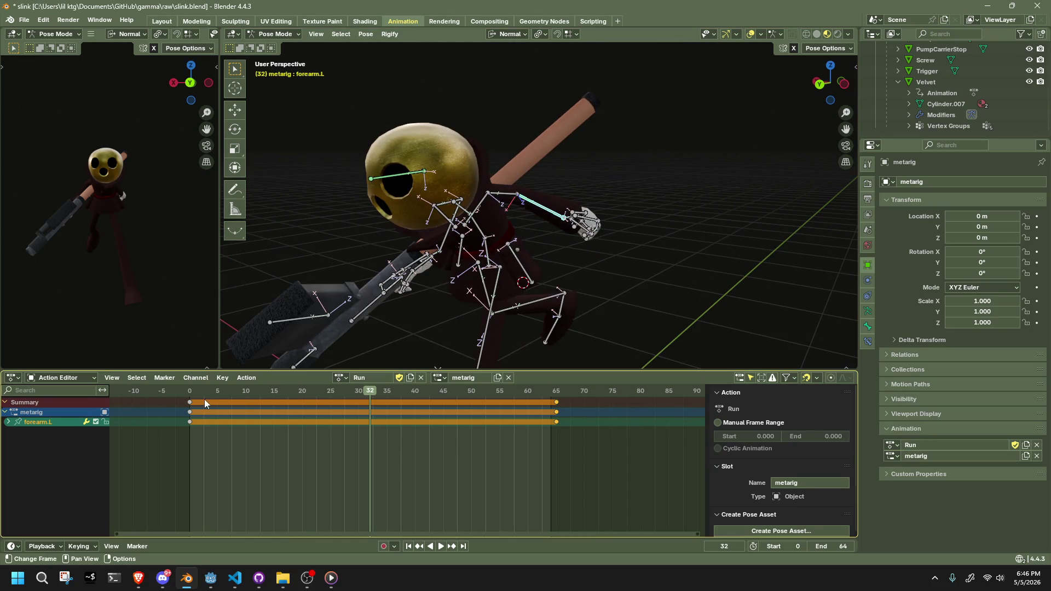
left_click_drag(191, 392, 218, 393)
key("space")
key("space")
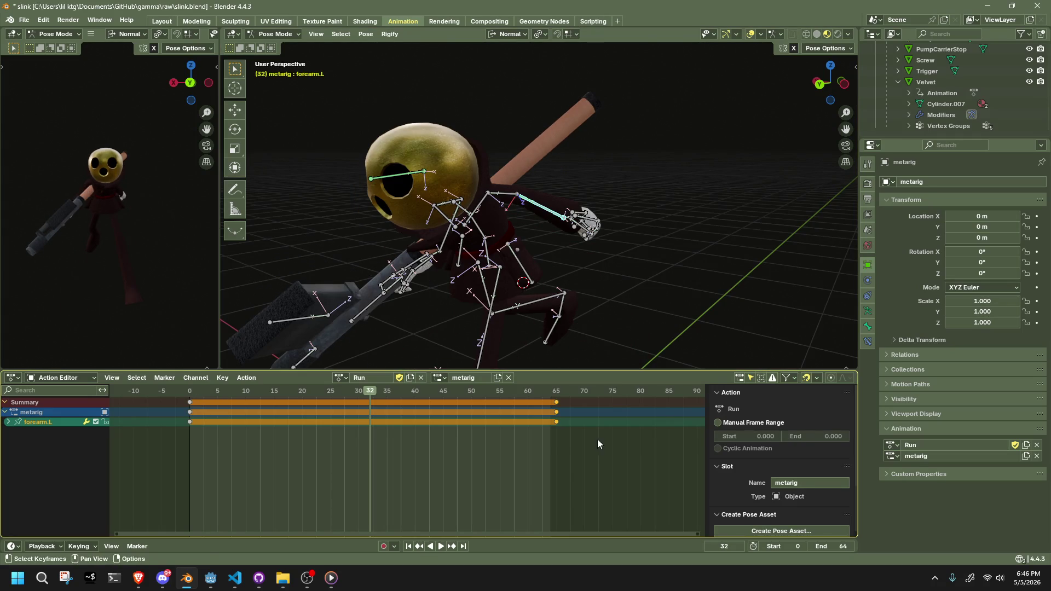
Duplicate forearm.L's end-of-cycle keys to near frame 33 and review the motion.
left_click_drag(538, 402, 538, 396)
key("shift+d")
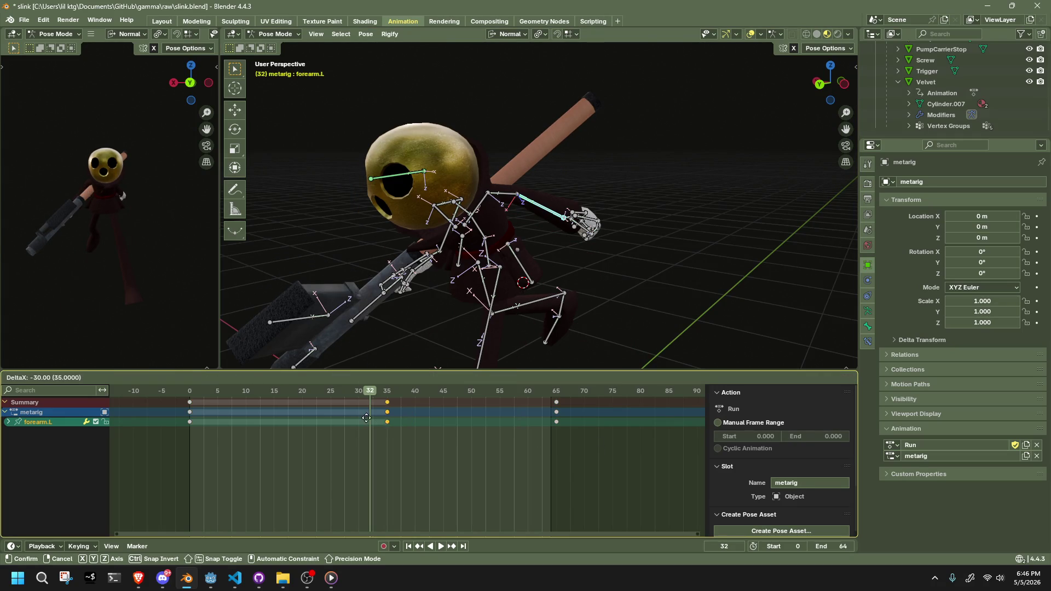
left_click(365, 418)
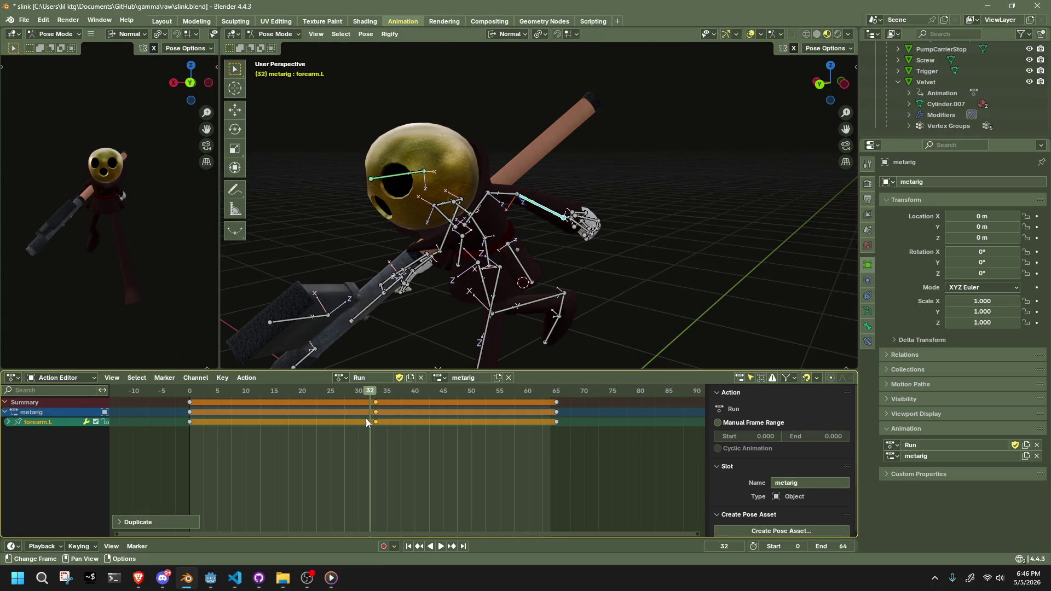
key("Home")
scroll(425, 342, "up", 5)
key("space")
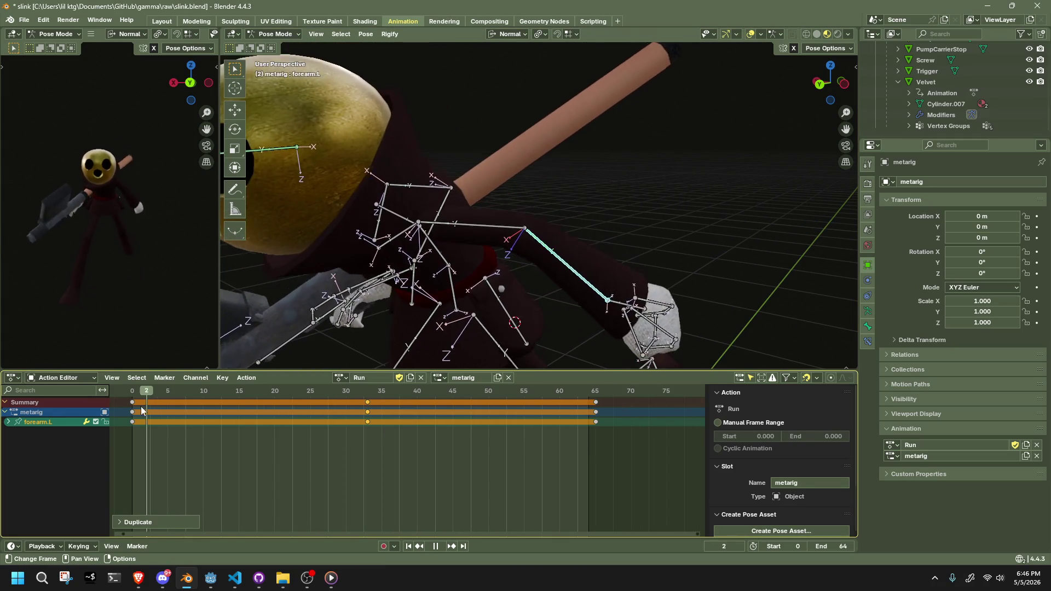
key("space")
Nudge the duplicated mid-cycle keys from frame 33 onto frame 32 and play.
key("a")
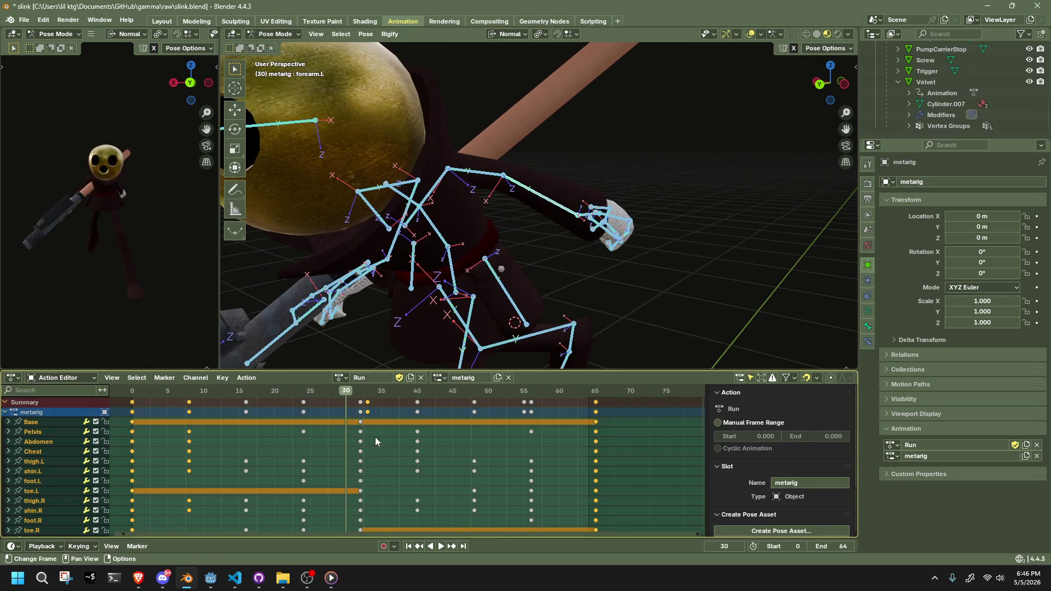
left_click_drag(363, 400, 361, 396)
key("g")
left_click(359, 398)
key("space")
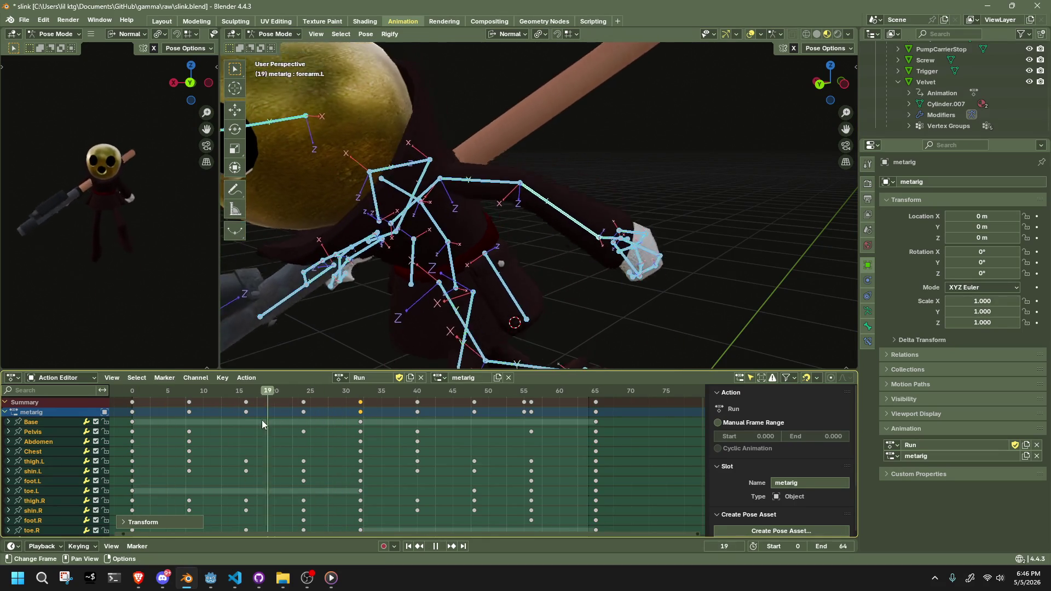
Stop at frame 16 with only the left forearm selected.
left_click(242, 421)
key("space")
left_click(586, 255)
middle_click_drag(586, 257, 532, 278)
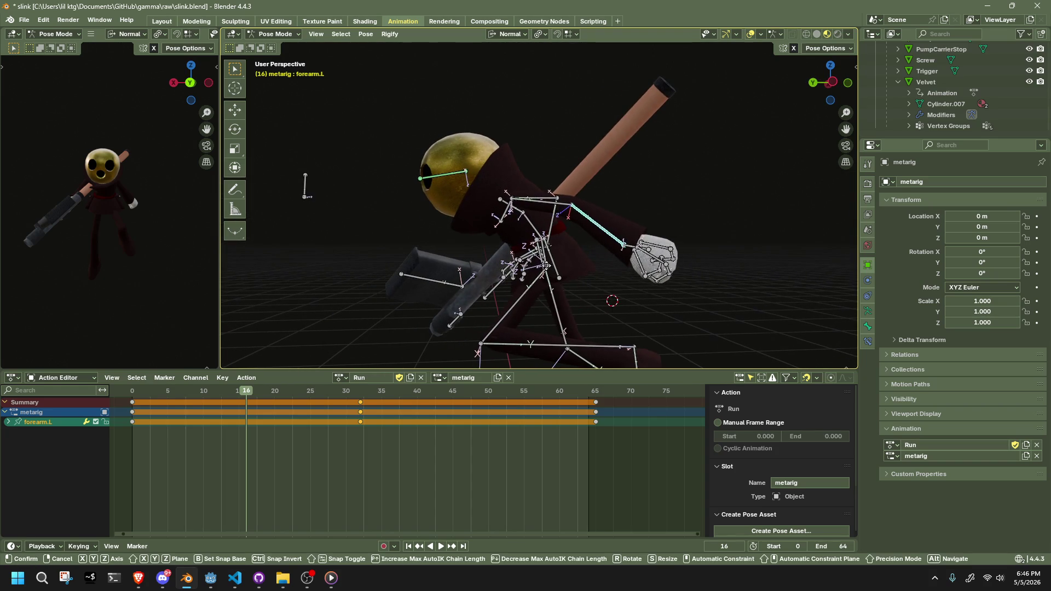
Lower the left hand at frame 16 by grabbing forearm.L.
key("g")
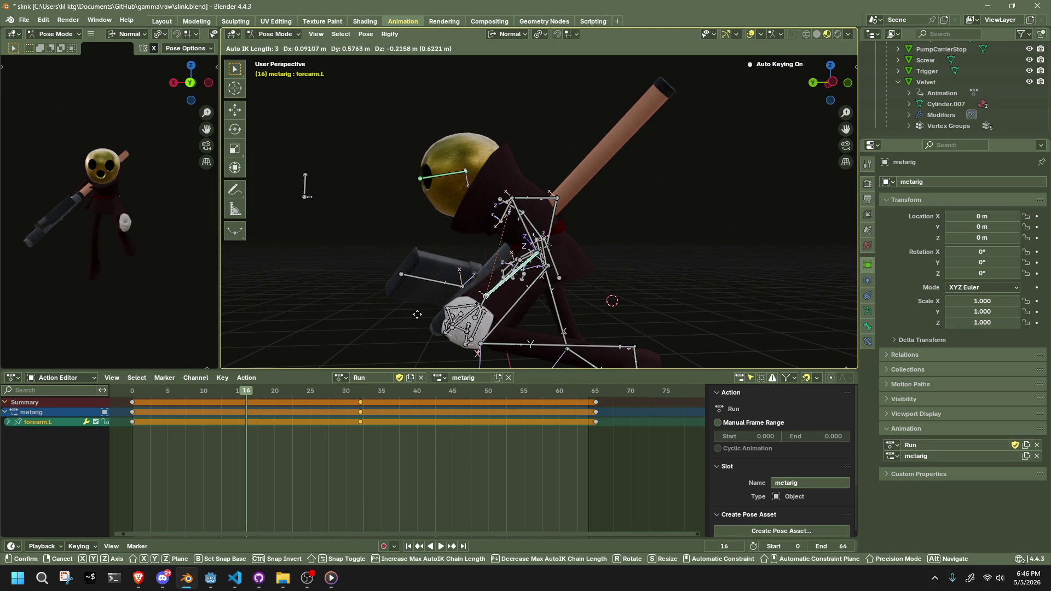
left_click(429, 335)
mouse_move(429, 335)
middle_mouse_down()
mouse_move(639, 307)
mouse_move(622, 229)
middle_mouse_up()
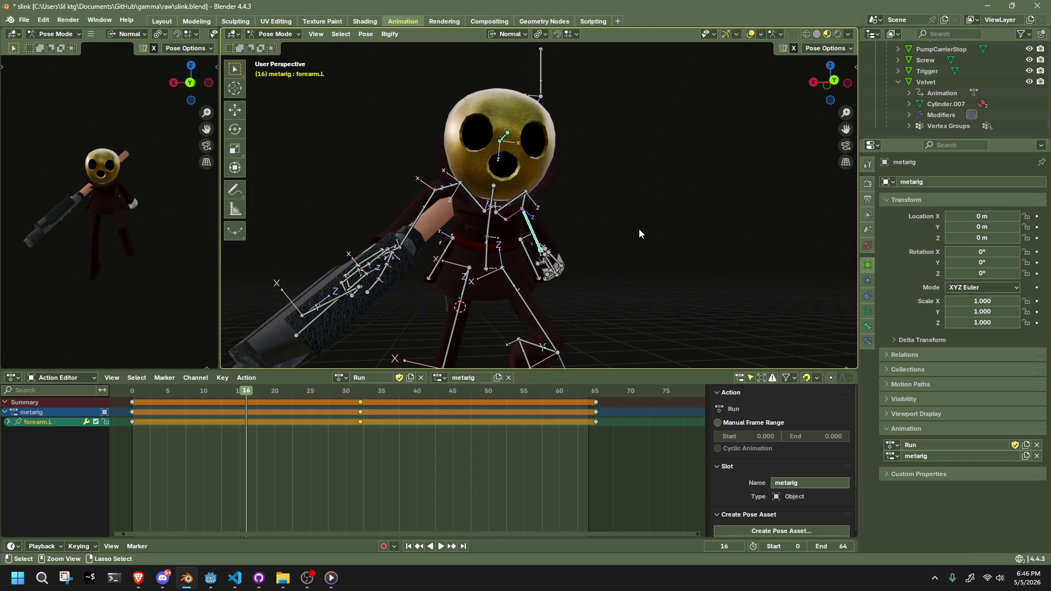
left_click(639, 229)
Return to frame 0 with the left upper arm selected.
key("a")
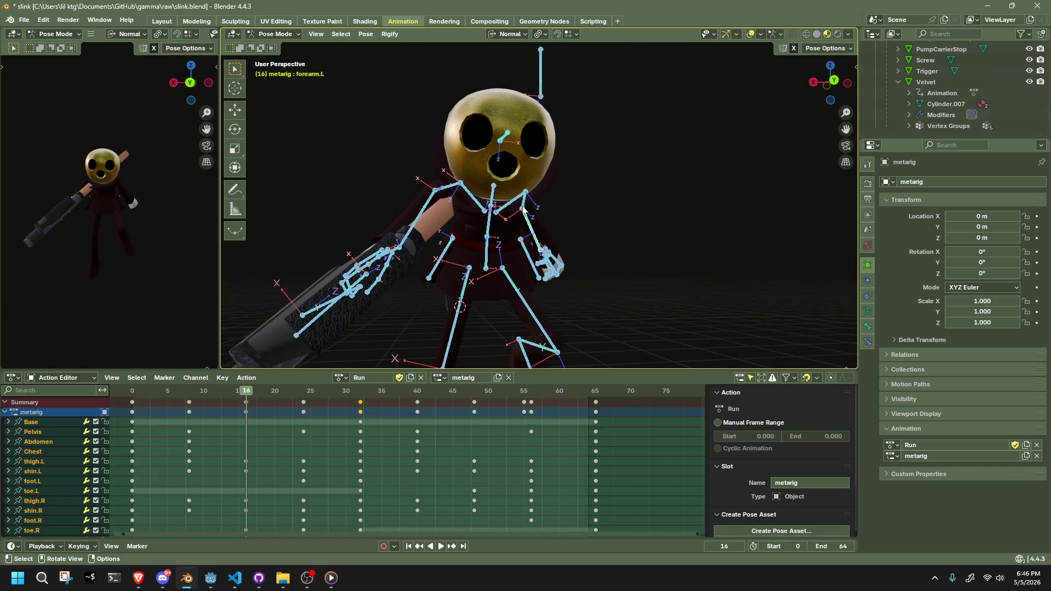
left_click(523, 209)
key("space")
left_click(133, 395)
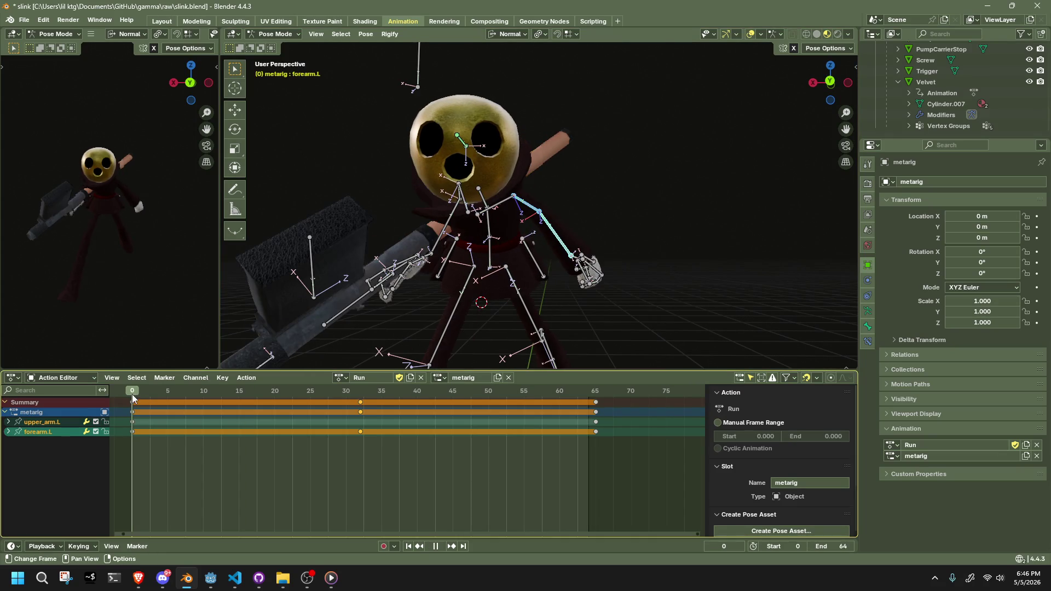
key("Escape")
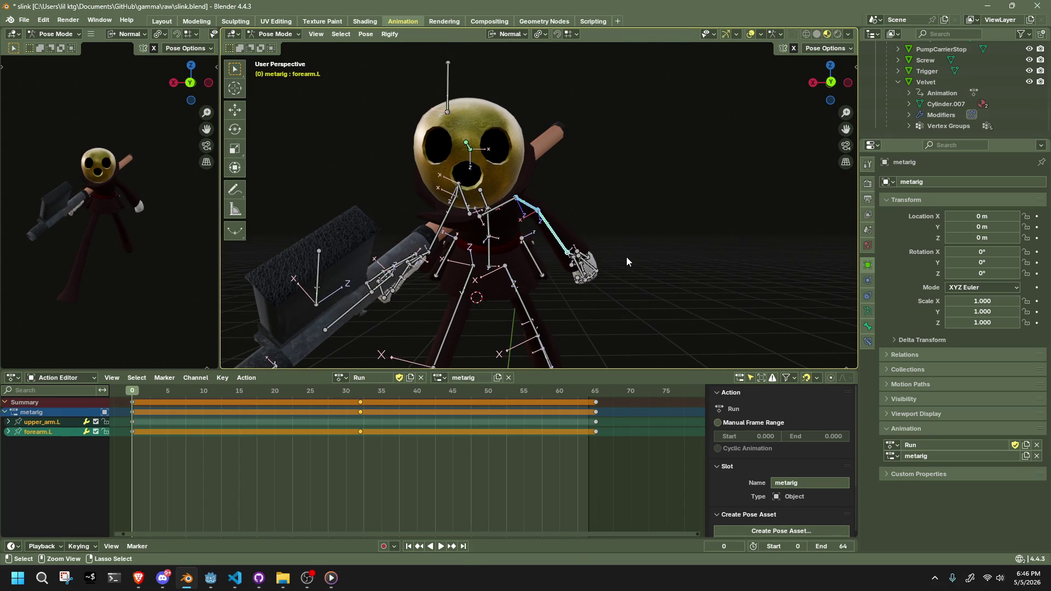
mouse_move(540, 276)
middle_mouse_down()
mouse_move(664, 270)
mouse_move(674, 280)
mouse_move(575, 300)
mouse_move(669, 310)
mouse_move(722, 289)
middle_mouse_up()
Give the left forearm a slight twist about its Y, then Z axis at frame 0.
key("r")
key("y")
left_click(672, 283)
key("r")
key("z")
left_click(574, 301)
left_click(833, 86)
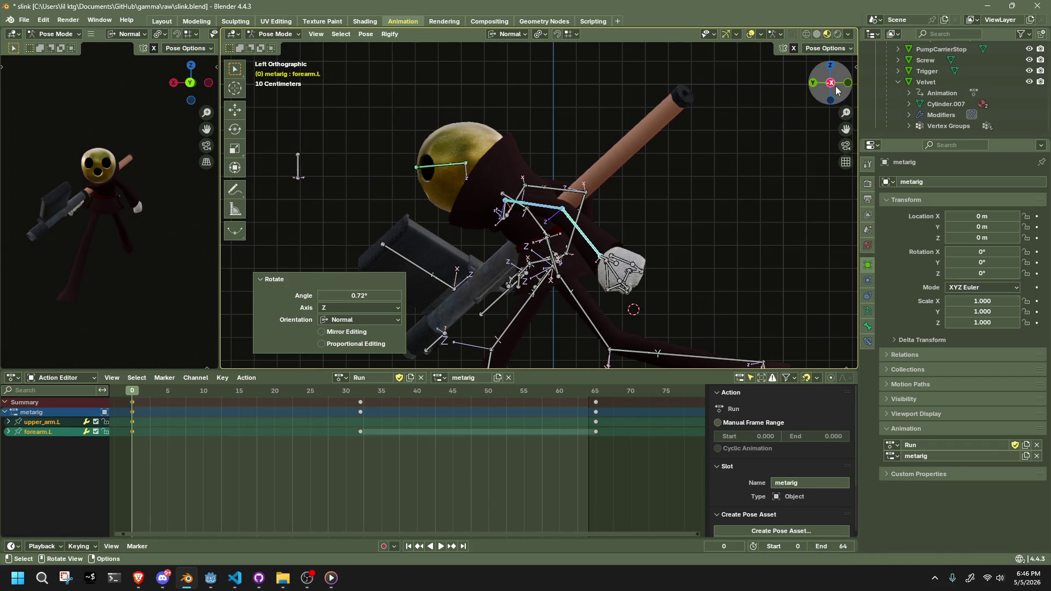
Duplicate the left arm's frame-0 keys in the Action Editor.
mouse_move(187, 400)
left_mouse_down()
mouse_move(146, 477)
mouse_move(125, 480)
left_mouse_up()
key("shift+d")
key("Escape")
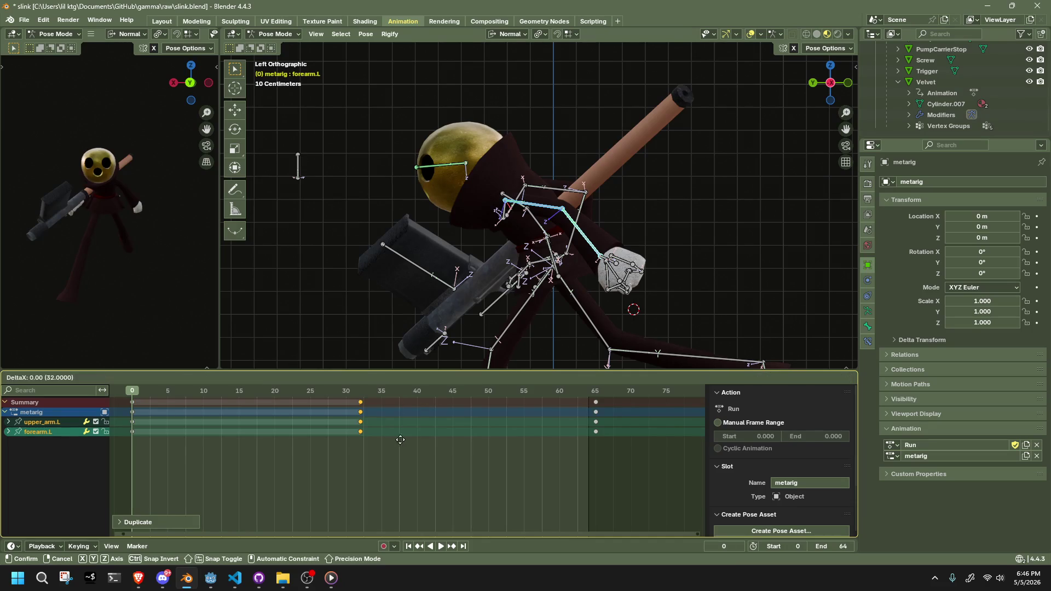
left_click(630, 446)
At frame 16, grab the left forearm into a new hand position.
left_click_drag(159, 408, 244, 415)
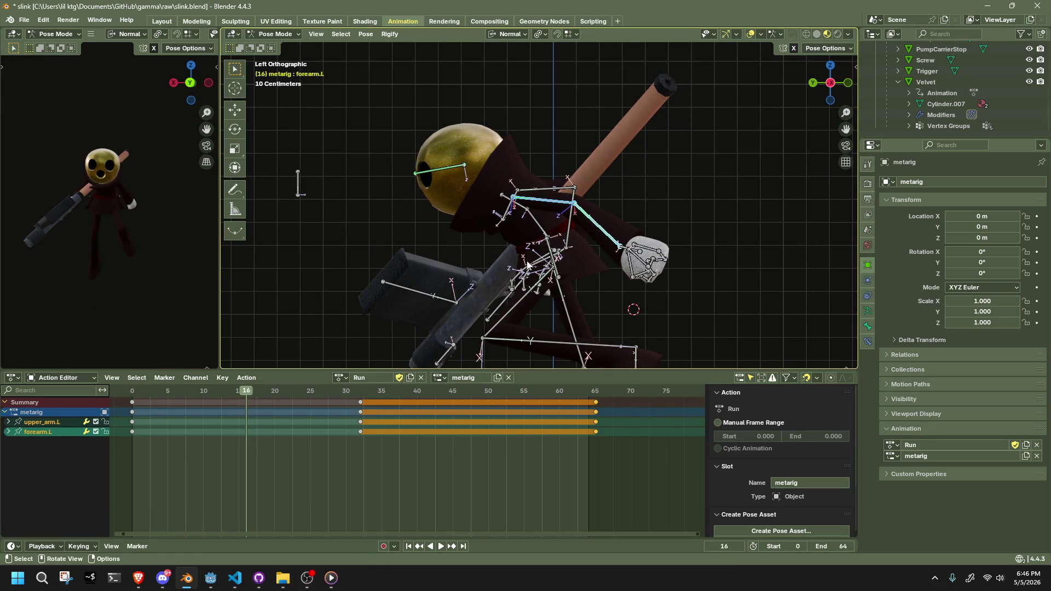
left_click(601, 236)
key("g")
left_click(484, 317)
mouse_move(484, 317)
middle_mouse_down()
mouse_move(492, 310)
mouse_move(377, 297)
middle_mouse_up()
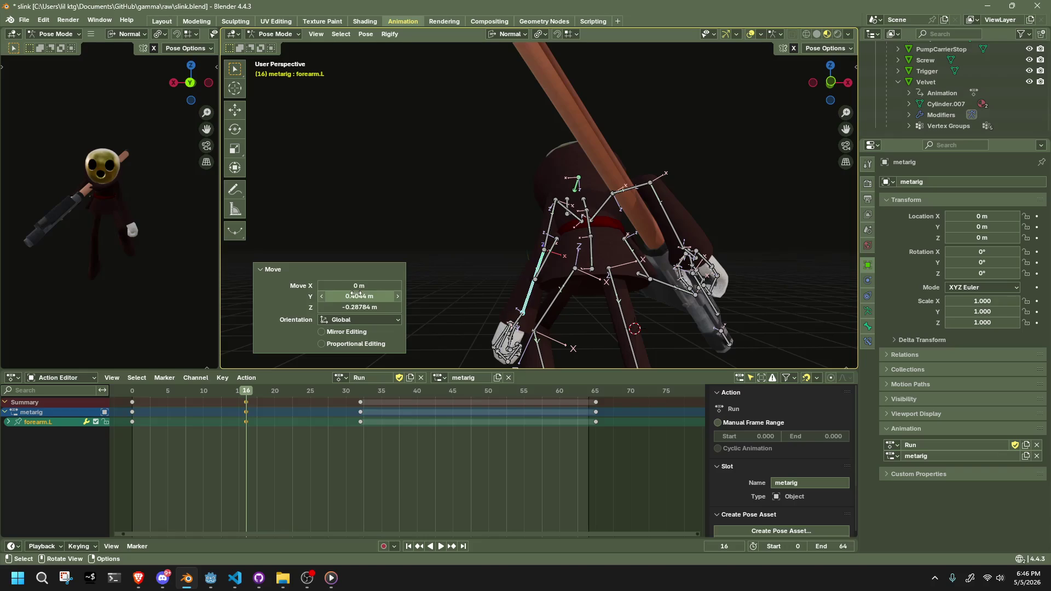
key("g")
left_click(504, 286)
mouse_move(505, 286)
middle_mouse_down()
mouse_move(490, 290)
mouse_move(487, 317)
mouse_move(670, 289)
middle_mouse_up()
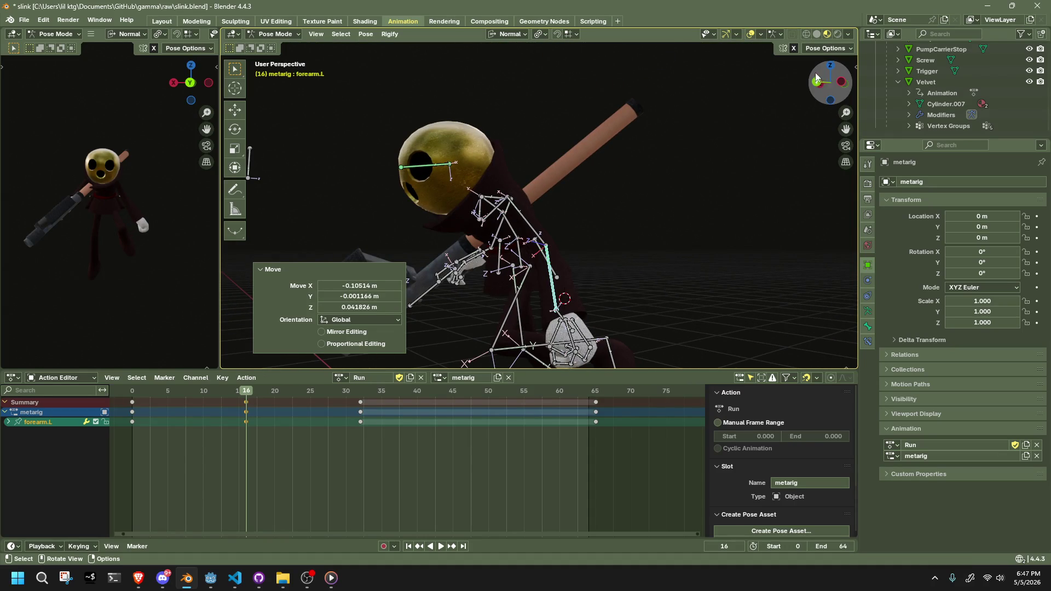
Refine the forearm's frame-16 position from the left side view, then select all bones.
left_click(839, 82)
key("g")
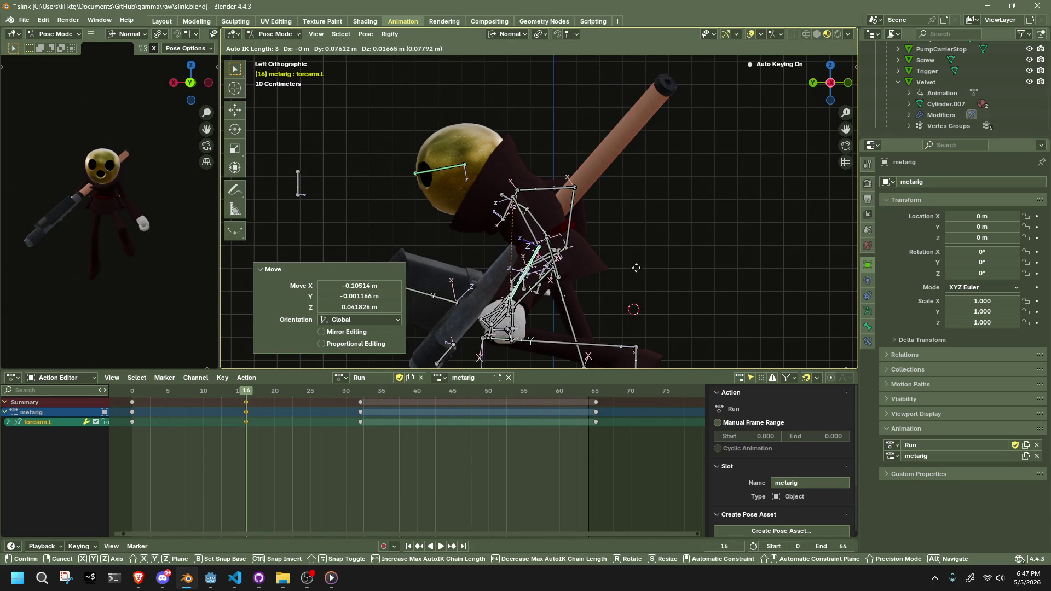
left_click(629, 274)
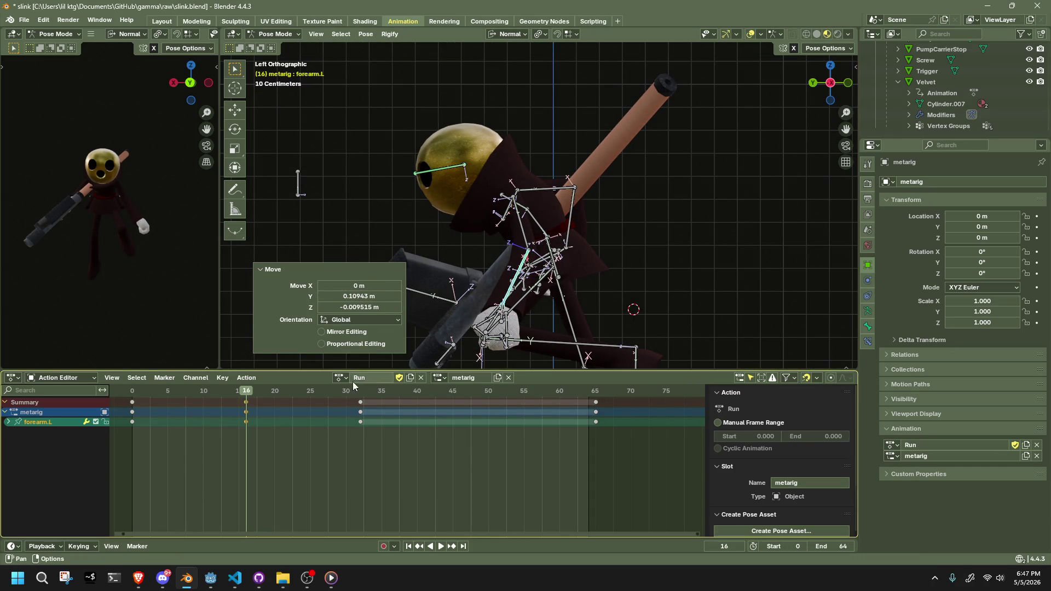
key("a")
key("a")
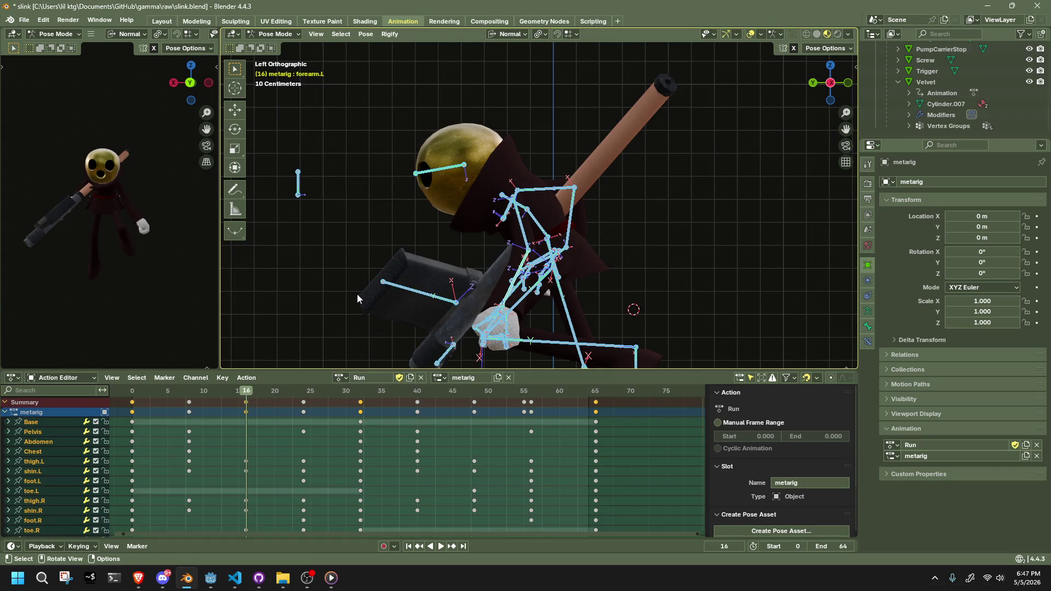
left_click_drag(259, 393, 302, 399)
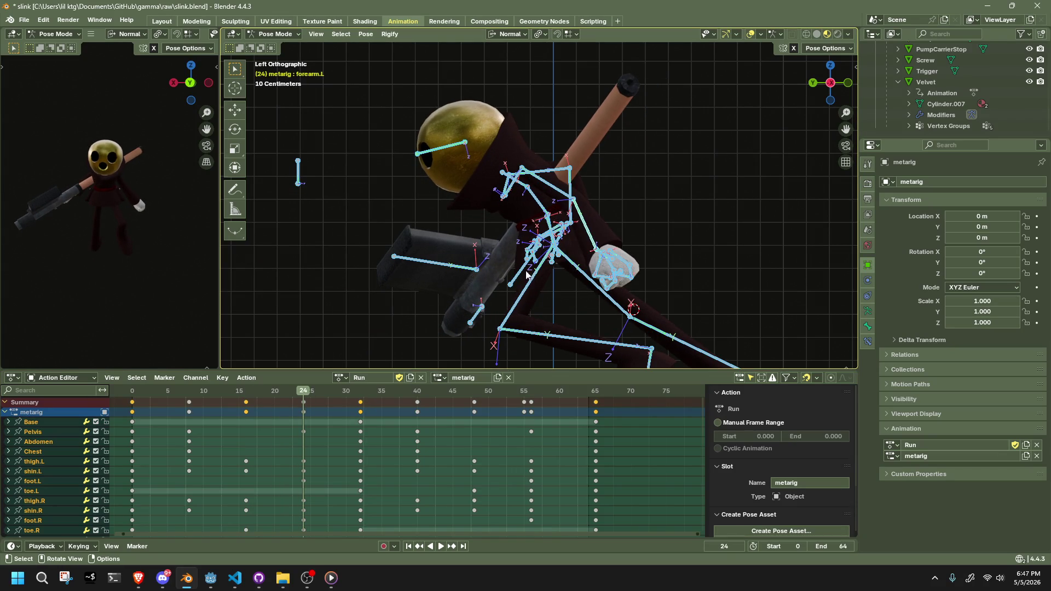
Play the run, then select only the left arm bones.
key("space")
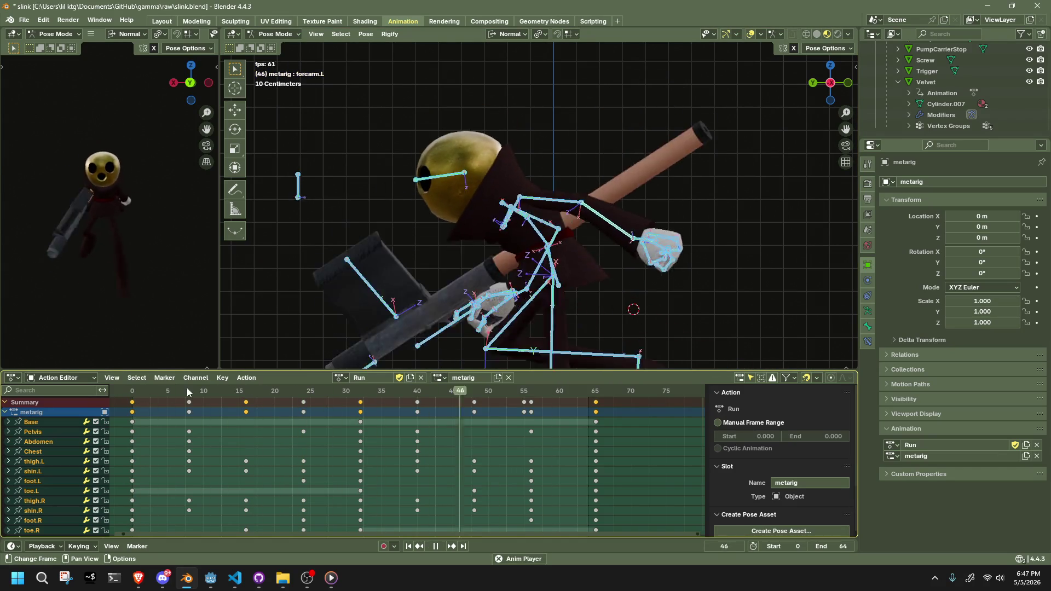
key("Escape")
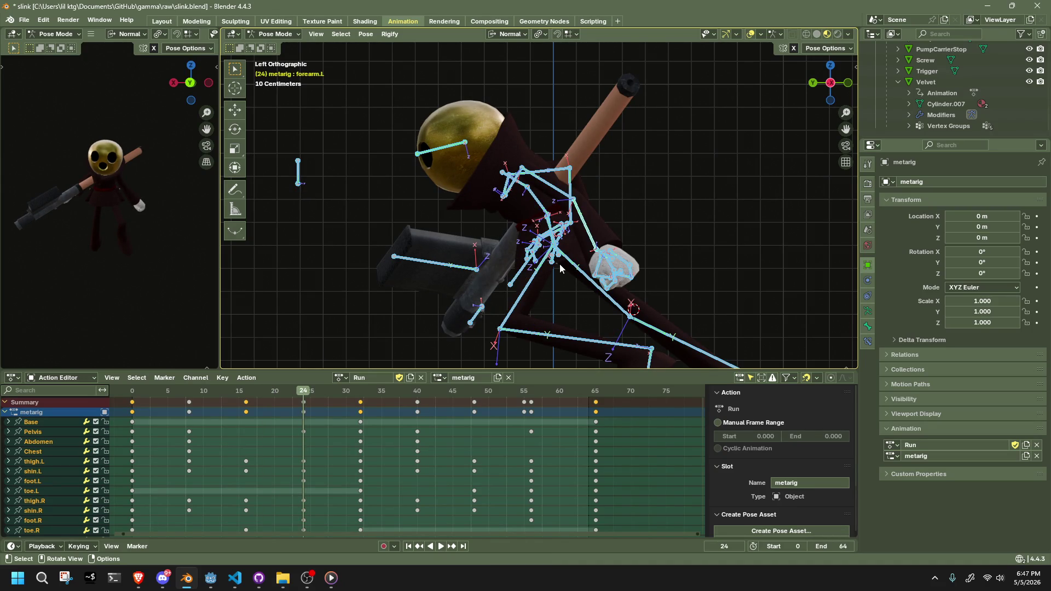
left_click(269, 452)
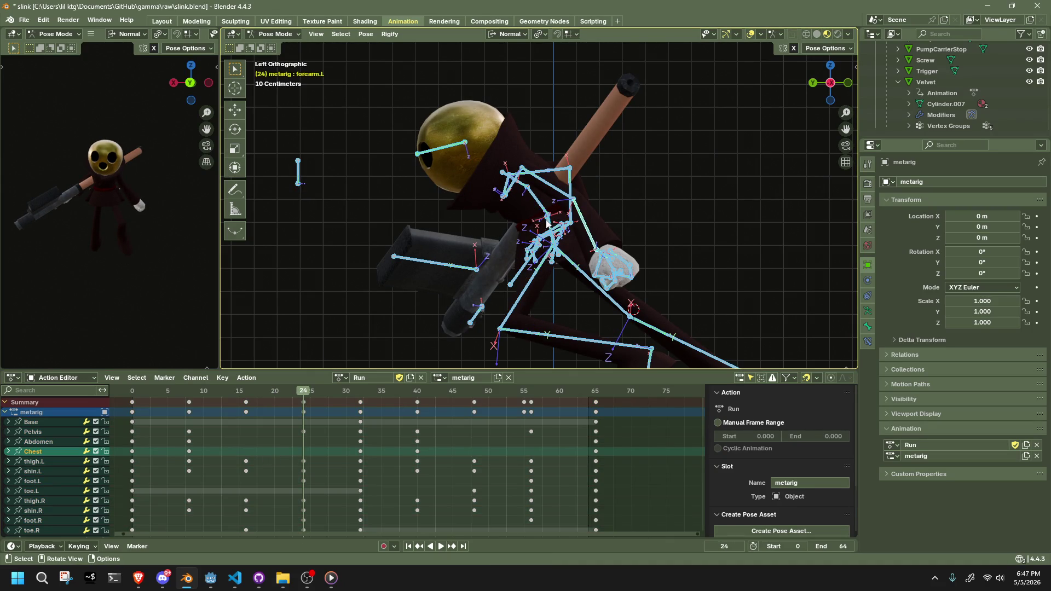
middle_click_drag(493, 274, 548, 246)
left_click(586, 222)
Copy the left arm's frame-16 keys to frame 32 and delete the originals.
left_click_drag(304, 487, 227, 386)
key("shift+d")
left_click(356, 415)
left_click_drag(281, 469, 217, 414)
key("Delete")
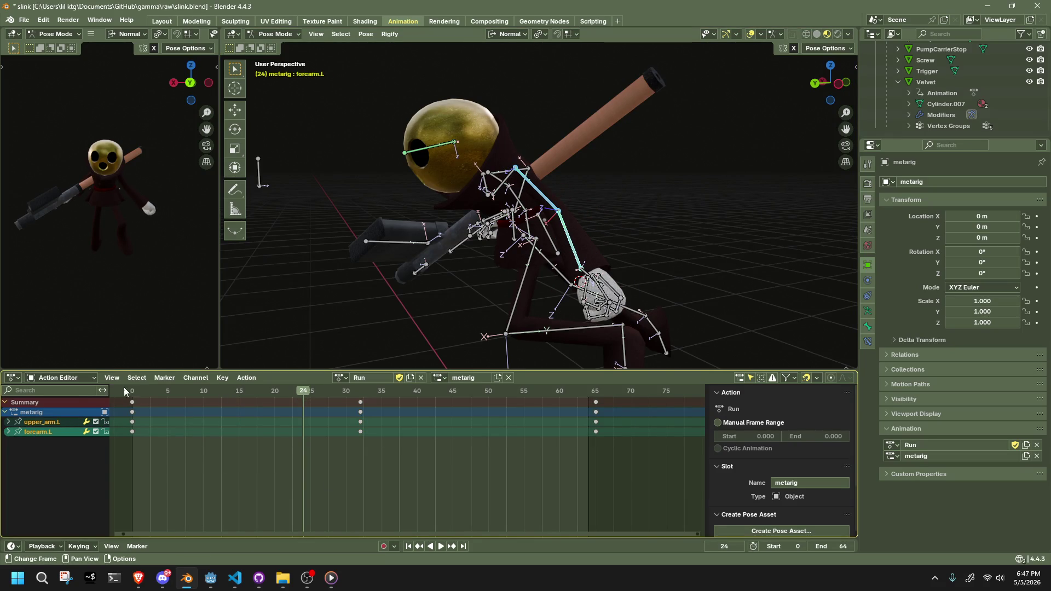
Play the run to review, then reselect the left forearm and upper arm.
key("space")
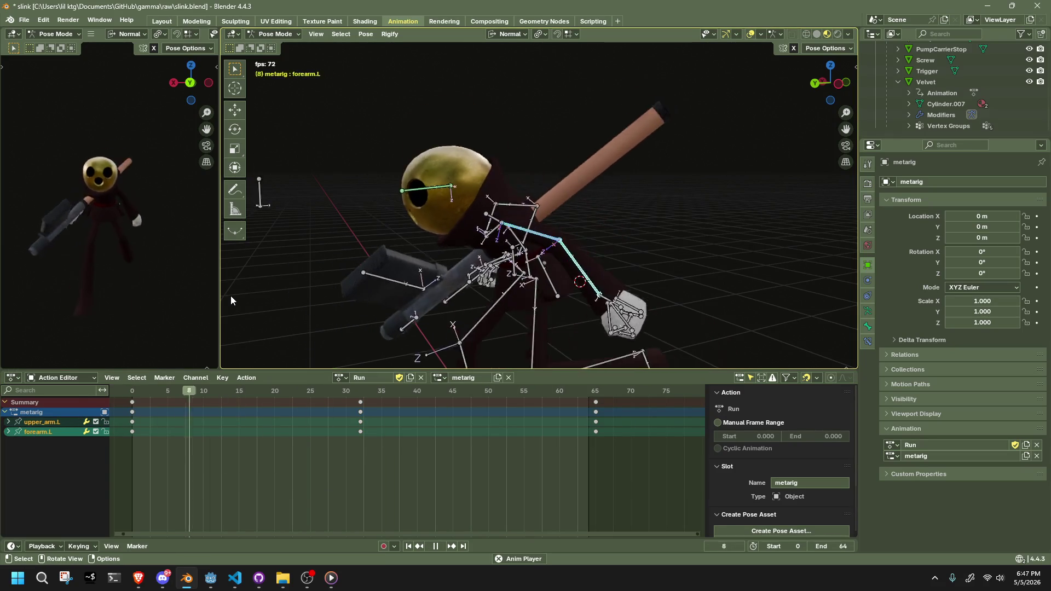
mouse_move(419, 284)
middle_mouse_down()
mouse_move(448, 306)
mouse_move(378, 285)
middle_mouse_up()
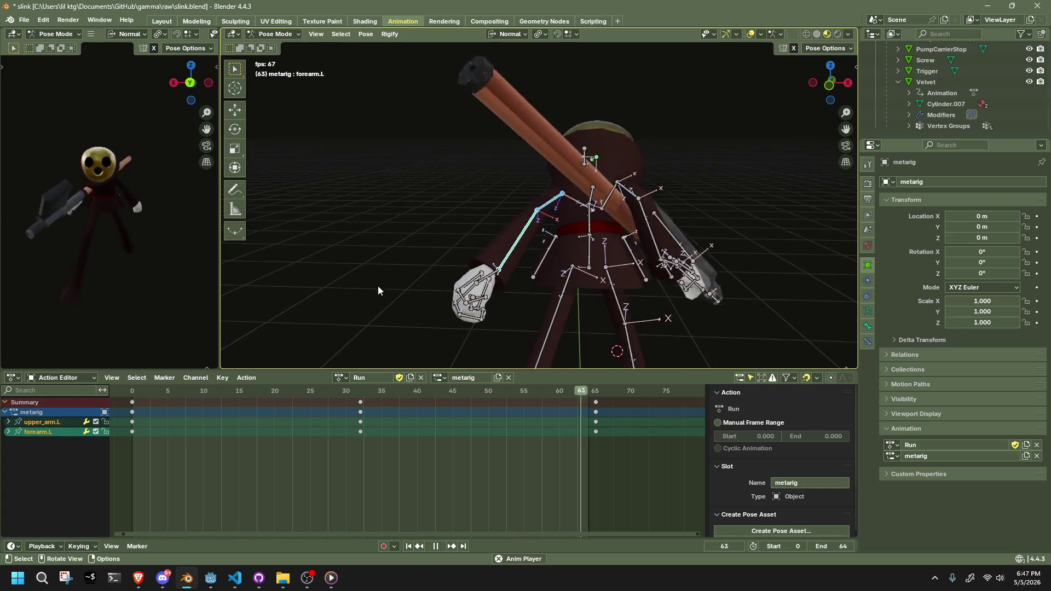
left_click(445, 257)
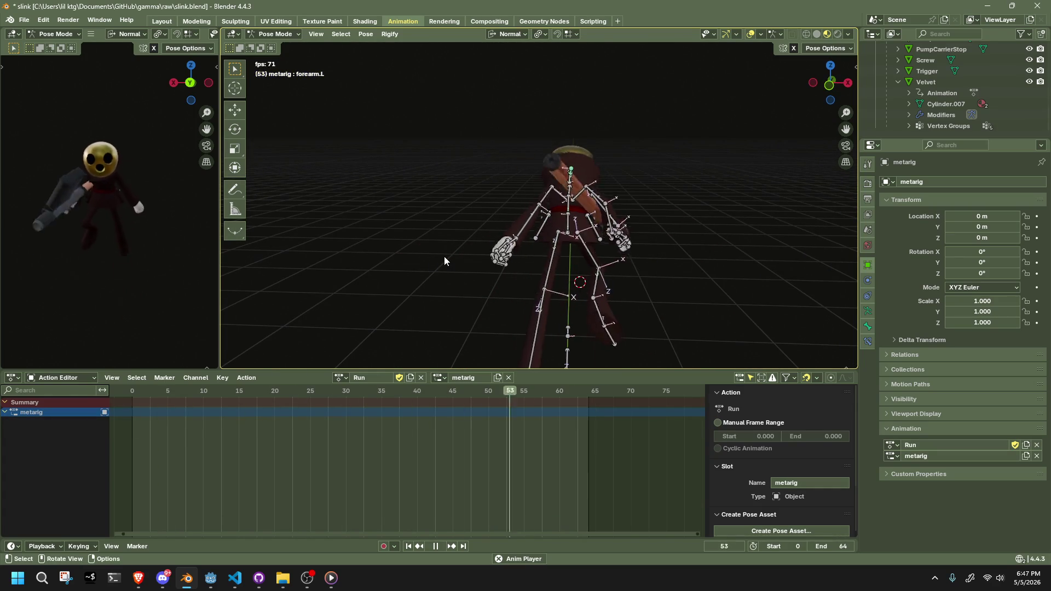
key("a")
key("space")
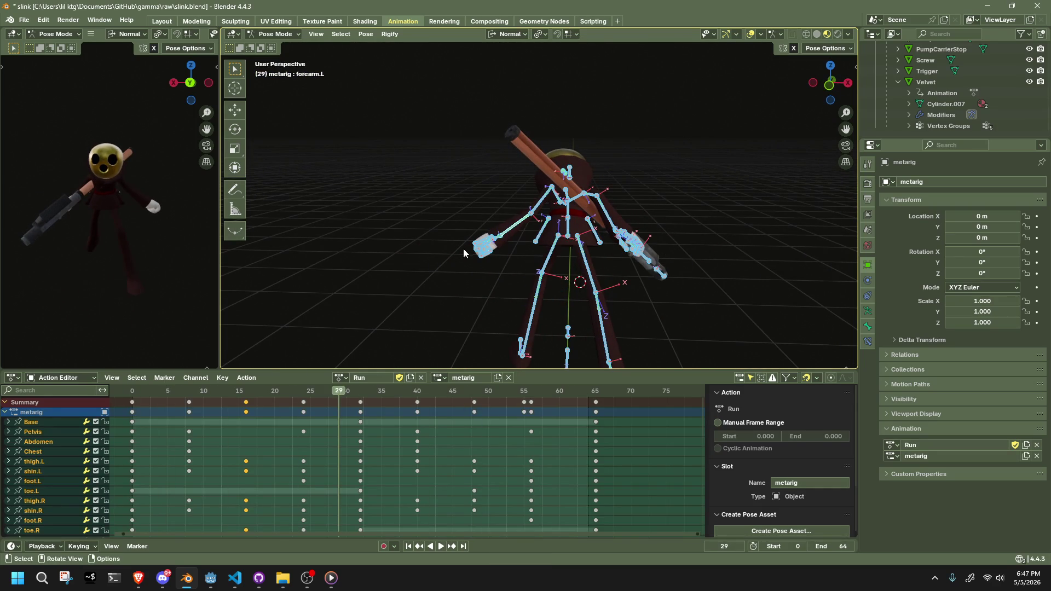
left_click(512, 229)
left_click(543, 199, "shift")
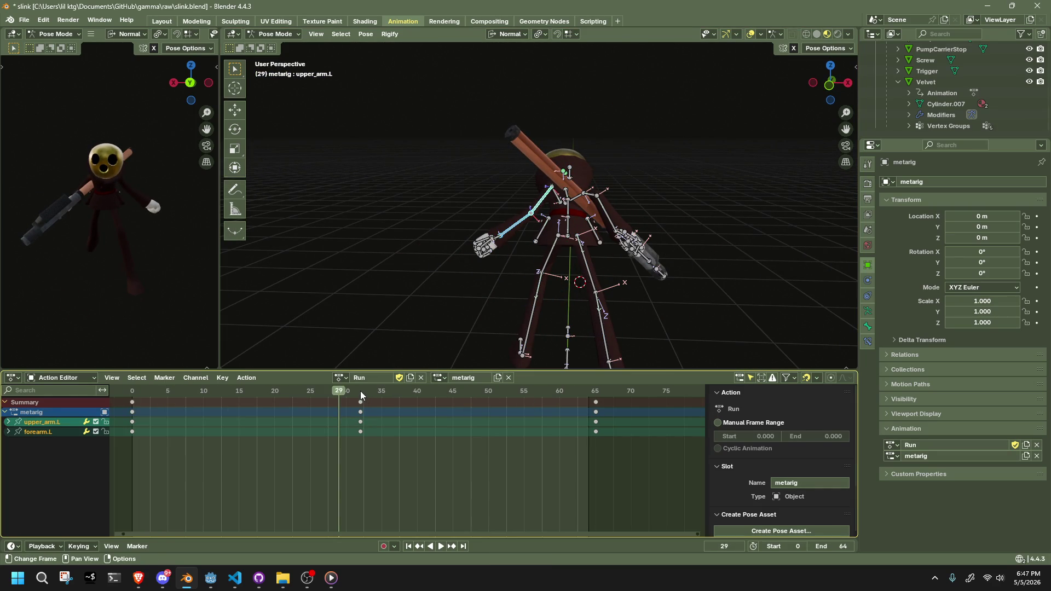
At frame 32, rotate the left upper arm by 58.1°.
left_click(362, 394)
mouse_move(383, 246)
middle_mouse_down()
mouse_move(398, 153)
mouse_move(693, 261)
middle_mouse_up()
left_click(848, 83)
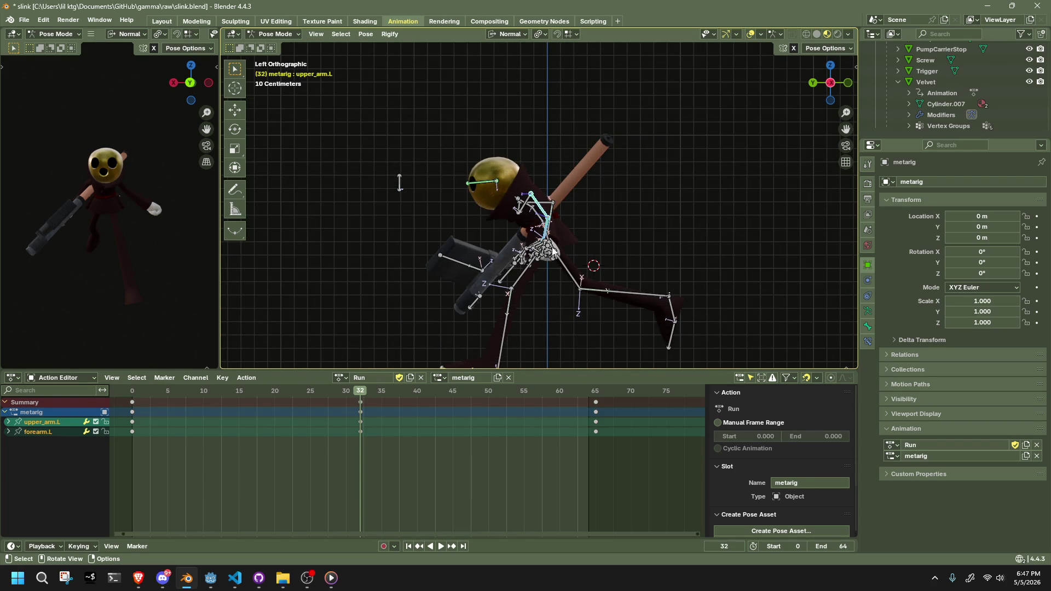
left_click(553, 250)
mouse_move(553, 251)
middle_mouse_down()
mouse_move(681, 251)
mouse_move(610, 226)
middle_mouse_up()
key("bracketleft")
key("r")
key("z")
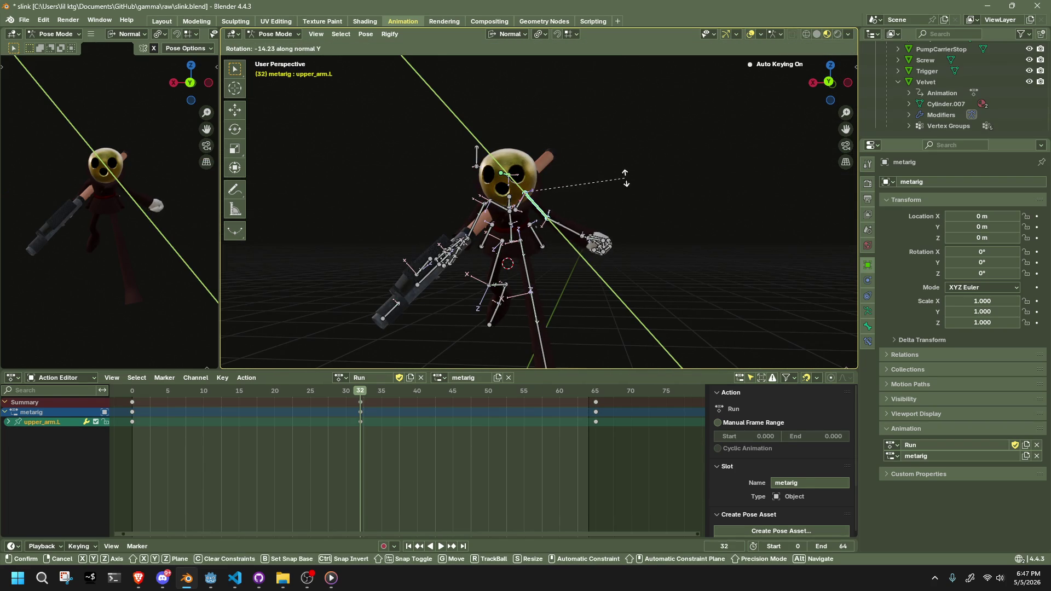
left_click(567, 276)
Move the left forearm into a new frame-32 position from the left side view.
middle_click_drag(567, 276, 430, 288)
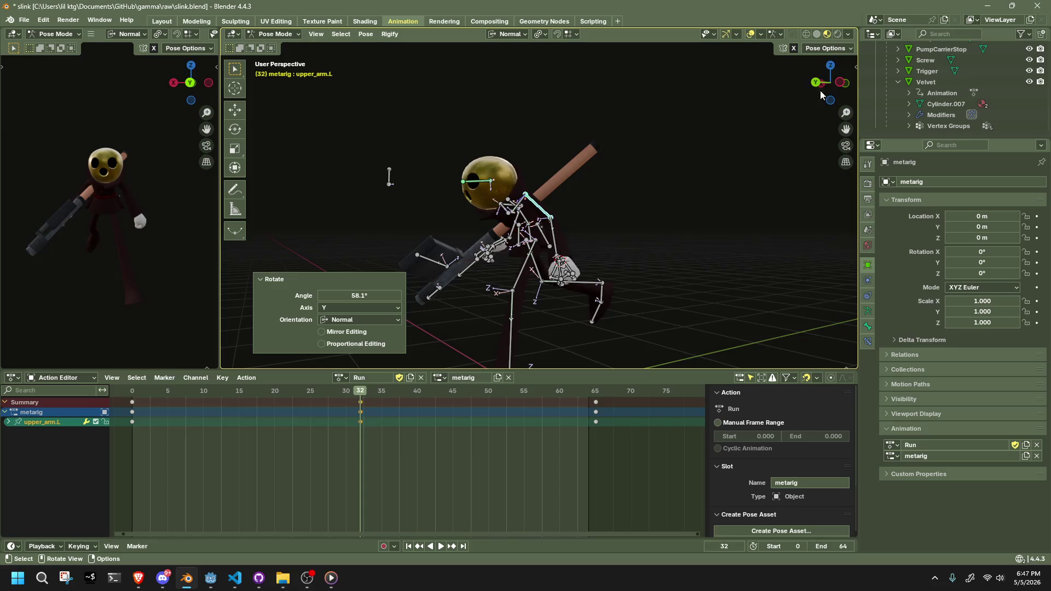
left_click(842, 82)
left_click(547, 245)
key("g")
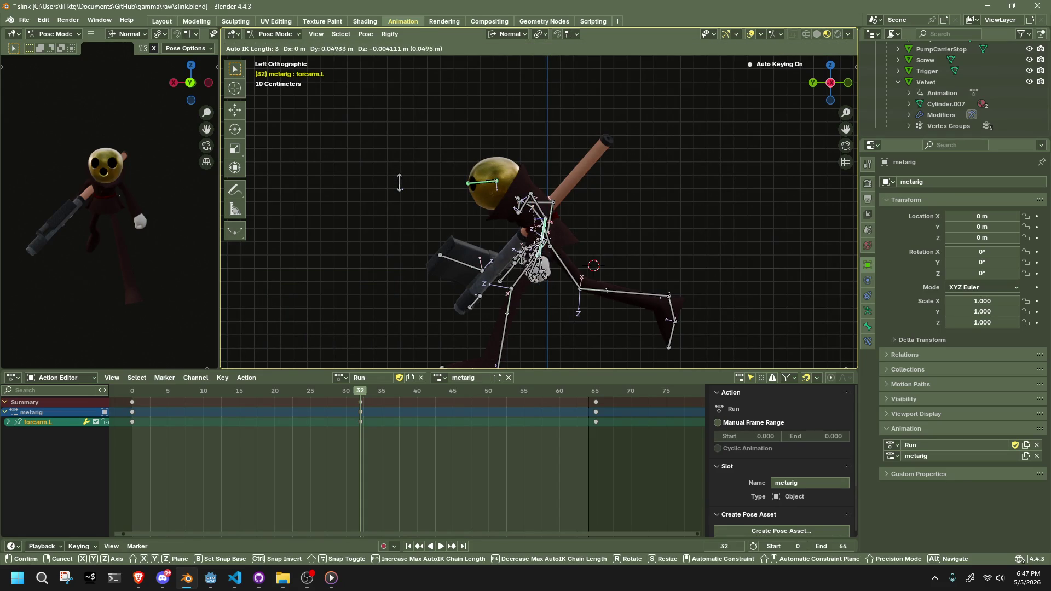
left_click(529, 248)
Play the run animation from frame 0 to review the new arm swing.
left_click(136, 391)
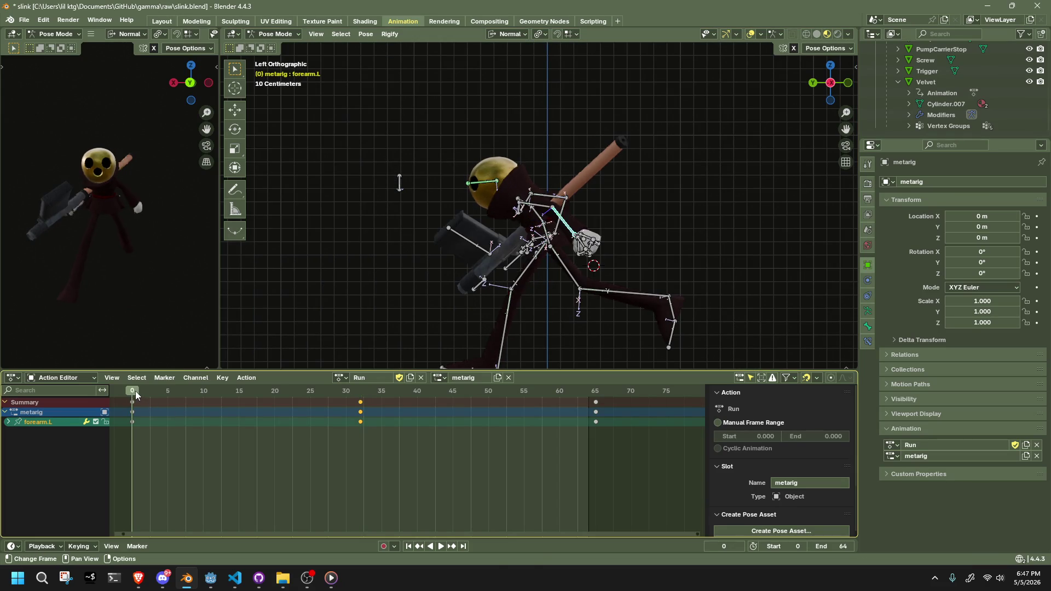
key("space")
mouse_move(416, 252)
middle_mouse_down()
mouse_move(470, 288)
mouse_move(421, 283)
mouse_move(711, 301)
mouse_move(806, 290)
mouse_move(791, 258)
mouse_move(745, 281)
middle_mouse_up()
key("space")
Select the left hand's finger bones and curl them -10° about their local X axis.
scroll(635, 294, "up", 8)
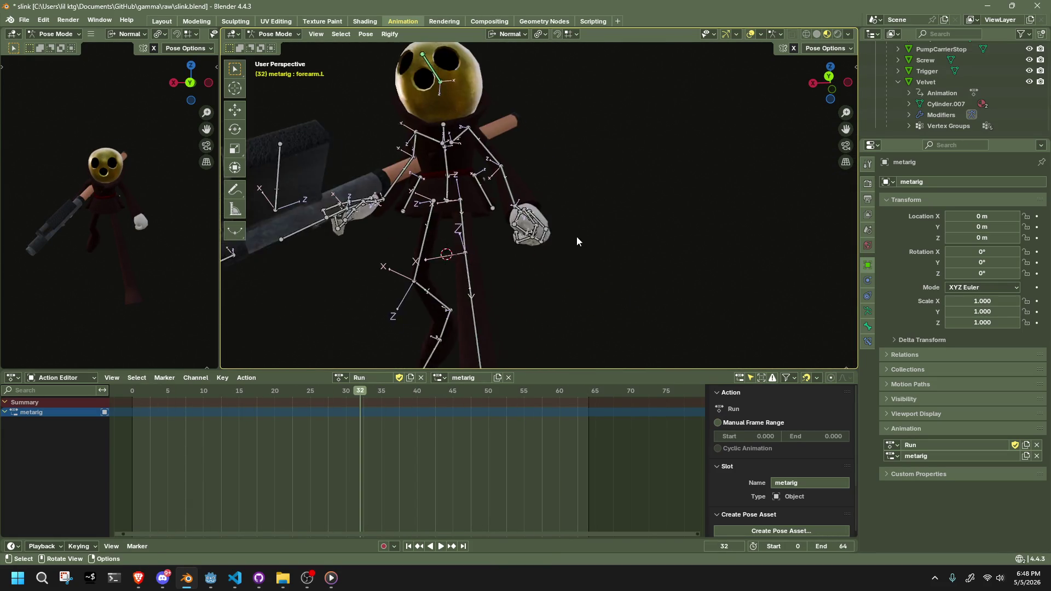
left_click_drag(508, 261, 476, 235)
middle_click_drag(476, 235, 514, 268)
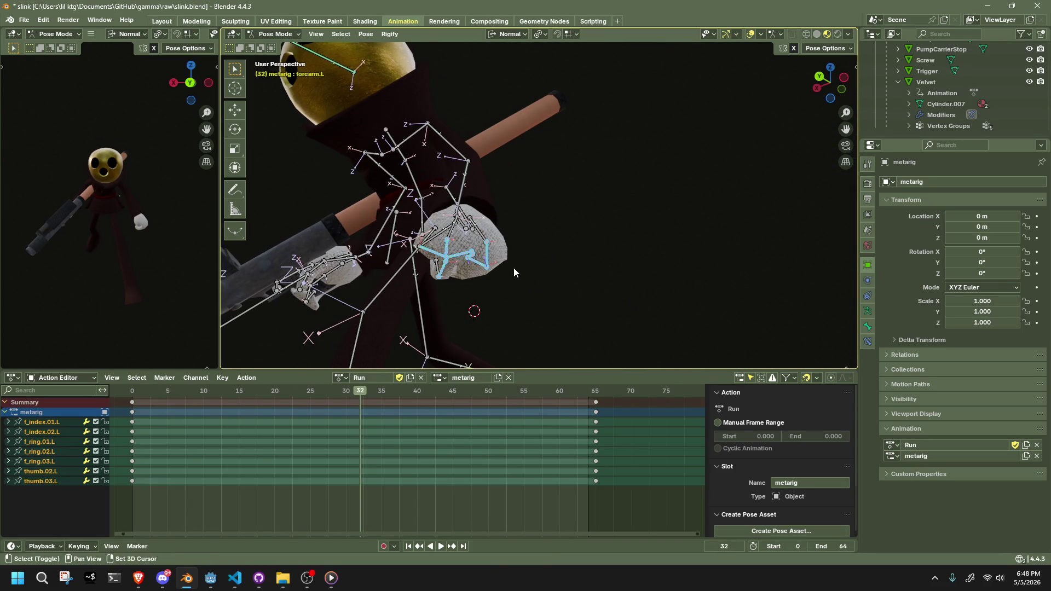
key("a")
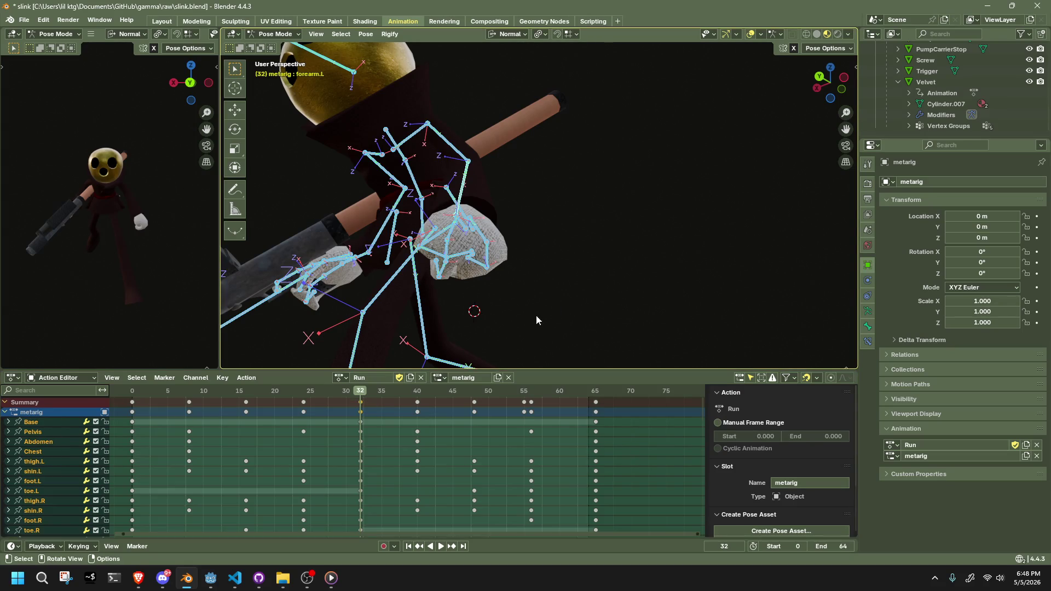
key("ctrl+z")
mouse_move(512, 281)
middle_mouse_down()
mouse_move(607, 278)
mouse_move(655, 307)
middle_mouse_up()
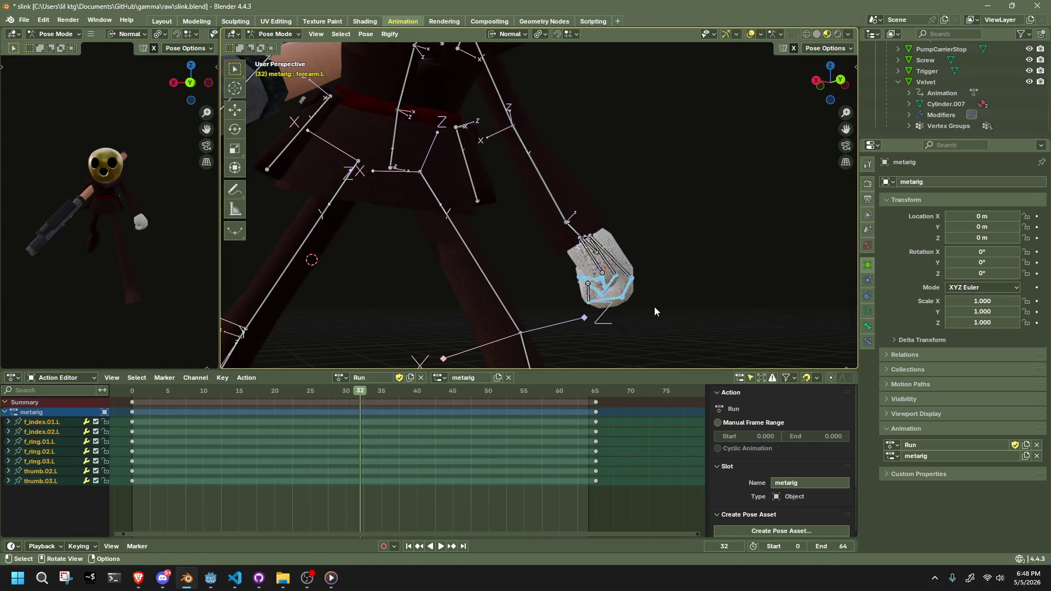
key("r")
key("x")
left_click(786, 275)
At frame 22, curl the left fingers -29.5° about local X.
key("space")
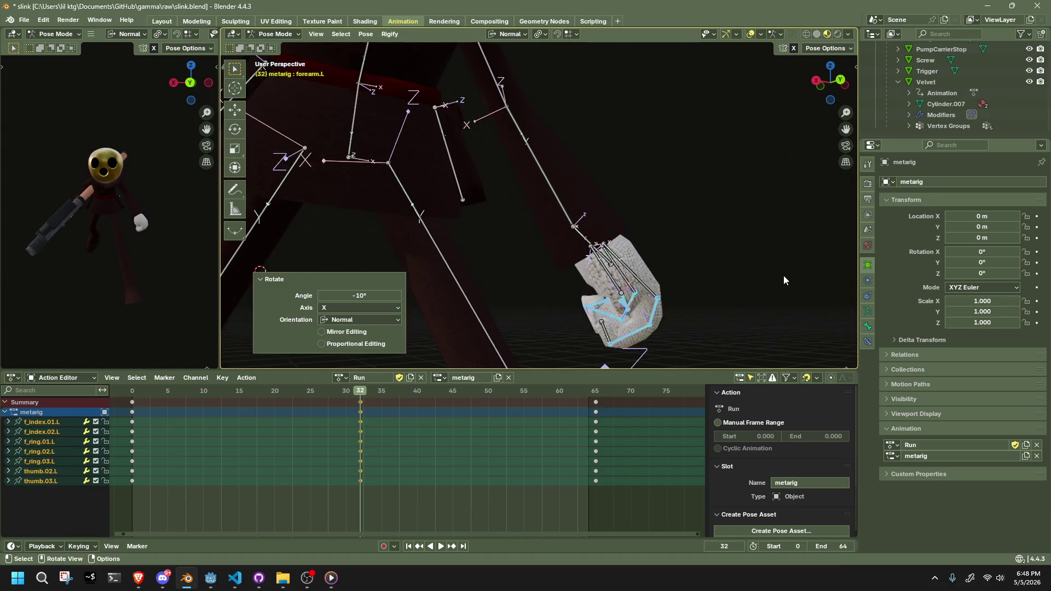
left_click(133, 392)
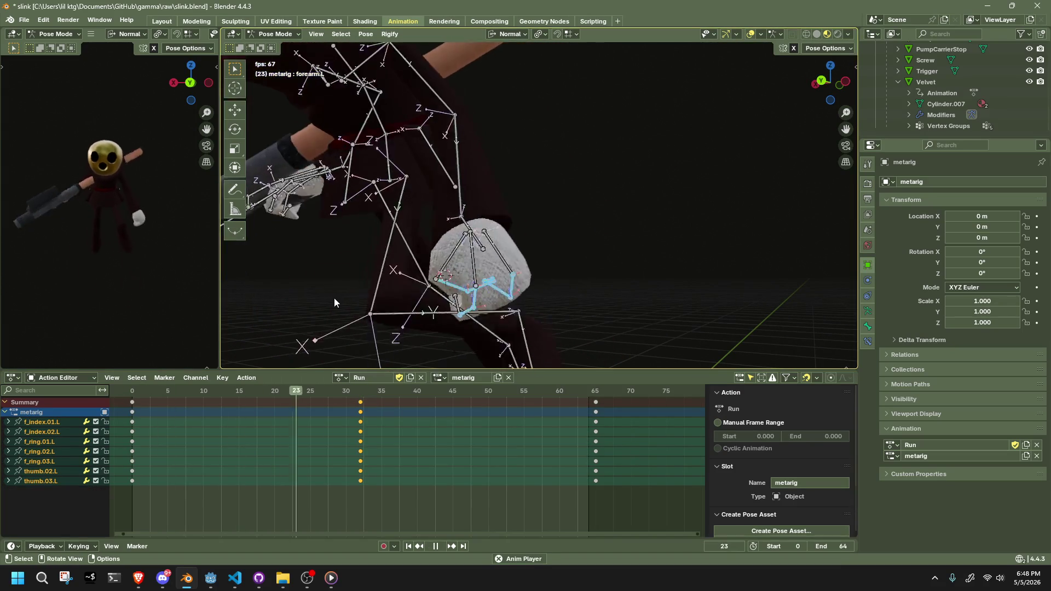
mouse_move(336, 298)
middle_mouse_down()
mouse_move(676, 287)
mouse_move(594, 296)
mouse_move(522, 330)
mouse_move(568, 288)
mouse_move(560, 291)
middle_mouse_up()
key("space")
key("r")
key("x")
left_click(611, 304)
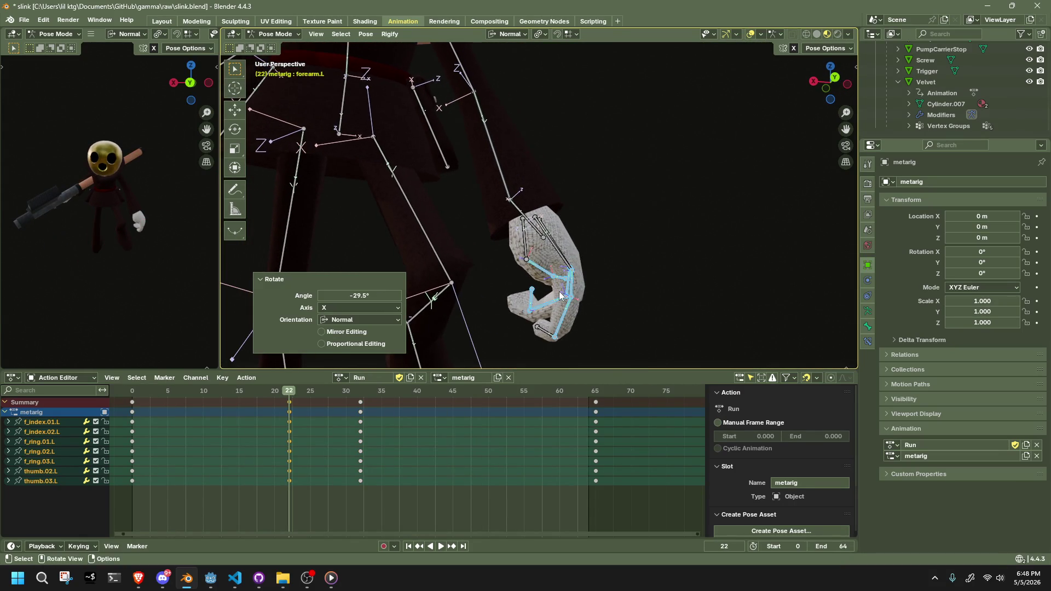
At frame 32, curl the left fingers further about local X.
key("Up")
middle_click_drag(398, 367, 559, 302)
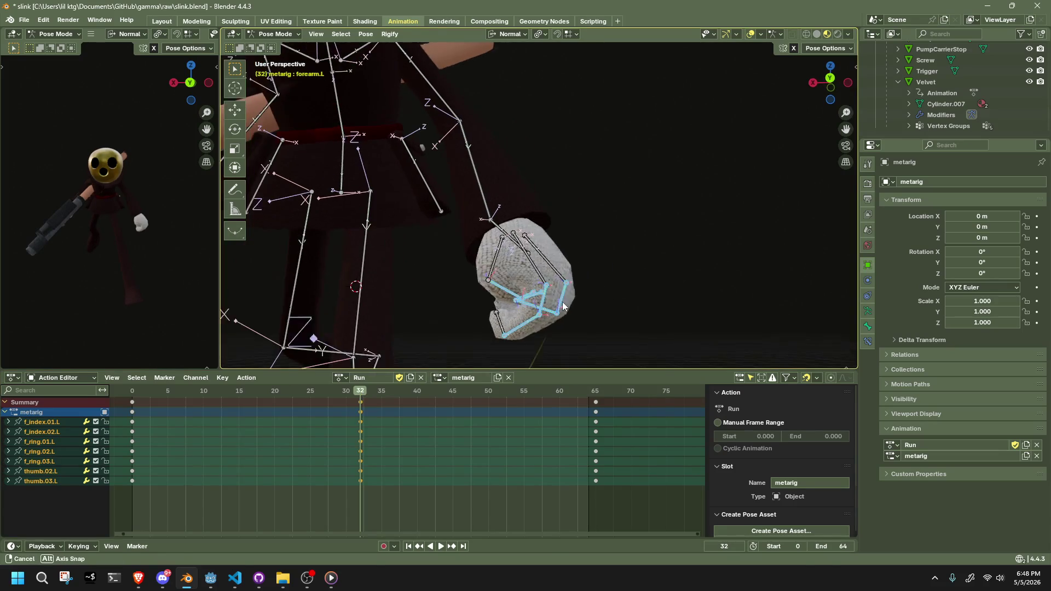
key("r")
key("x")
key("x")
left_click(579, 298)
Rotate thumb.02.L and thumb.03.L to curl the left thumb.
left_click(499, 298)
left_click(517, 307, "shift")
key("r")
key("x")
key("x")
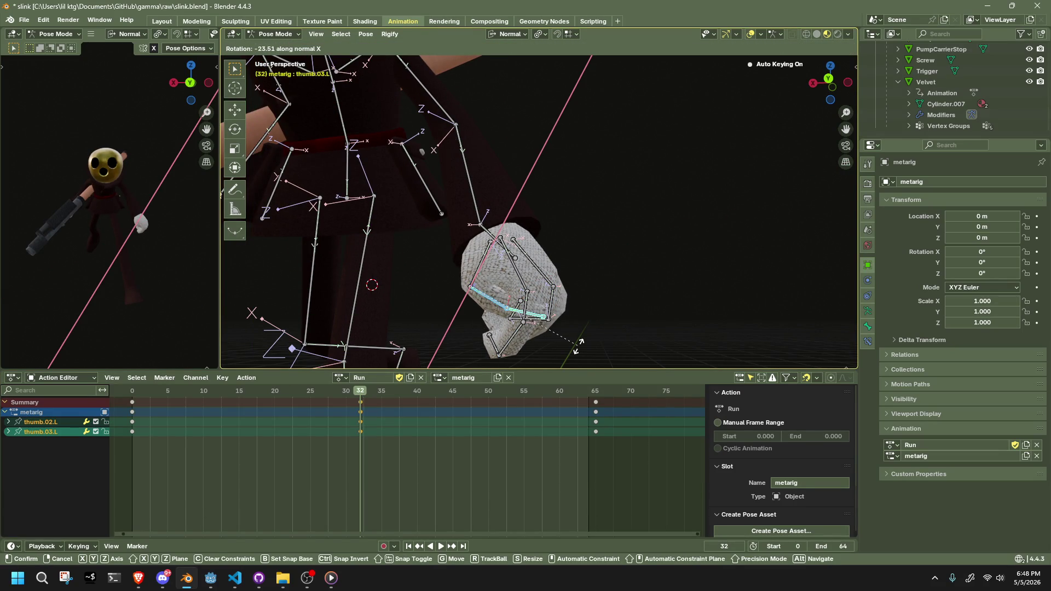
left_click(577, 346)
Play the run animation to review the curled left hand.
middle_click_drag(577, 346, 681, 342)
key("space")
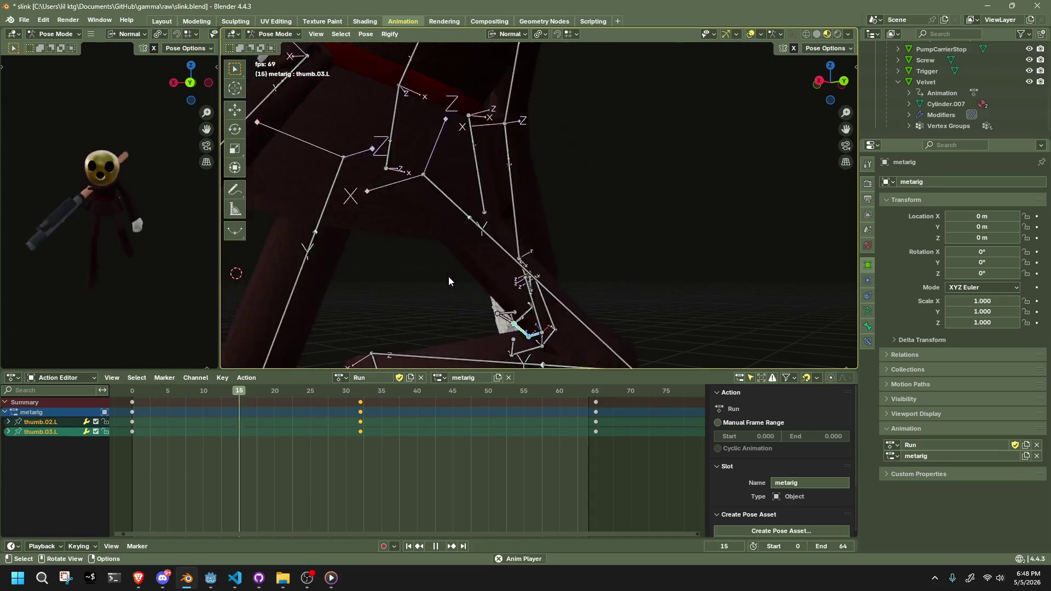
mouse_move(448, 278)
middle_mouse_down()
mouse_move(801, 292)
mouse_move(225, 281)
mouse_move(248, 270)
mouse_move(317, 290)
mouse_move(516, 240)
middle_mouse_up()
key("space")
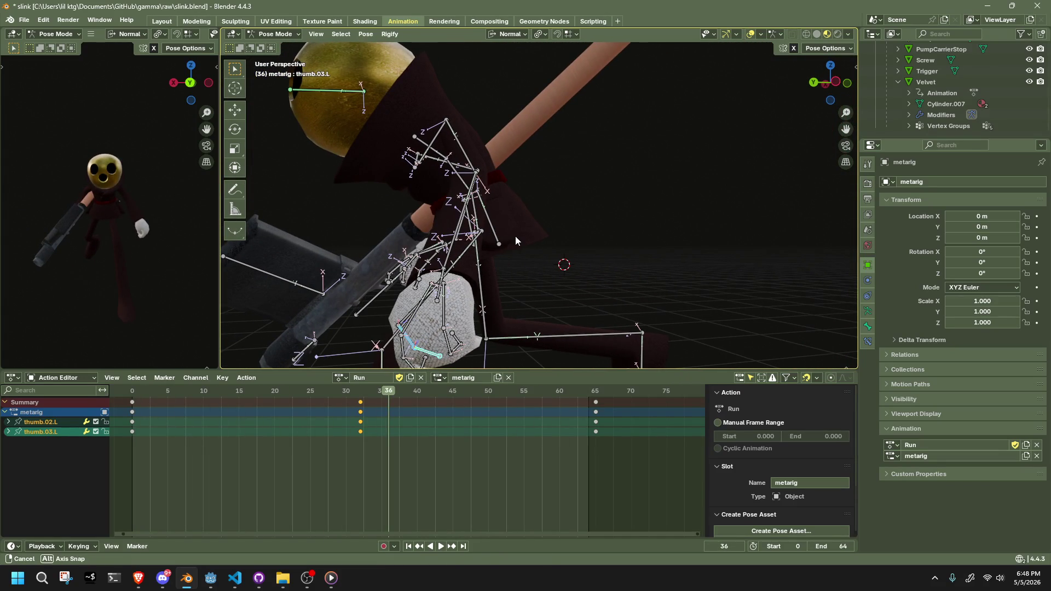
At frame 32, rotate the left hand bone 29.7° about its Z axis.
left_click_drag(830, 88, 603, 284)
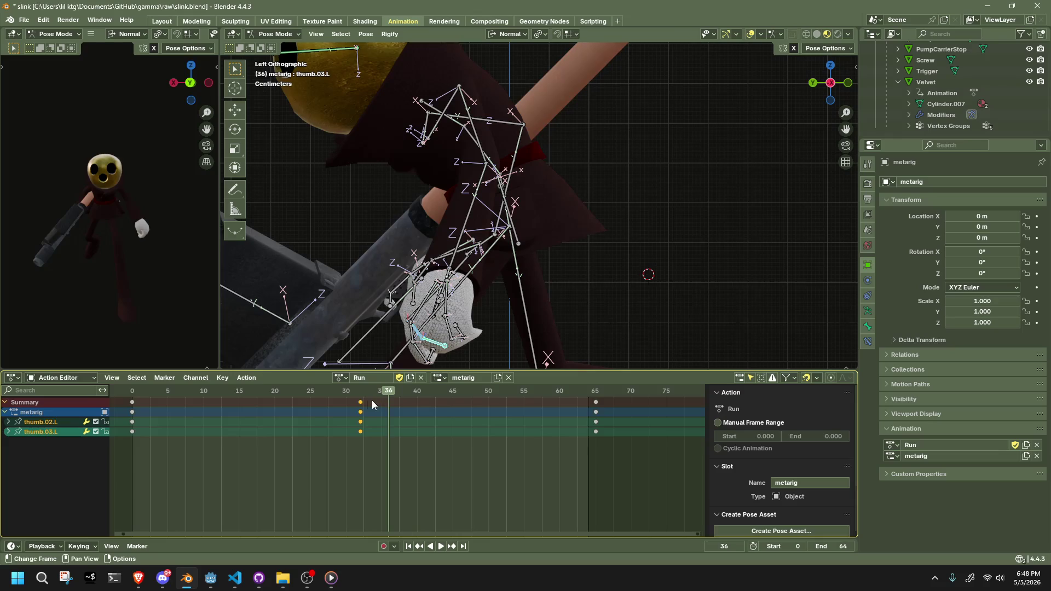
left_click(361, 392)
mouse_move(493, 329)
middle_mouse_down()
mouse_move(527, 306)
mouse_move(452, 280)
mouse_move(645, 310)
middle_mouse_up()
left_click(452, 279)
key("r")
key("x")
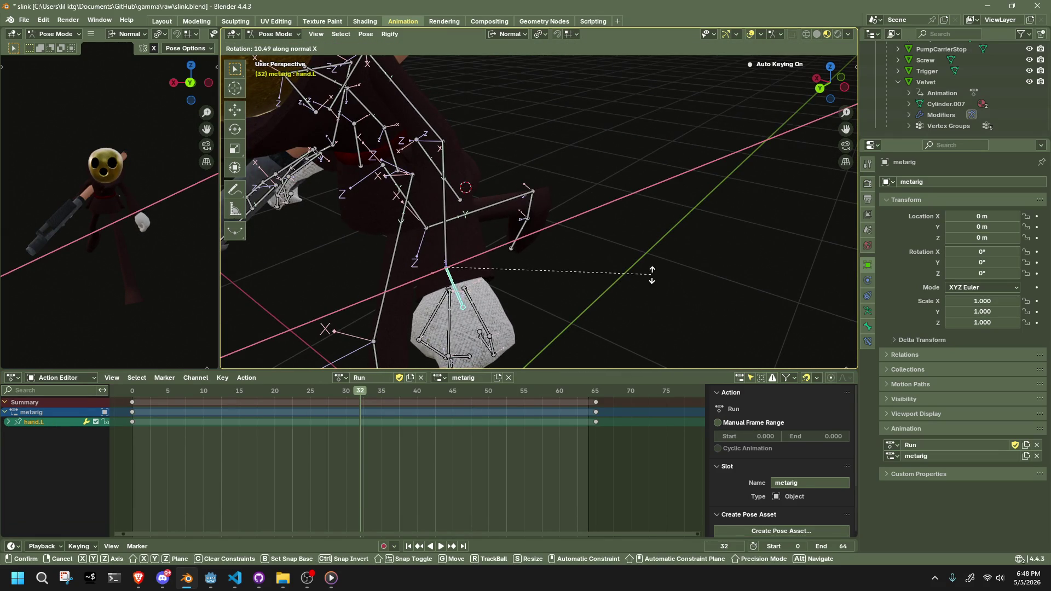
key("z")
left_click(653, 228)
mouse_move(653, 229)
middle_mouse_down()
mouse_move(332, 207)
mouse_move(315, 179)
mouse_move(277, 278)
middle_mouse_up()
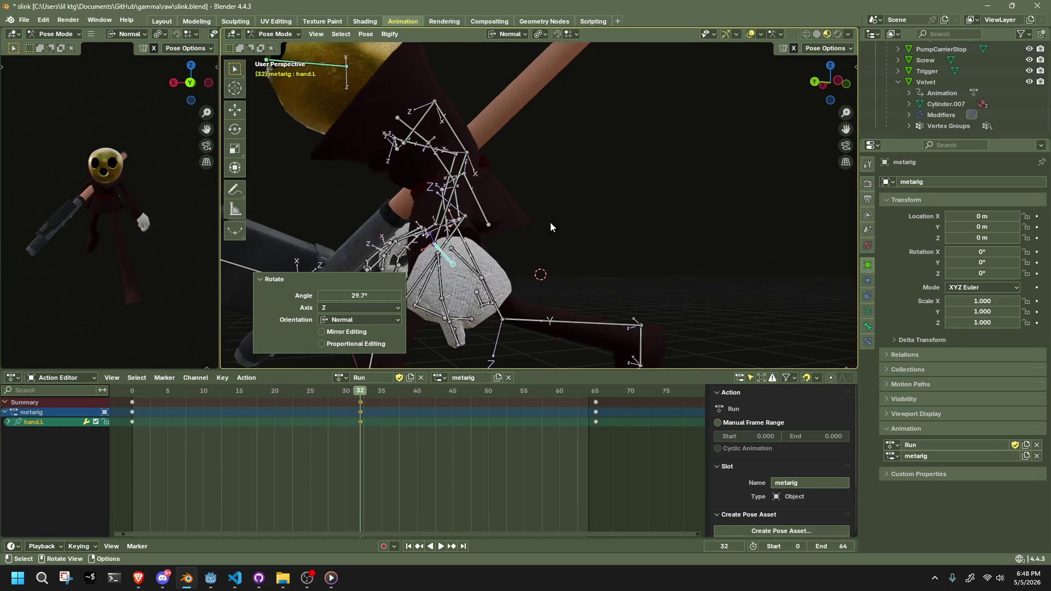
Replay the run from the start, return to frame 32 and undo the left hand change.
key("shift+Left")
key("space")
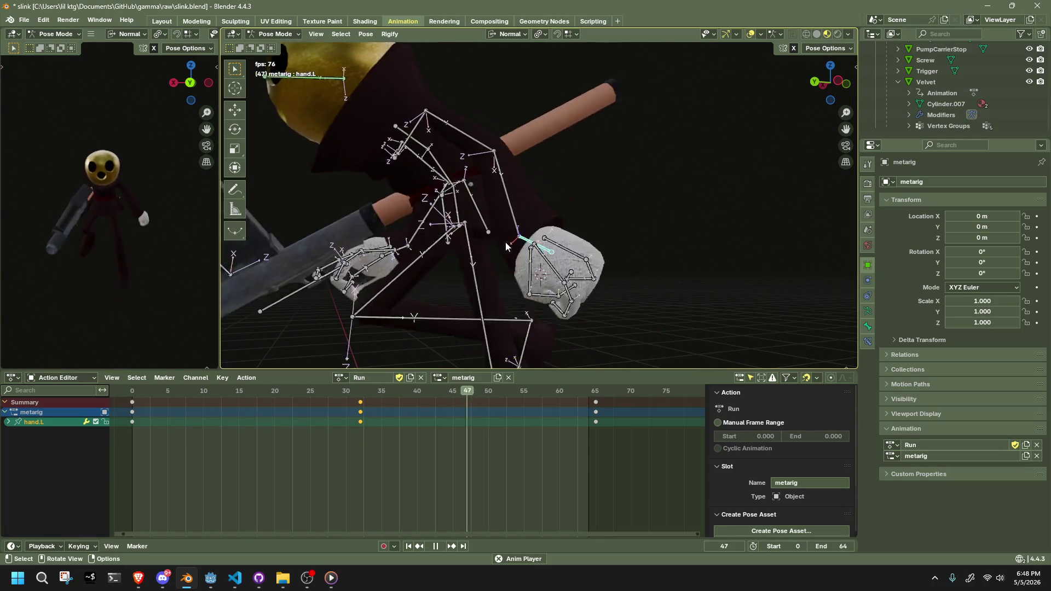
key("space")
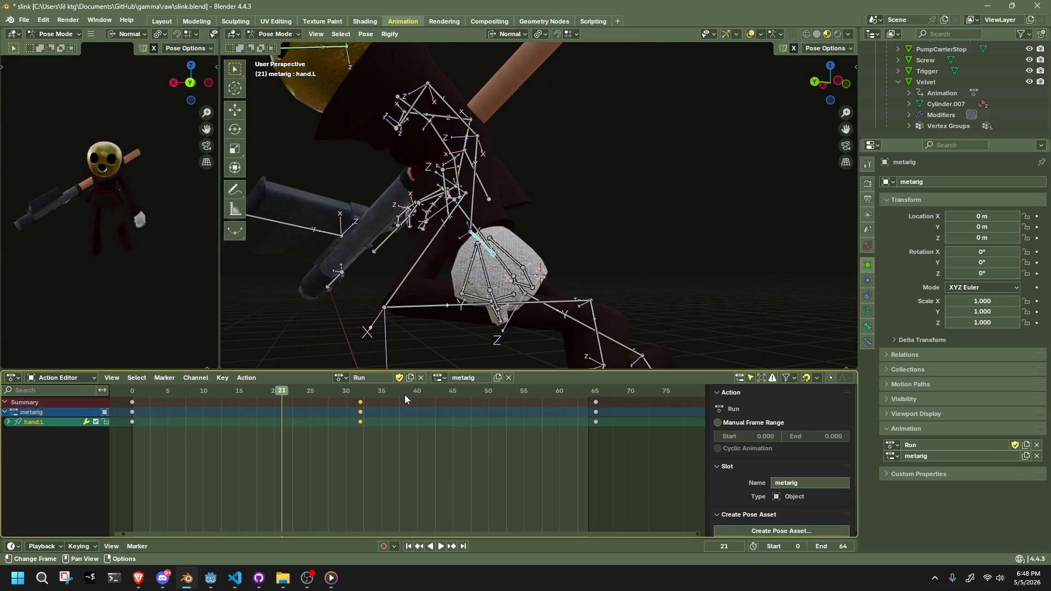
key("space")
left_click_drag(352, 404, 360, 402)
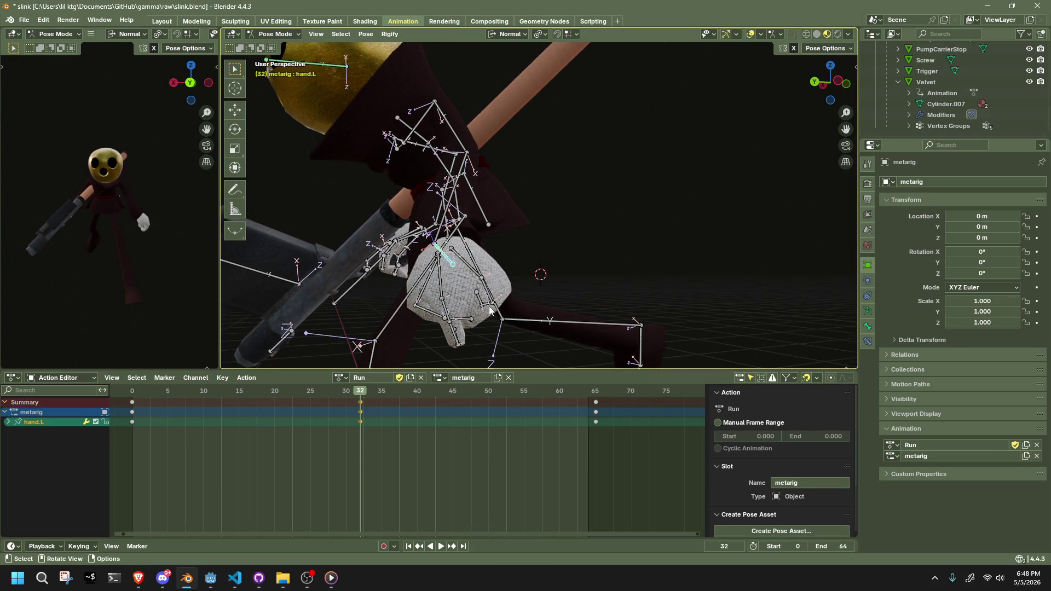
middle_click_drag(547, 307, 580, 304)
key("ctrl+z")
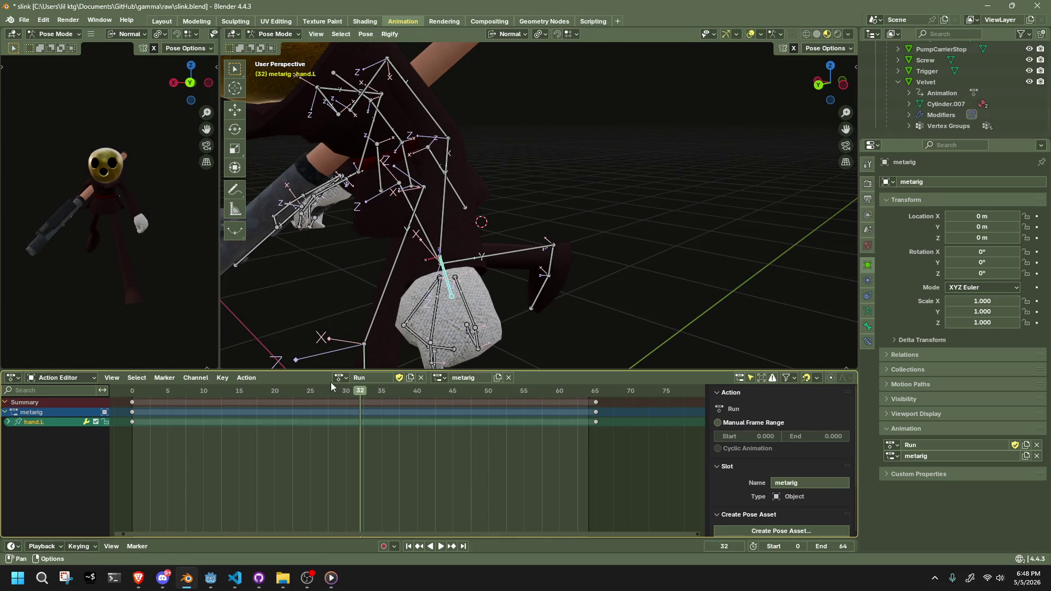
Play the run from around frame 12 and stop at frame 24 with all bones selected.
left_click(218, 393)
key("space")
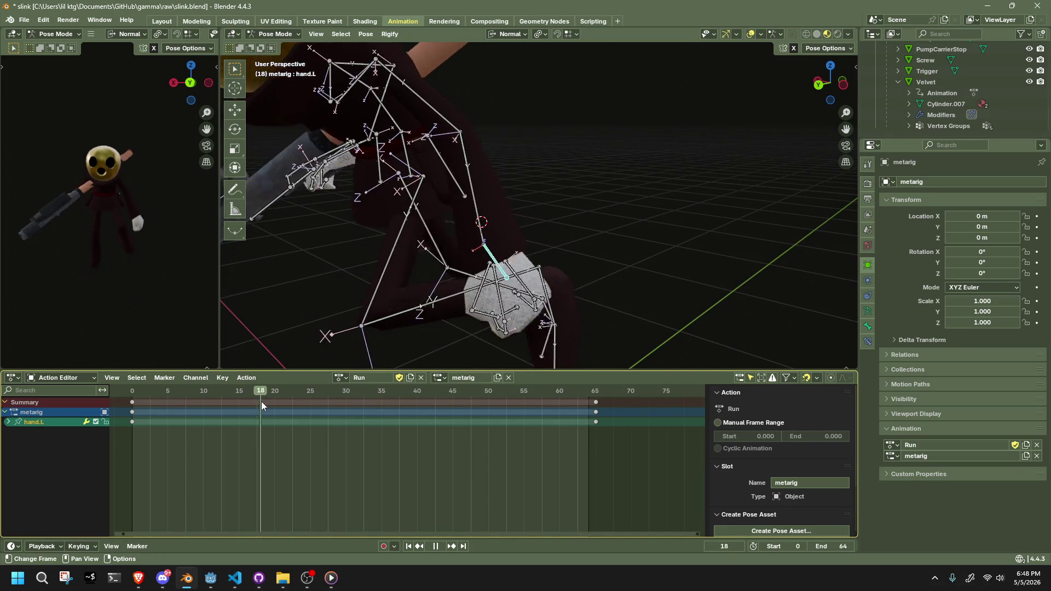
key("space")
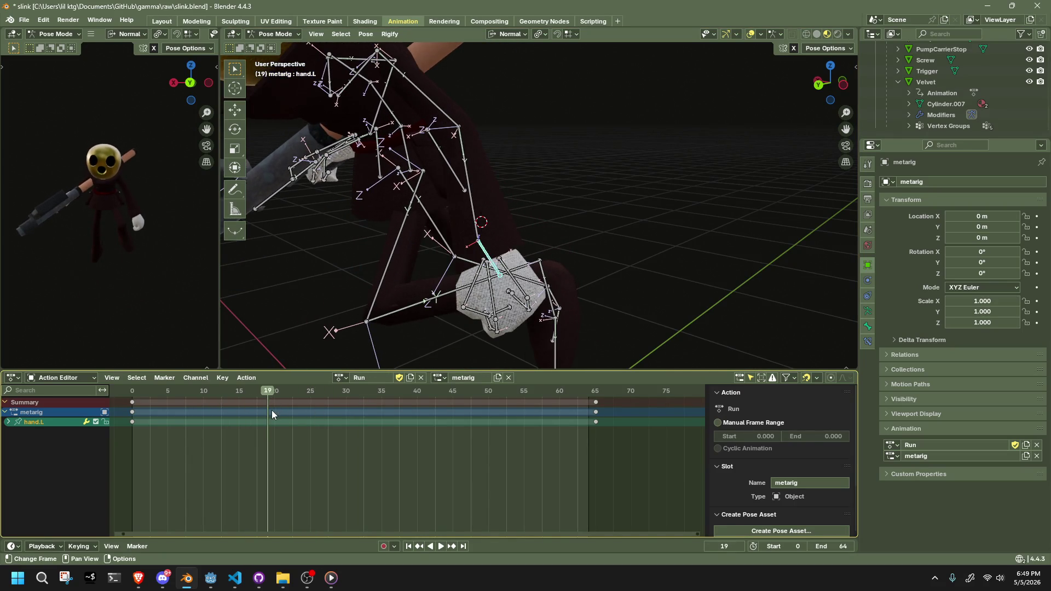
key("b")
key("Escape")
key("space")
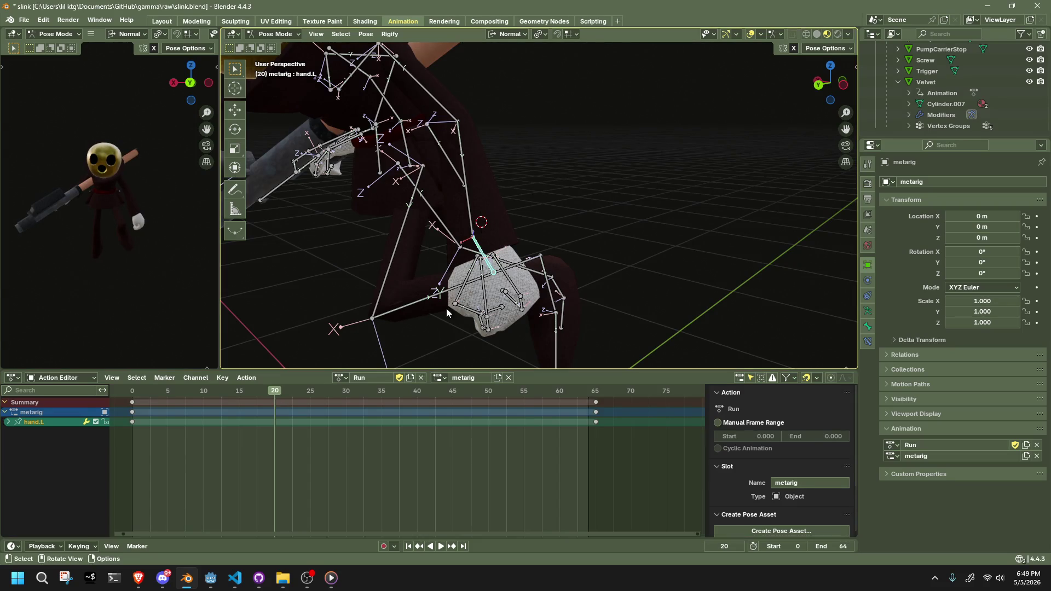
key("a")
key("space")
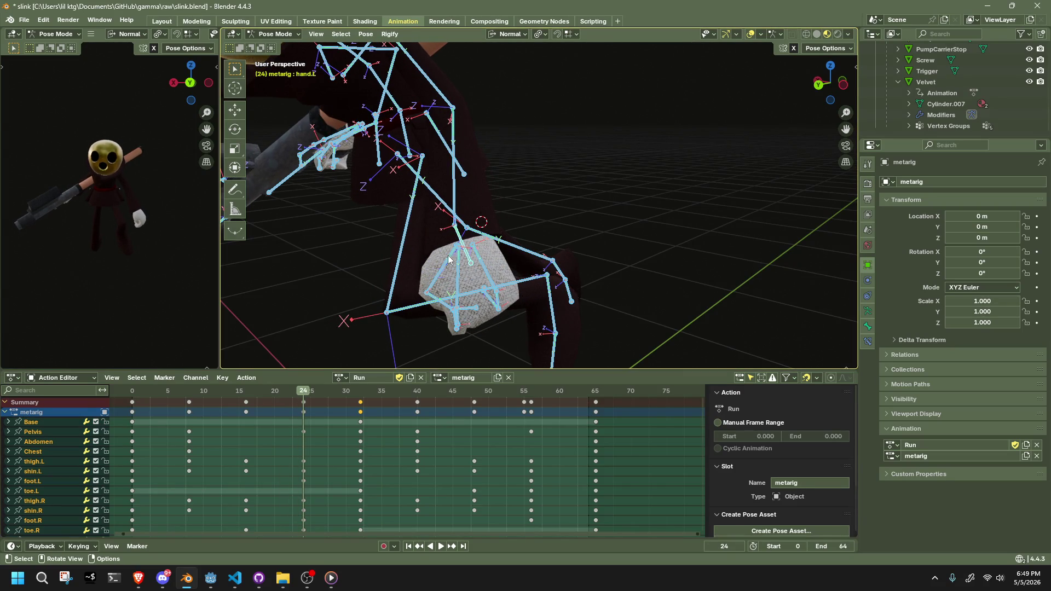
Rotate the left hand bone to a trial angle at frame 24, constrained to one axis.
left_click(464, 244)
mouse_move(615, 239)
middle_mouse_down()
mouse_move(586, 235)
mouse_move(594, 219)
middle_mouse_up()
key("r")
key("y")
left_click(601, 202)
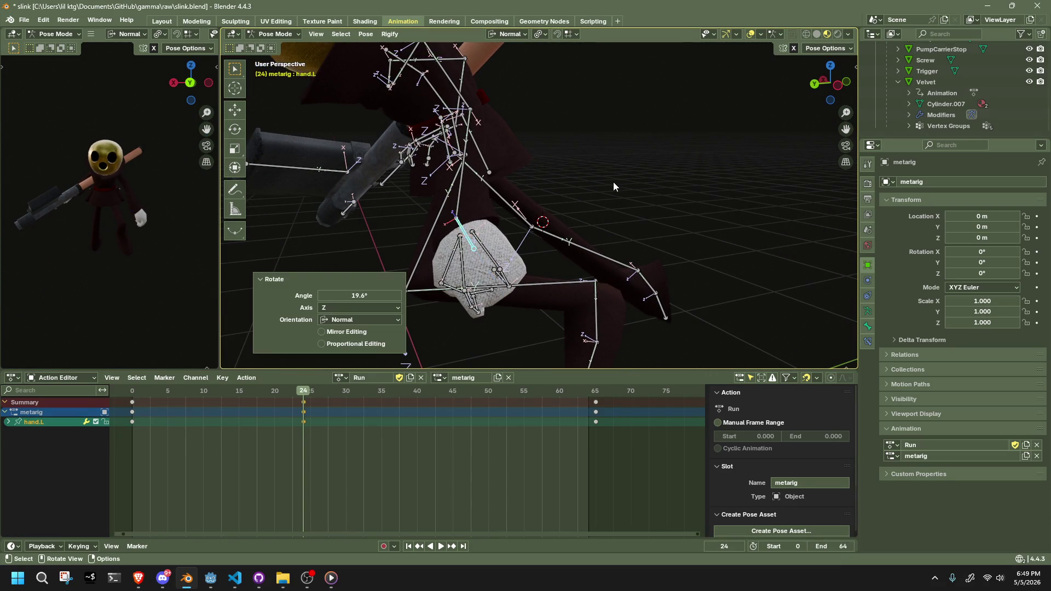
Review the run, then undo back to frame 24, discarding the trial hand pose.
key("space")
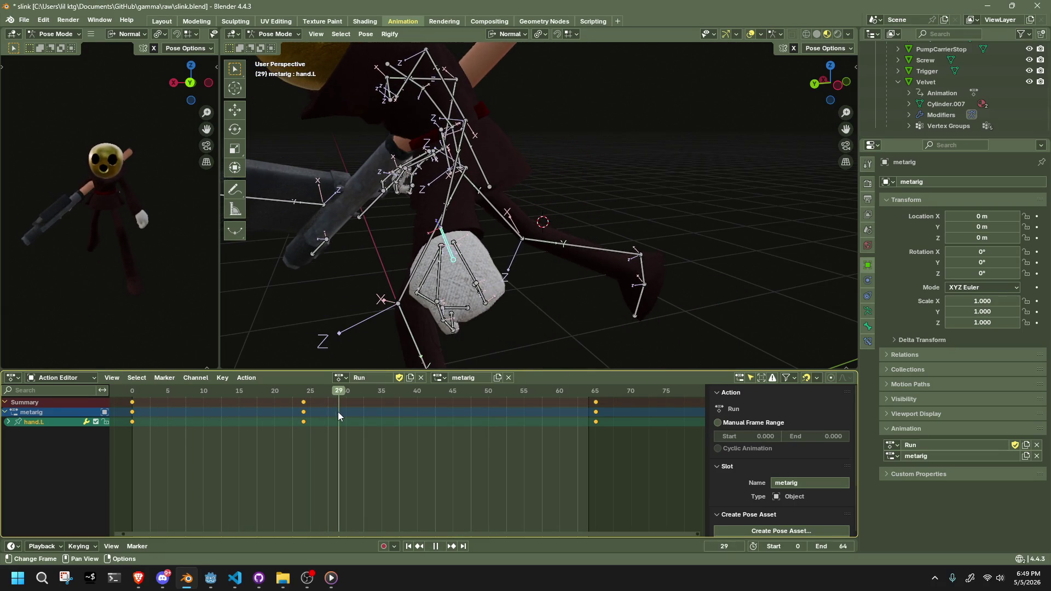
key("space")
key("a")
mouse_move(349, 397)
left_mouse_down()
mouse_move(333, 394)
mouse_move(360, 399)
left_mouse_up()
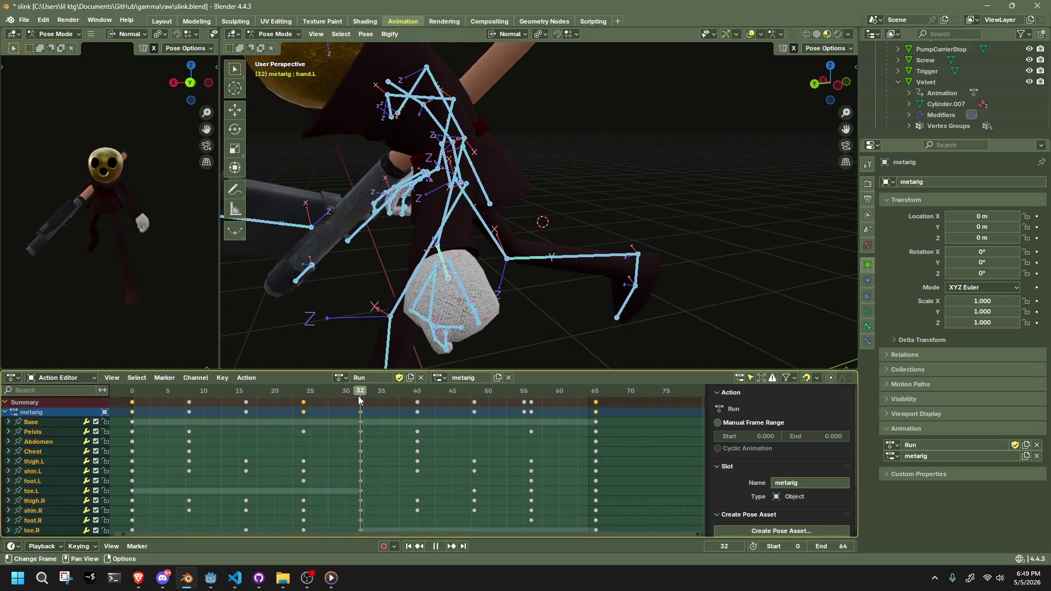
left_click(442, 259)
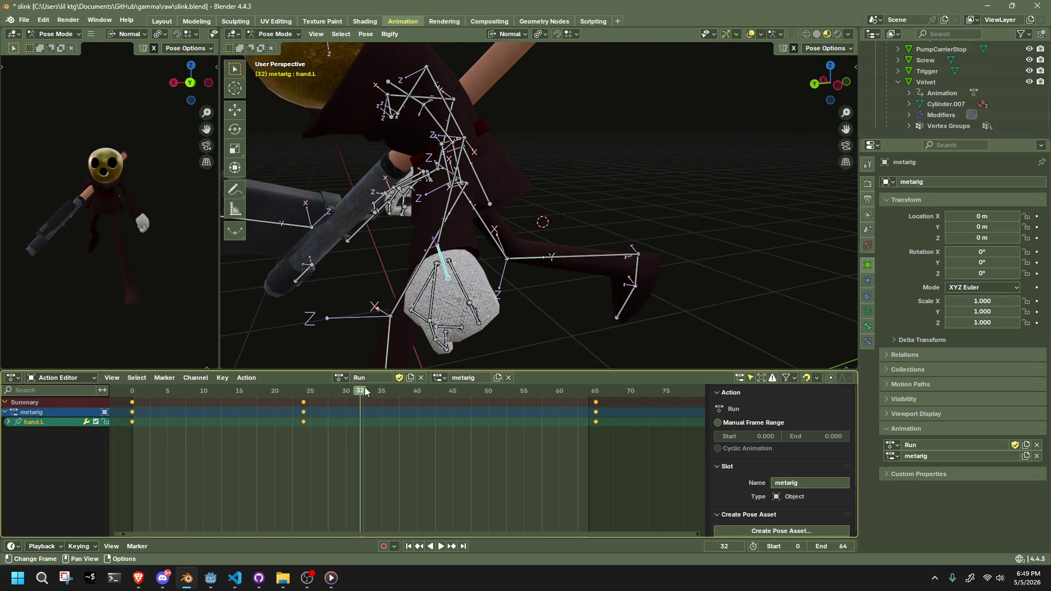
key("ctrl+z")
key("ctrl+z")
key("ctrl+z")
key("ctrl+z")
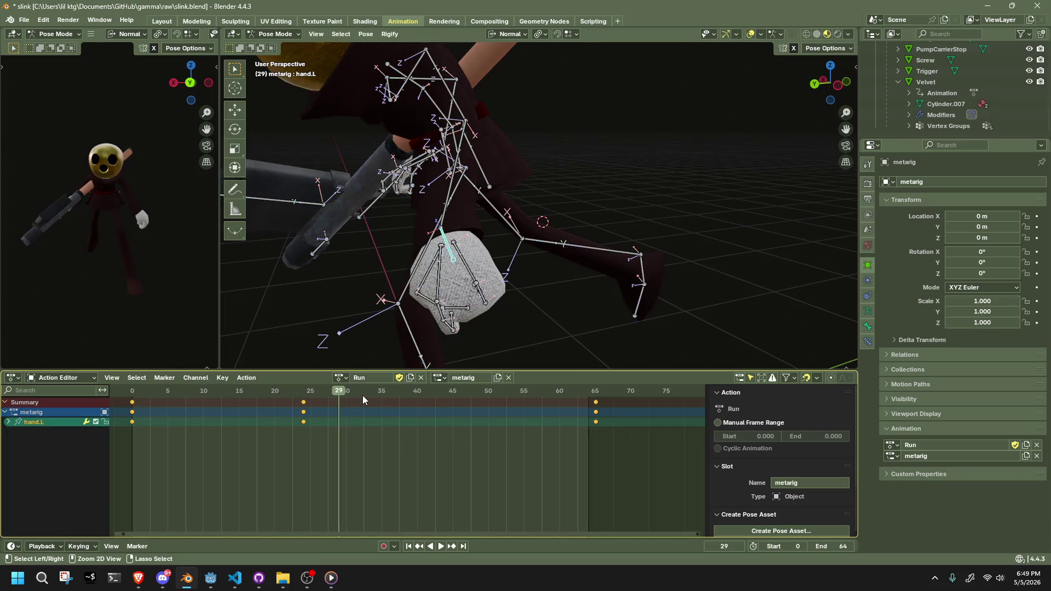
key("ctrl+z")
Go to frame 32 and select only the left hand bone.
left_click_drag(311, 392, 360, 394)
mouse_move(450, 326)
middle_mouse_down()
mouse_move(540, 330)
mouse_move(495, 263)
middle_mouse_up()
left_click(496, 262)
key("a")
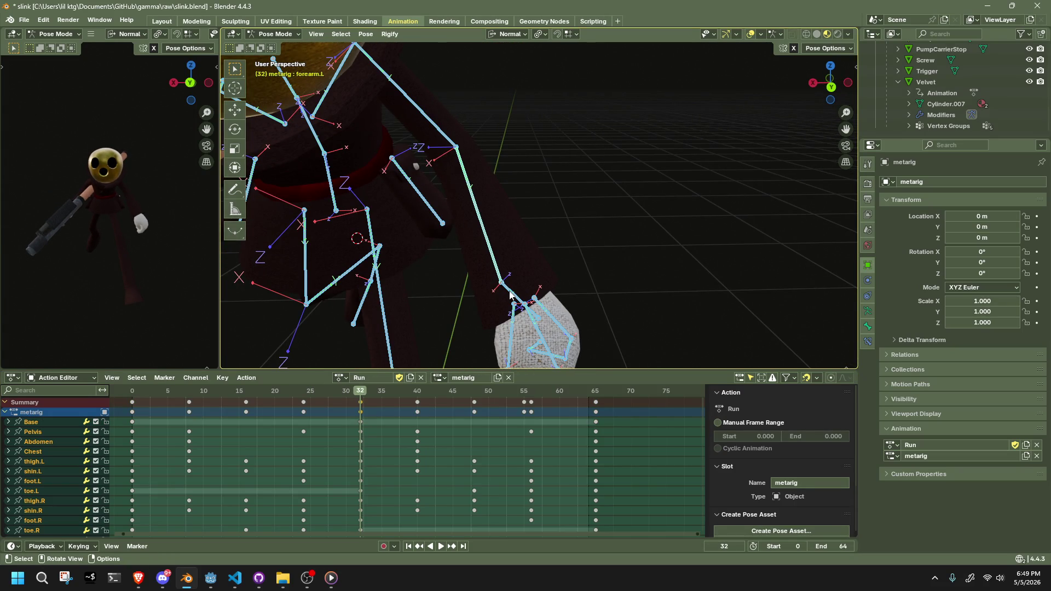
left_click(510, 295)
Keyframe the left hand at frame 32, then rotate it about Z at frame 24.
key("i")
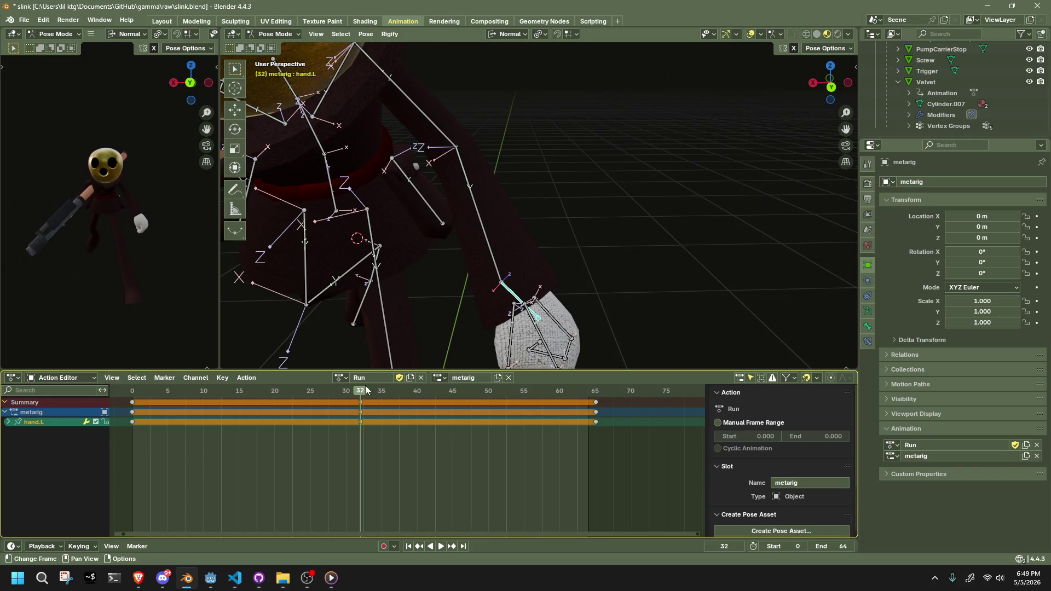
key("a")
left_click(305, 392)
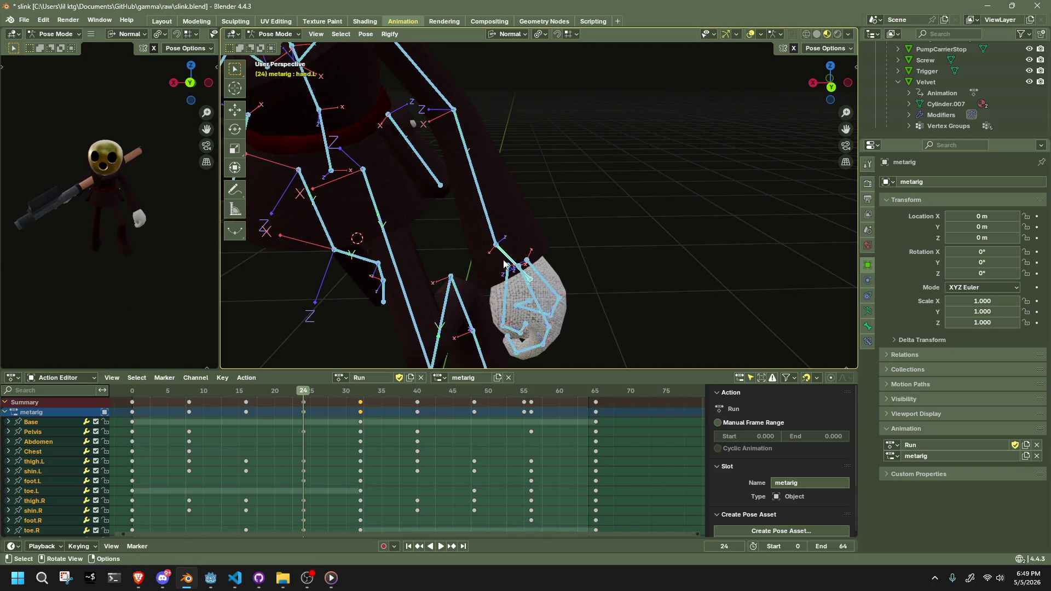
left_click(509, 253)
middle_click_drag(675, 283, 586, 292)
key("r")
key("z")
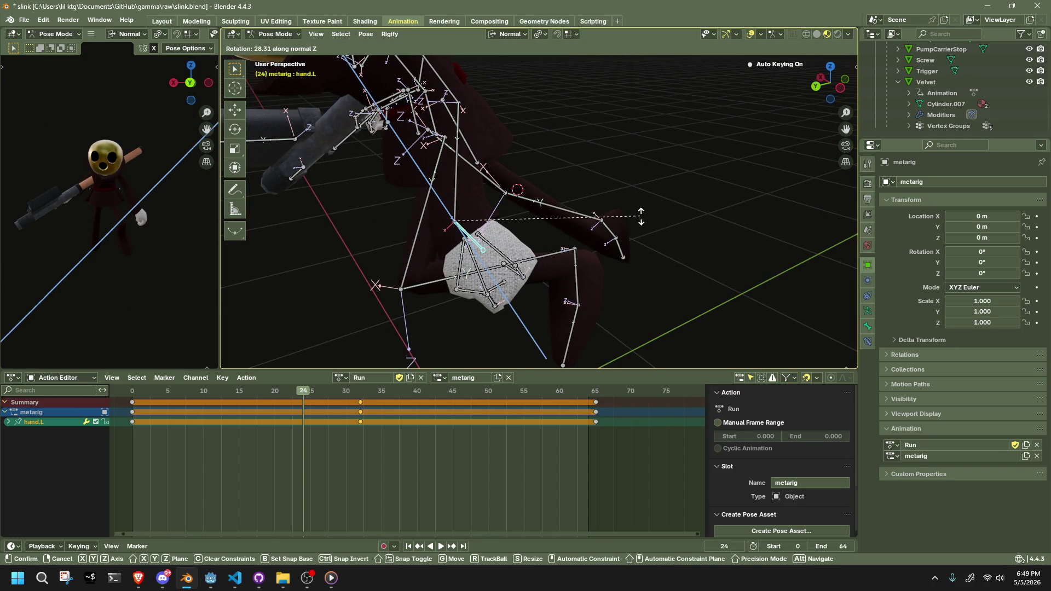
left_click(639, 226)
Rotate the left hand about its Z axis at frame 40.
key("a")
left_click_drag(399, 392, 417, 392)
key("alt+a")
left_click(481, 283)
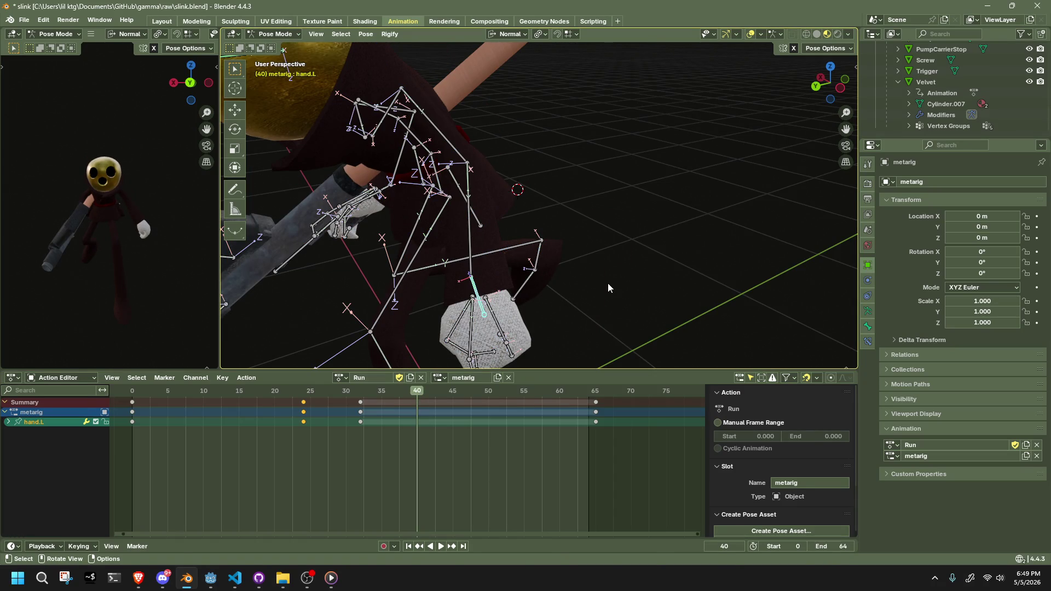
key("r")
key("y")
key("z")
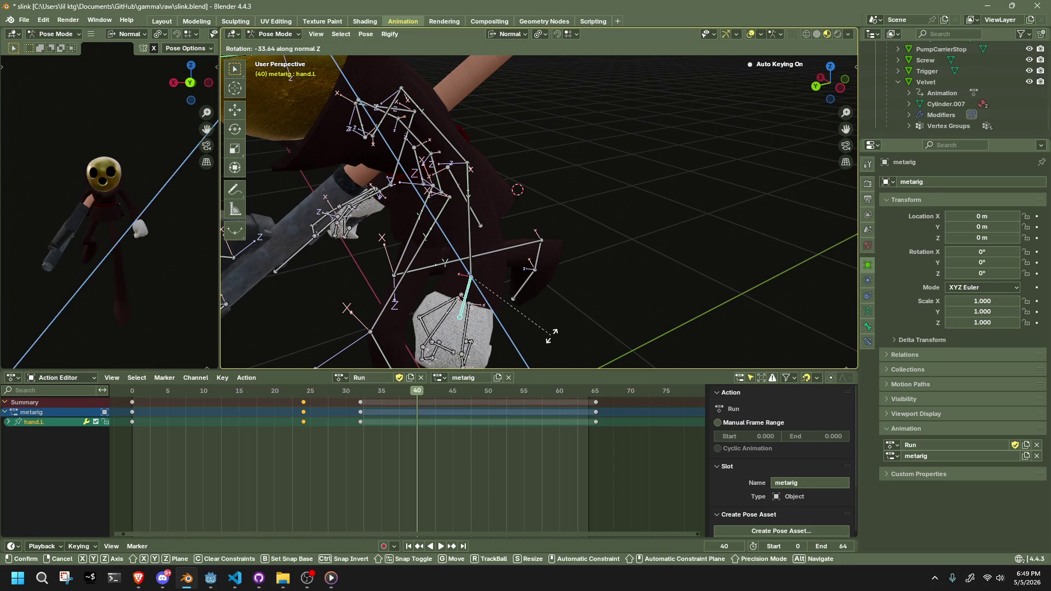
left_click(543, 340)
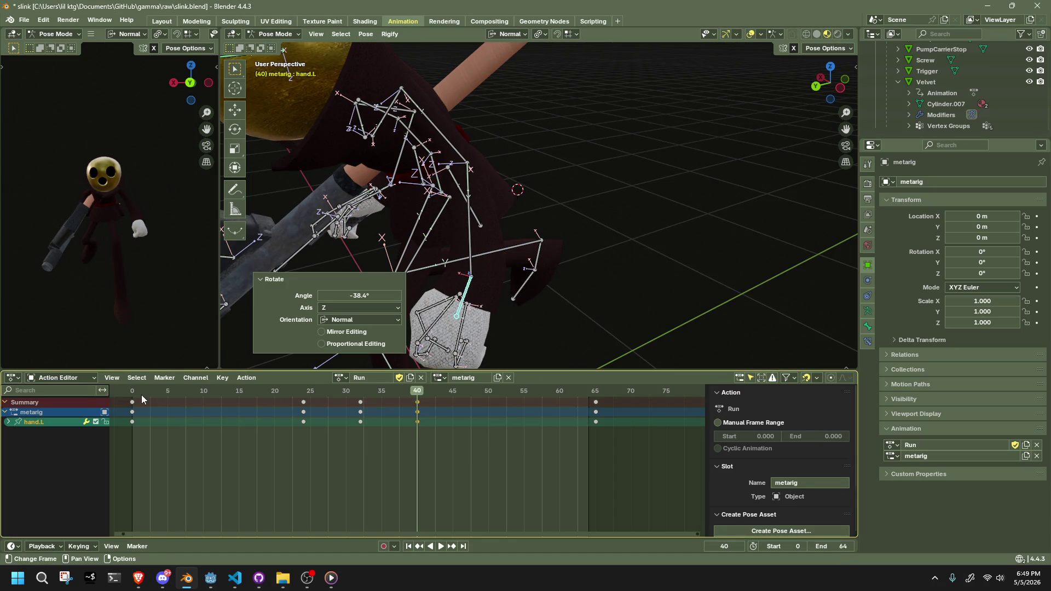
Play the run with all bones hidden, viewing the mesh from behind in orthographic.
key("space")
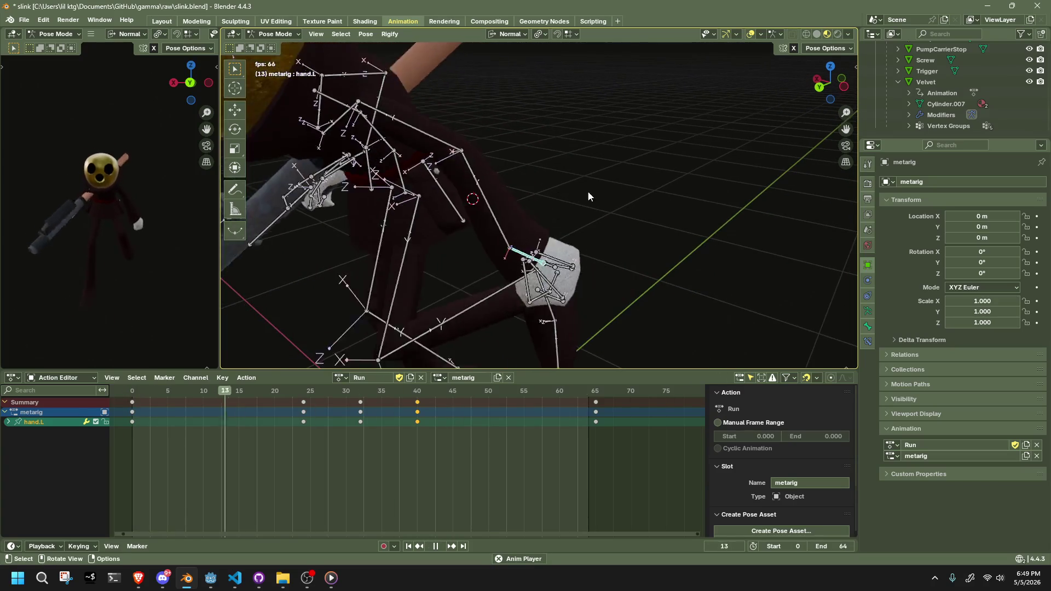
key("a")
key("h")
mouse_move(652, 189)
middle_mouse_down()
mouse_move(491, 169)
mouse_move(429, 185)
mouse_move(454, 179)
middle_mouse_up()
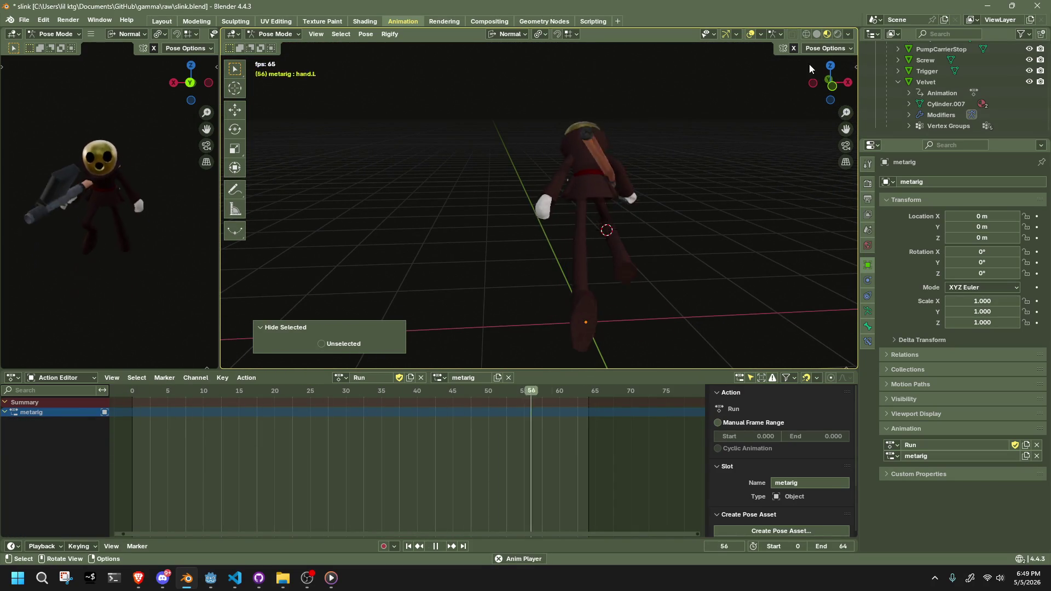
left_click(827, 97)
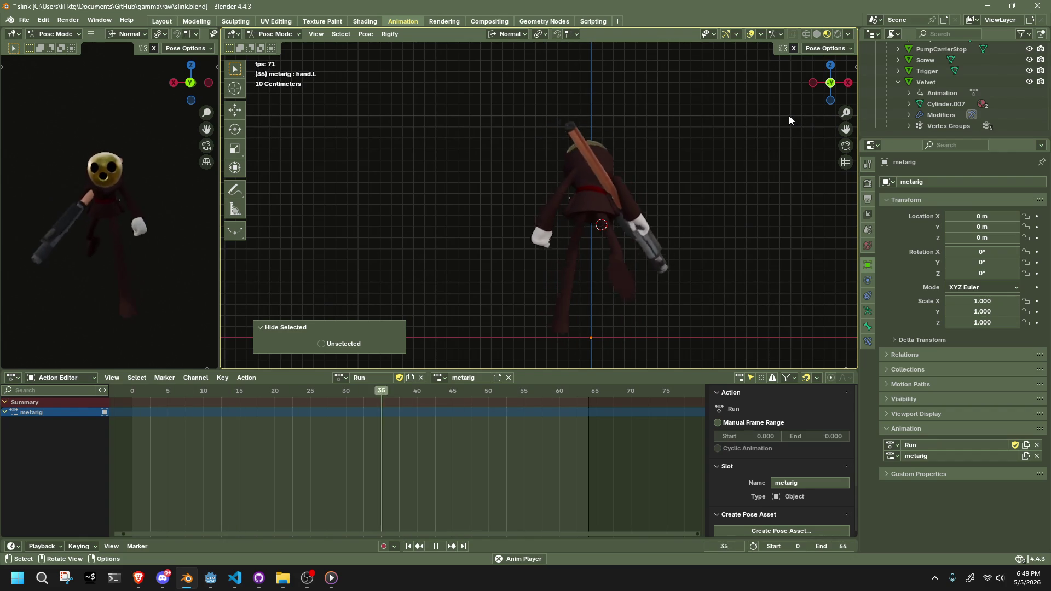
Check the run from the back orthographic view, stop playback and reveal the bones.
mouse_move(789, 116)
middle_mouse_down()
mouse_move(223, 129)
mouse_move(279, 123)
mouse_move(259, 121)
middle_mouse_up()
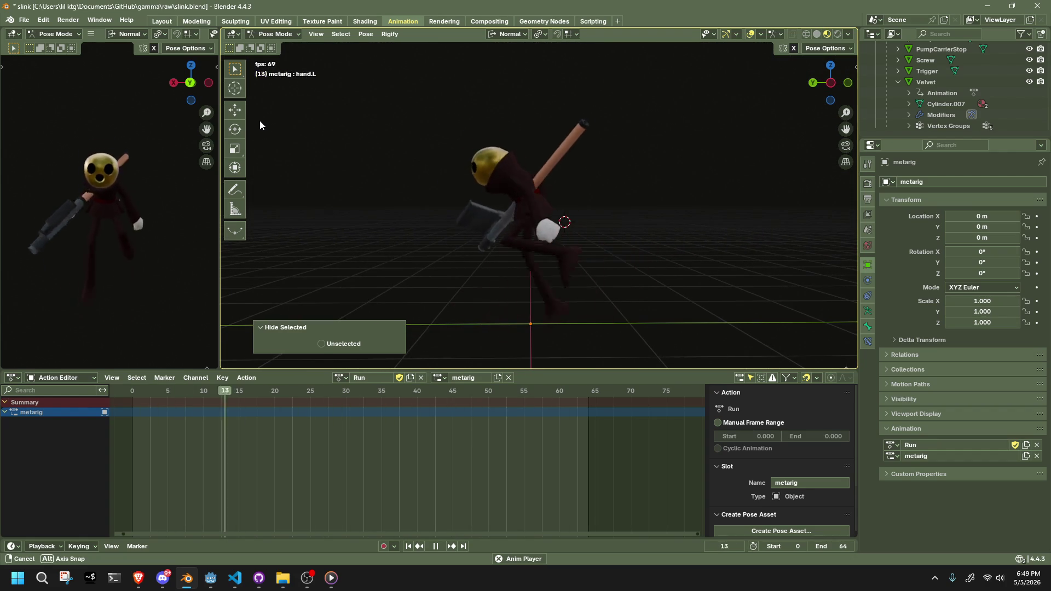
scroll(259, 120, "down", 3)
middle_click_drag(544, 235, 671, 245)
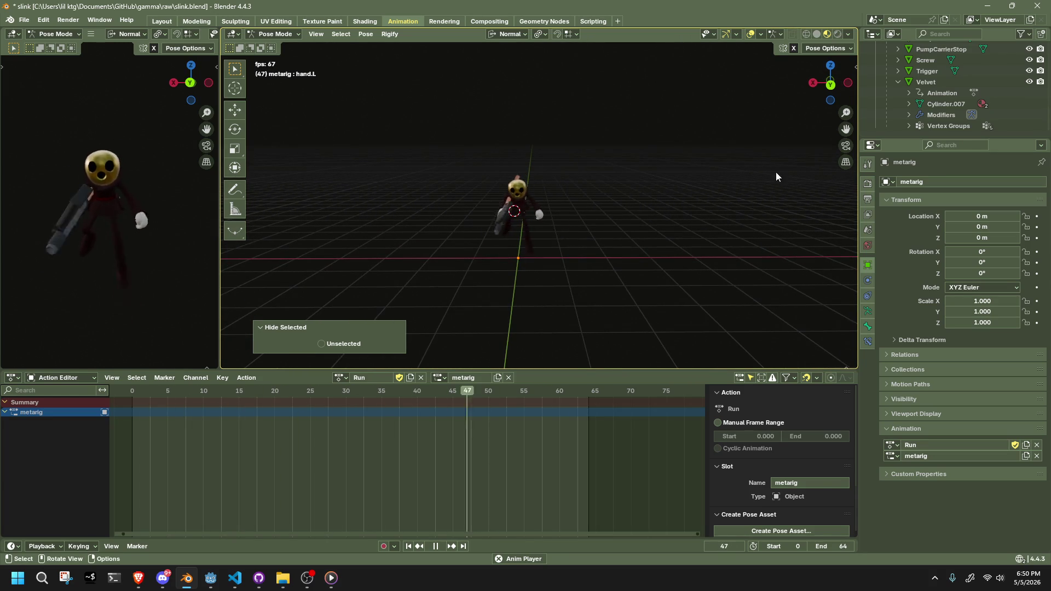
left_click(831, 84)
key("space")
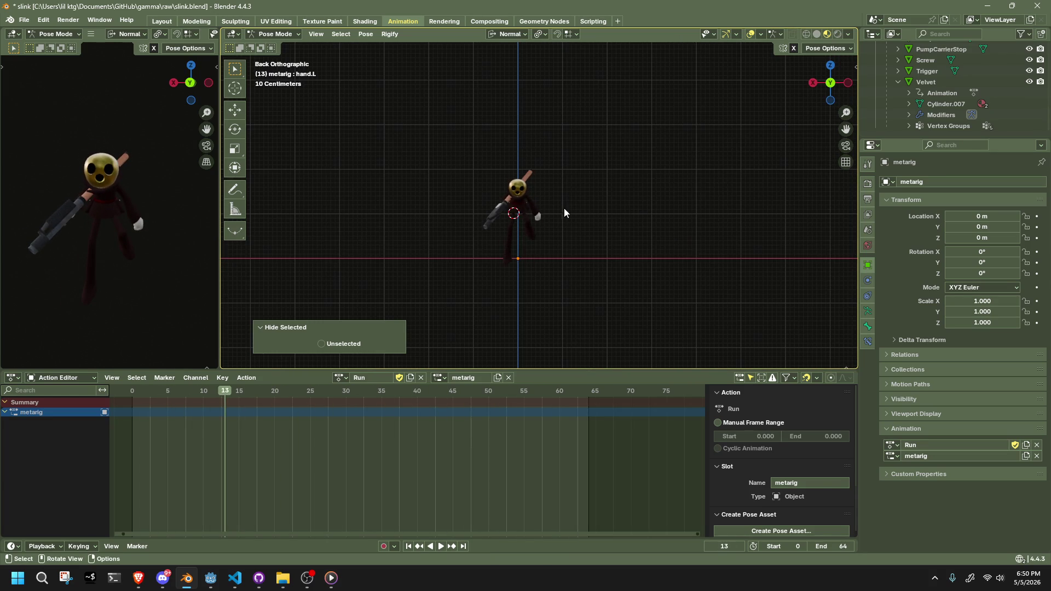
scroll(434, 137, "up", 4)
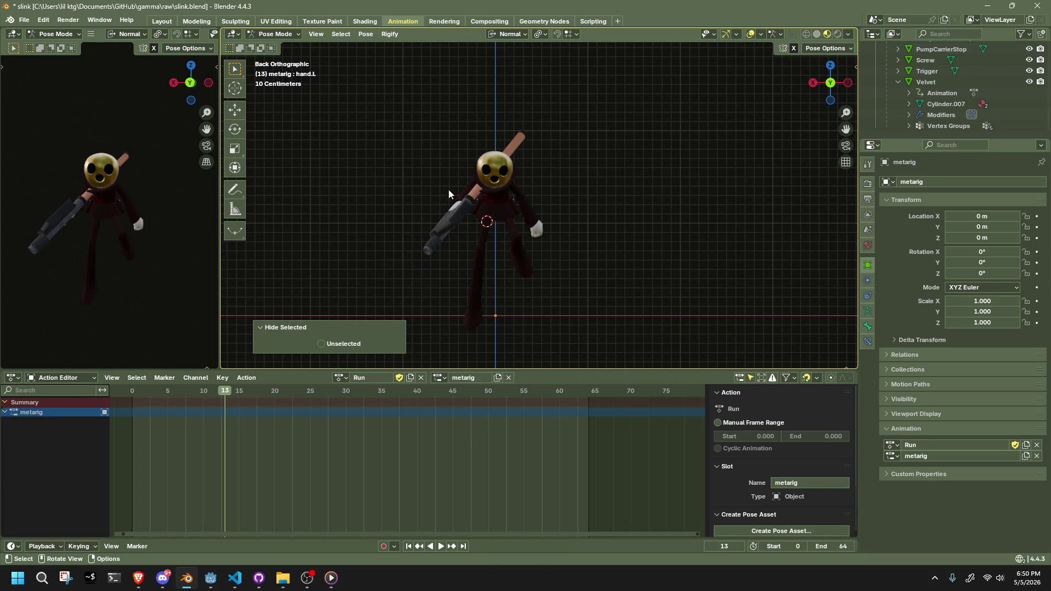
key("ctrl+z")
left_click(406, 268)
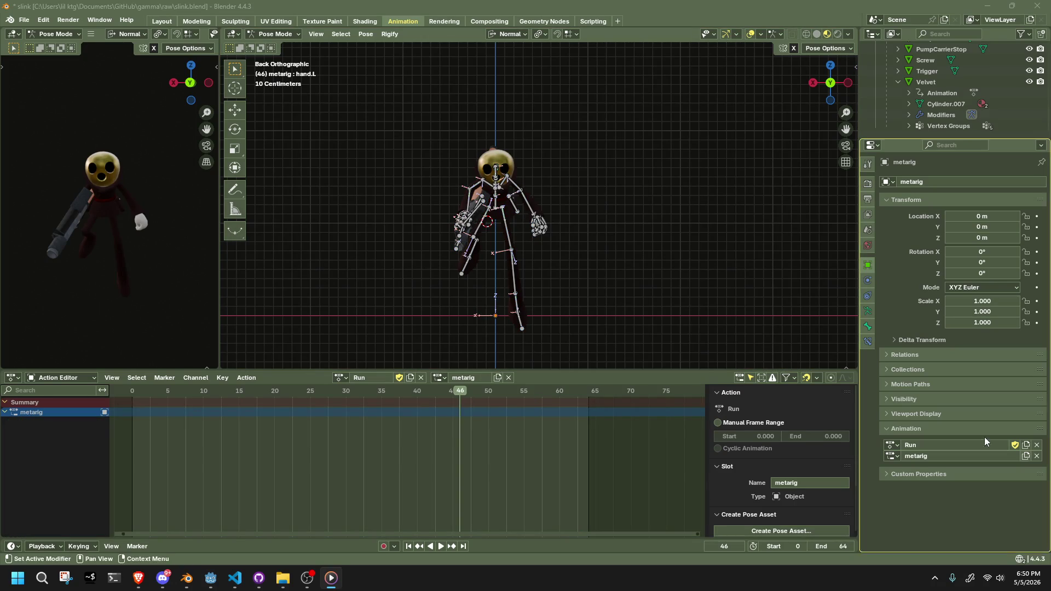
Select the left shin, start playback and view the rig from the front orthographic view.
left_click(631, 286)
left_click(522, 293)
scroll(526, 294, "up", 2)
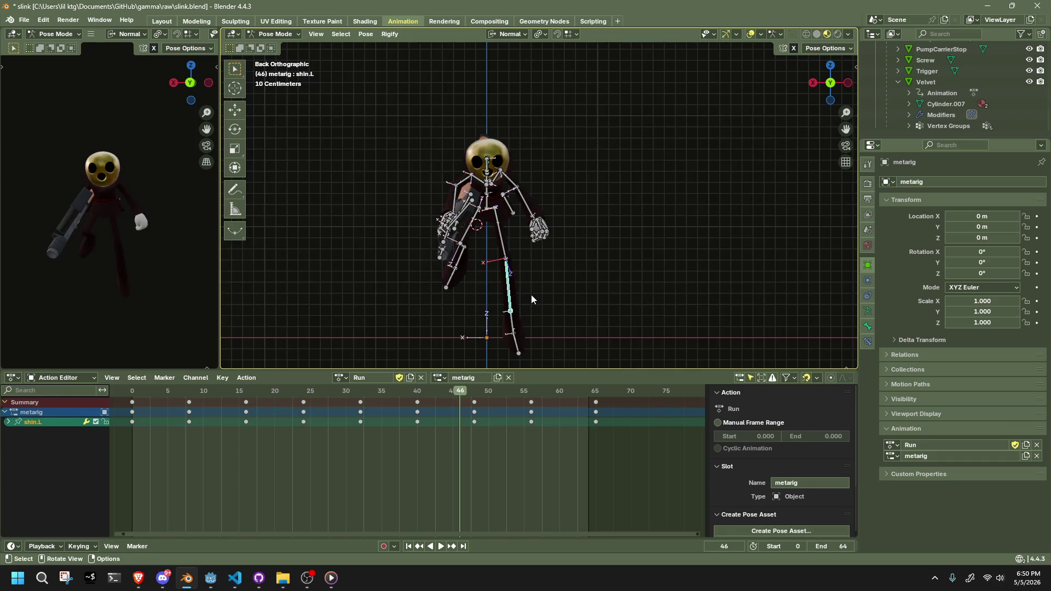
key("space")
left_click_drag(466, 394, 474, 395)
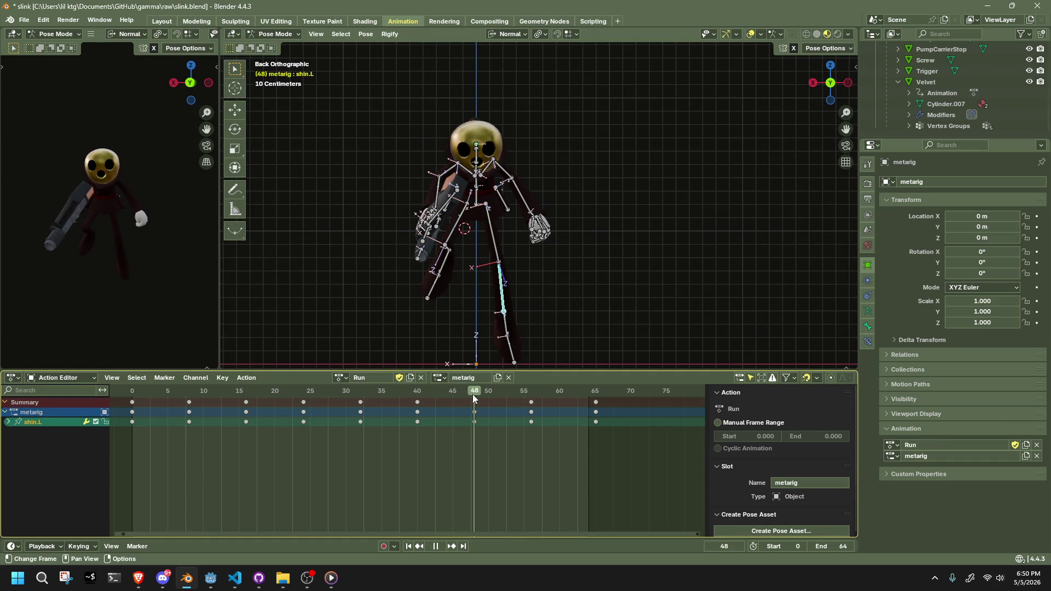
mouse_move(392, 311)
middle_mouse_down()
mouse_move(639, 291)
mouse_move(712, 219)
middle_mouse_up()
left_click(841, 90)
Watch the run from the right side orthographic view, then stop playback.
scroll(492, 306, "down", 1)
mouse_move(492, 307)
middle_mouse_down()
mouse_move(630, 247)
mouse_move(712, 191)
middle_mouse_up()
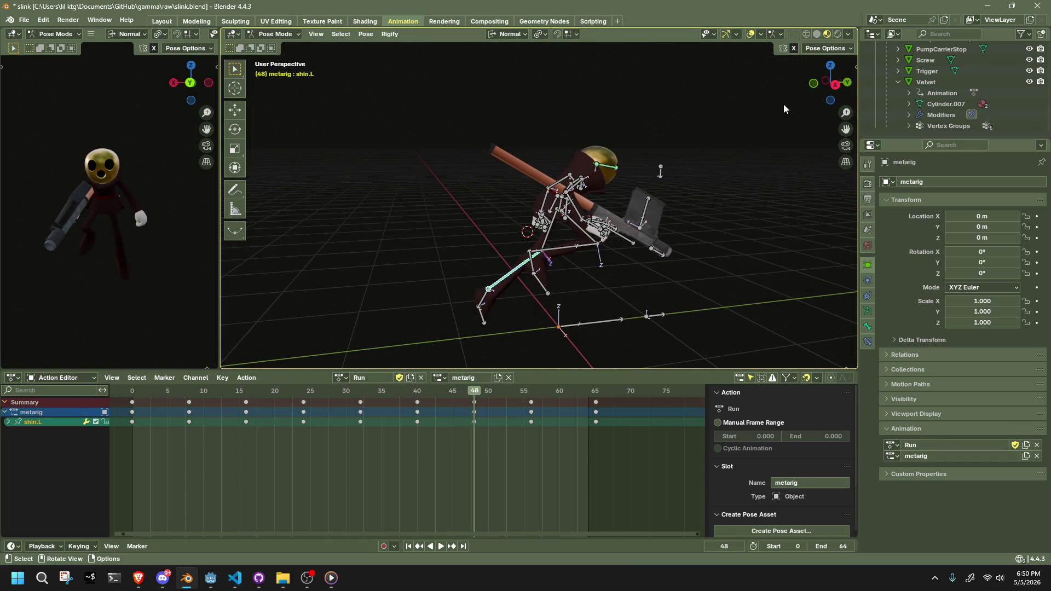
left_click(842, 89)
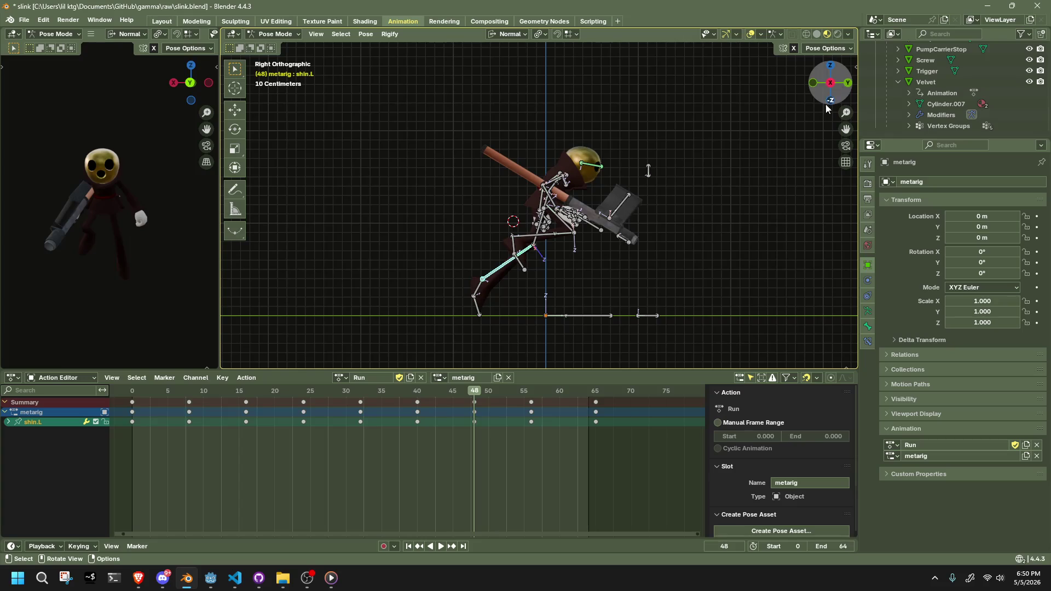
left_click(708, 267)
middle_click_drag(695, 268, 434, 277)
key("space")
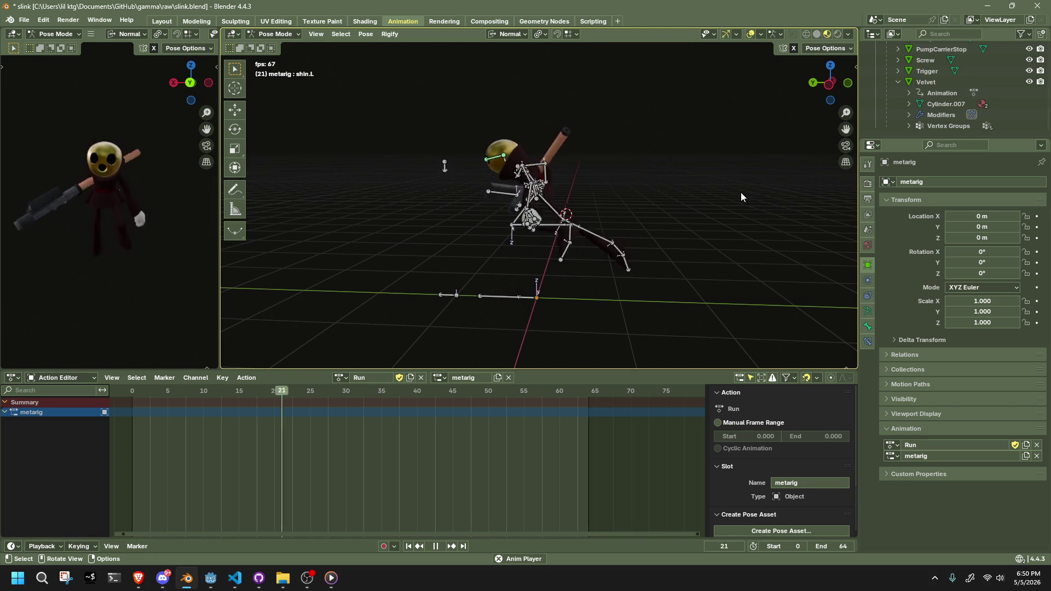
mouse_move(603, 253)
middle_mouse_down()
mouse_move(609, 276)
mouse_move(796, 258)
middle_mouse_up()
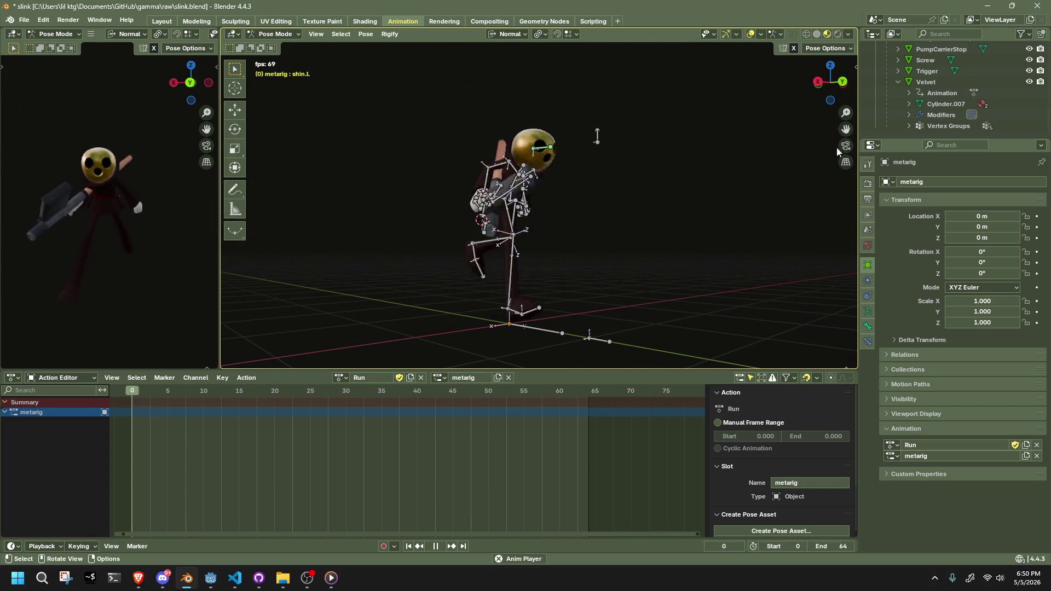
left_click(818, 87)
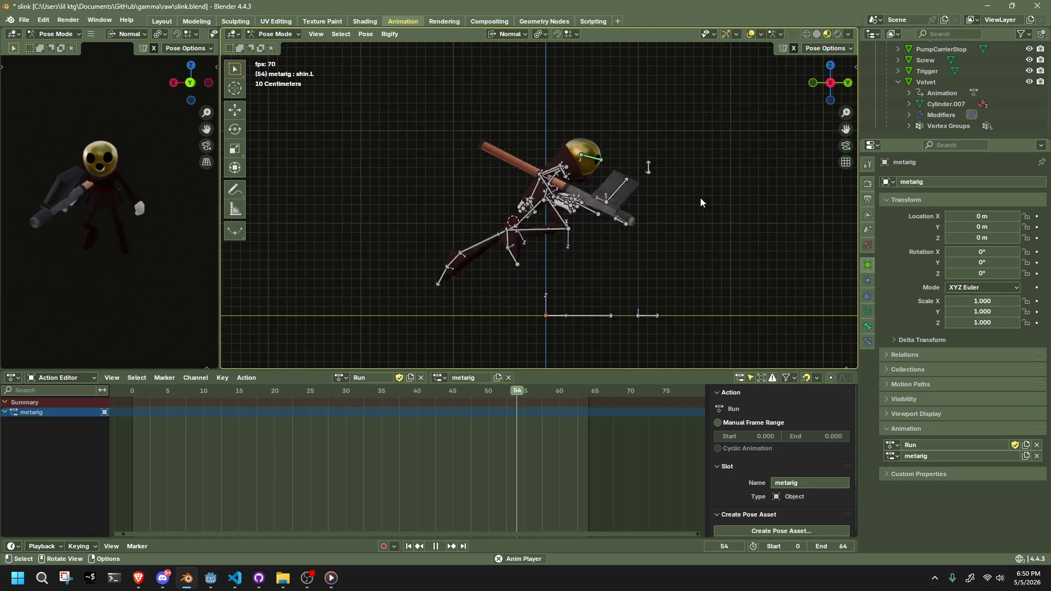
key("space")
Scrub the Run action's frames and stop at frame 33 to inspect the stride.
mouse_move(134, 392)
left_mouse_down()
mouse_move(253, 398)
mouse_move(366, 422)
left_mouse_up()
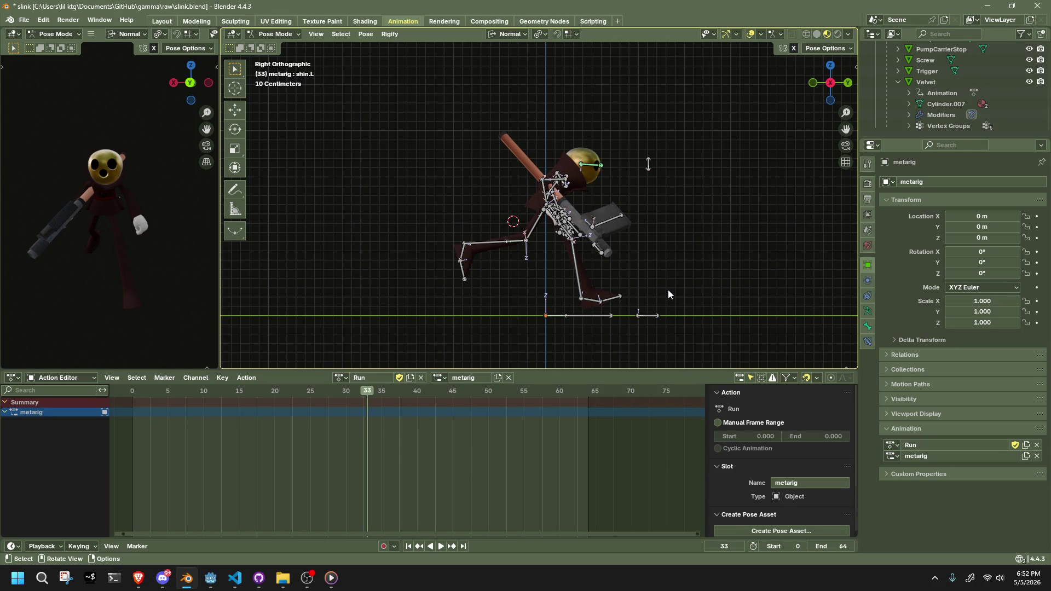
Play the Run from an angled view with the bones hidden to watch the mesh, then show them again.
middle_click_drag(669, 293, 591, 307)
key("space")
mouse_move(370, 389)
left_mouse_down()
mouse_move(275, 406)
mouse_move(131, 410)
left_mouse_up()
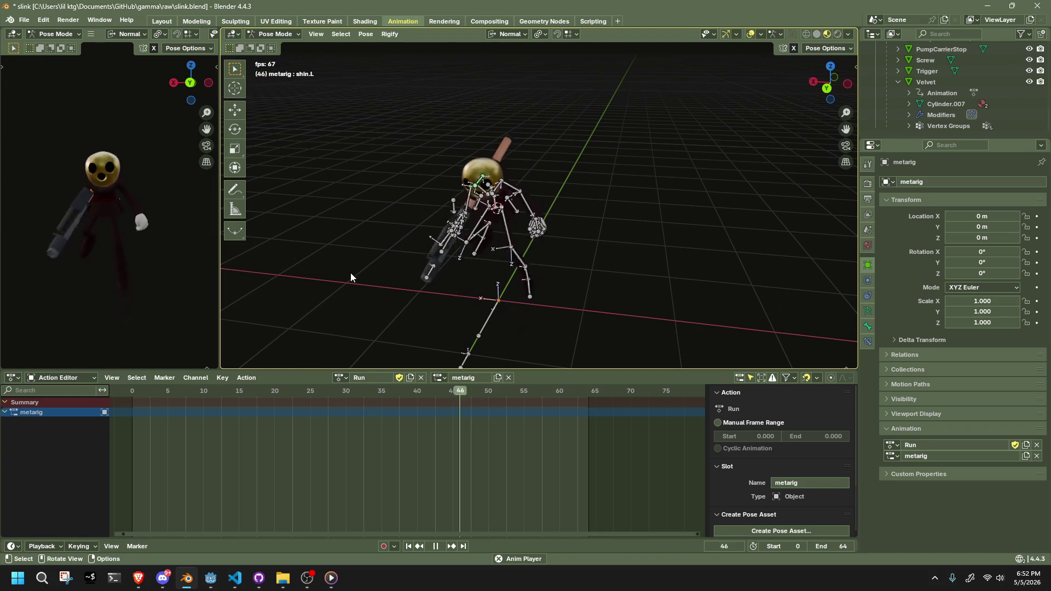
mouse_move(495, 274)
middle_mouse_down()
mouse_move(632, 237)
mouse_move(531, 232)
mouse_move(665, 262)
mouse_move(757, 244)
mouse_move(668, 264)
middle_mouse_up()
key("h")
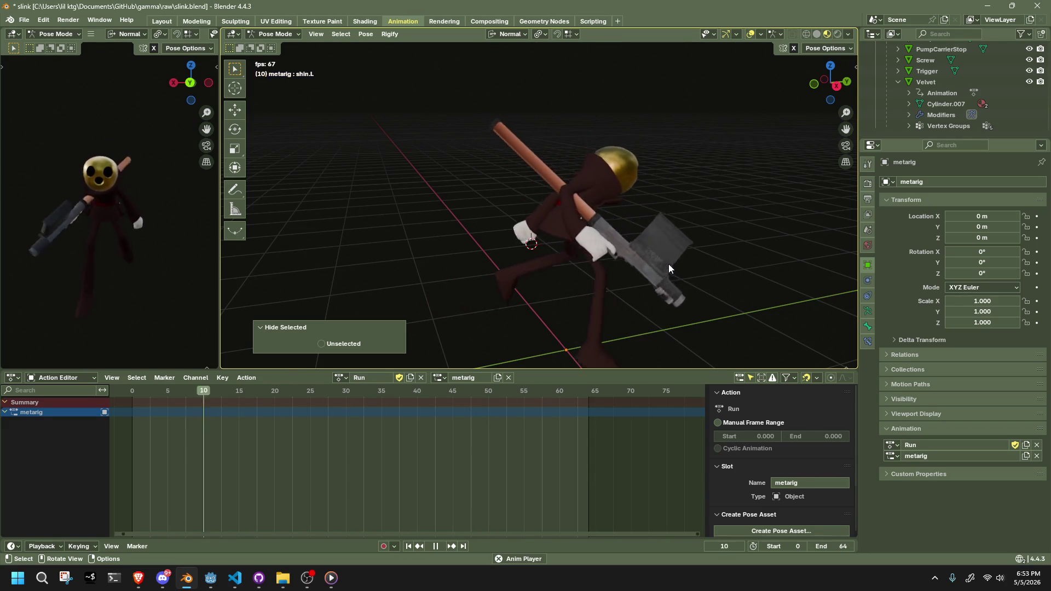
key("ctrl+z")
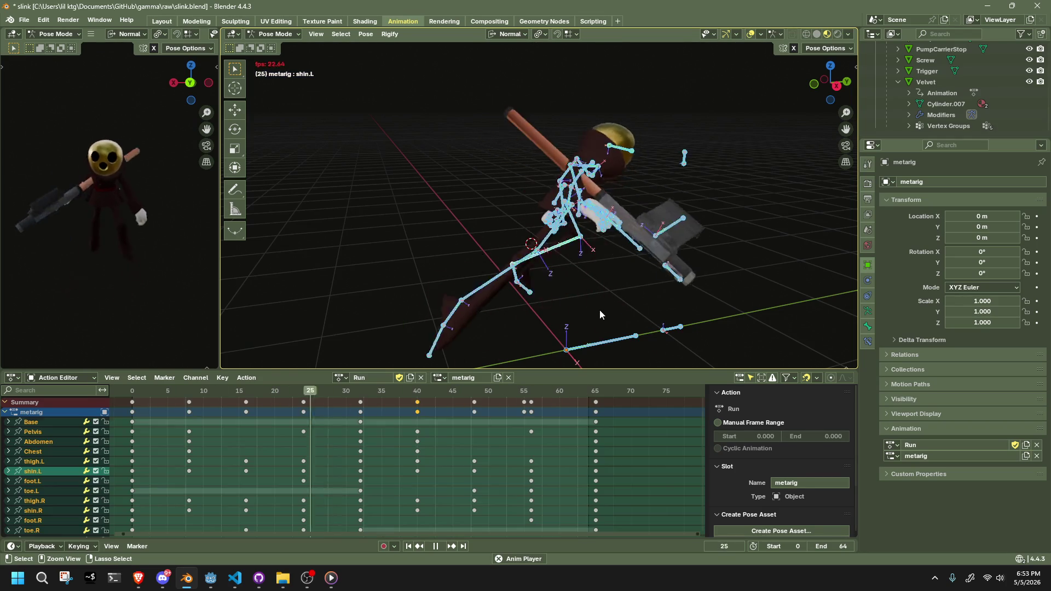
Go to frame 8 and frame the rig in a side orthographic view.
left_click_drag(136, 392, 189, 406)
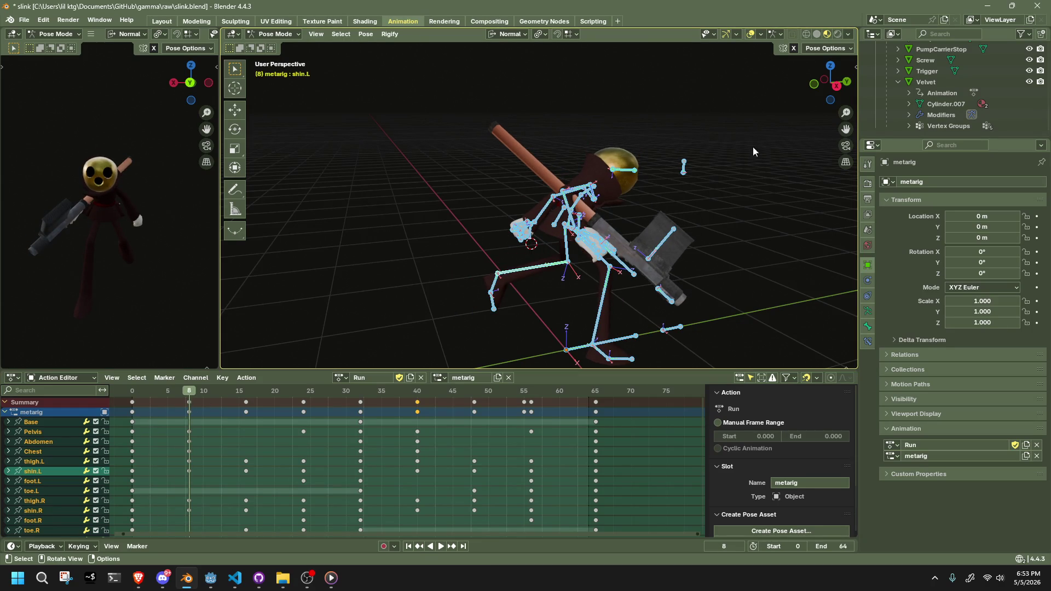
left_click(836, 86)
left_click(710, 263)
mouse_move(576, 297)
middle_mouse_down()
mouse_move(333, 284)
mouse_move(350, 276)
middle_mouse_up()
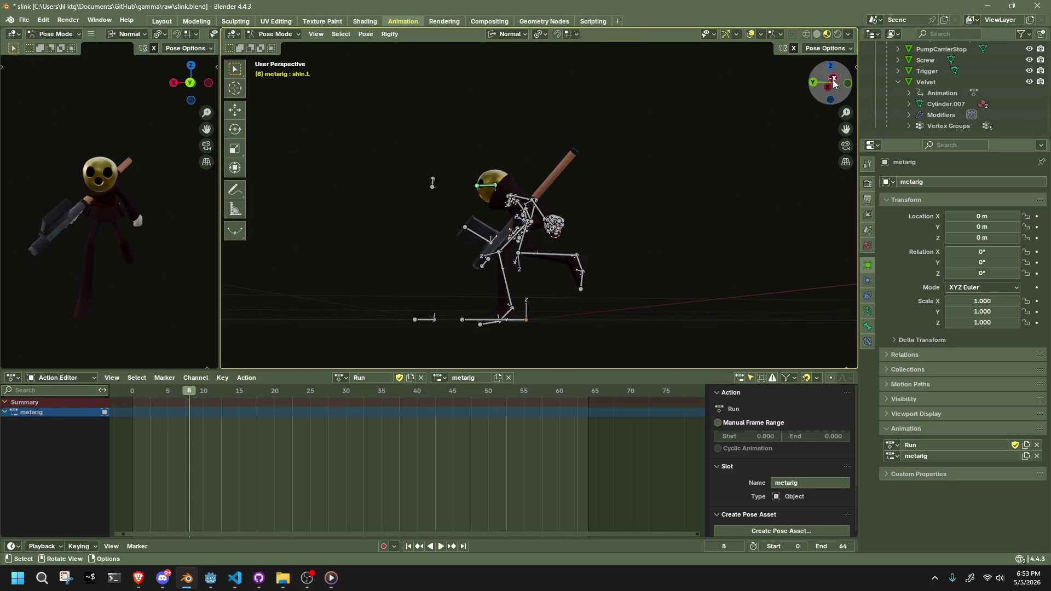
left_click(826, 83)
mouse_move(493, 284)
middle_mouse_down("shift")
mouse_move(501, 291)
mouse_move(501, 257)
mouse_move(747, 245)
mouse_move(733, 198)
mouse_move(824, 86)
middle_mouse_up("shift")
scroll(502, 262, "up", 4)
Move shin.R back and rotate foot.R about -16.5° at frame 8.
left_click(501, 252)
left_click(831, 82)
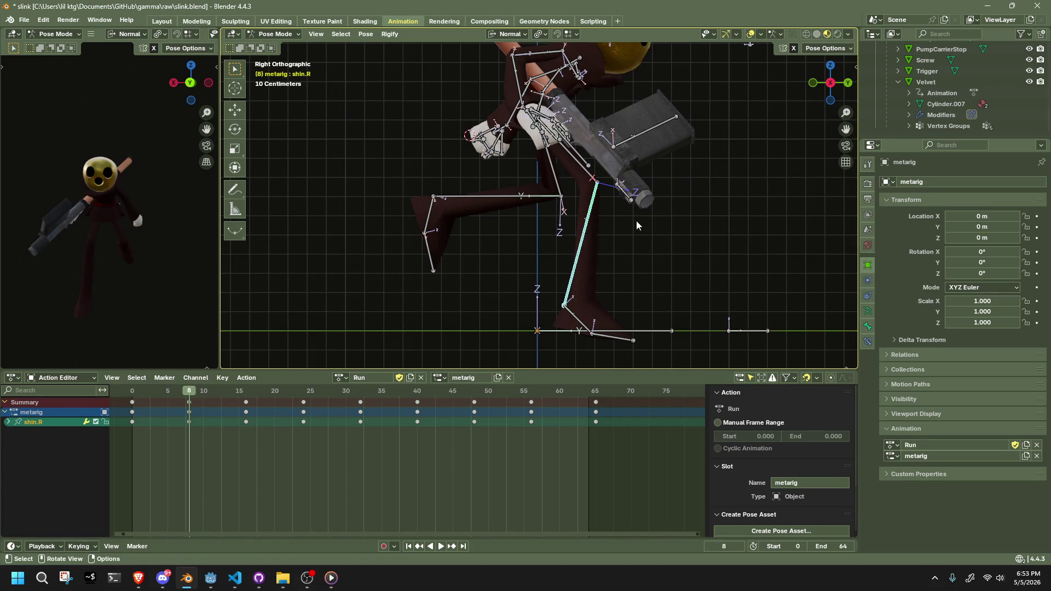
key("g")
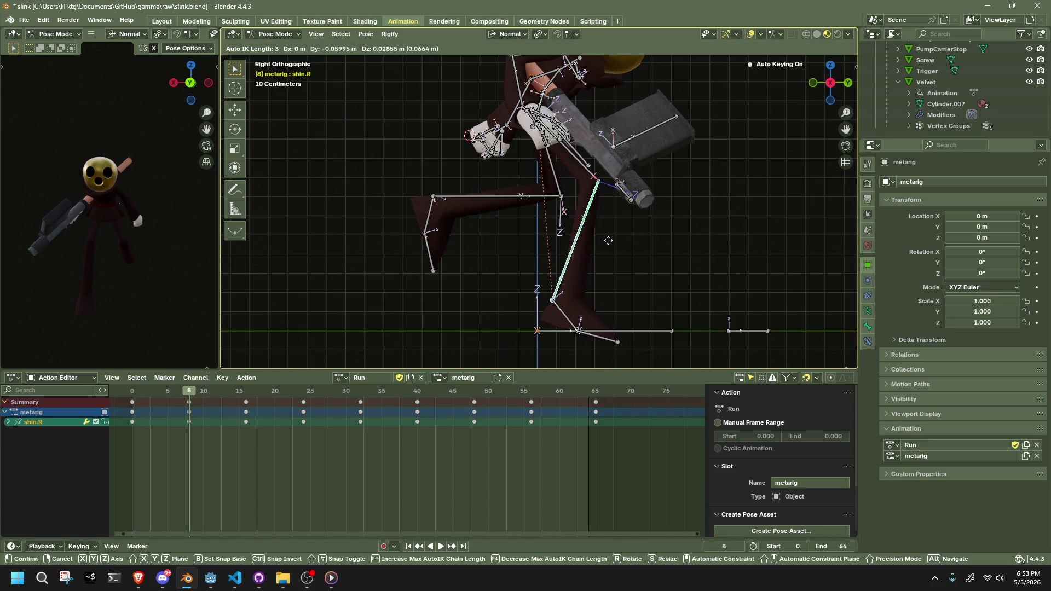
left_click(605, 247)
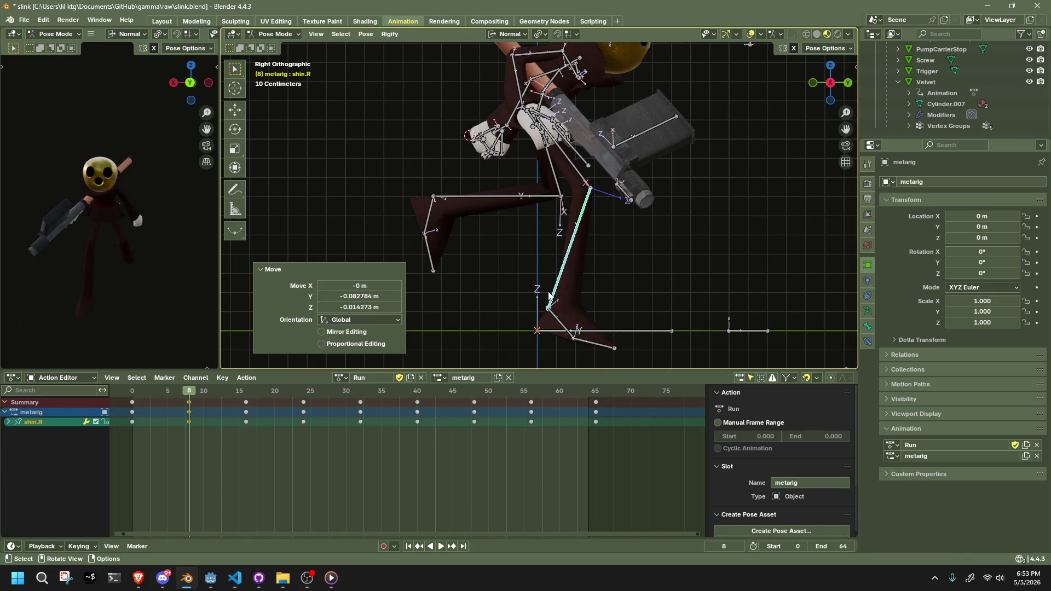
left_click(558, 329)
key("r")
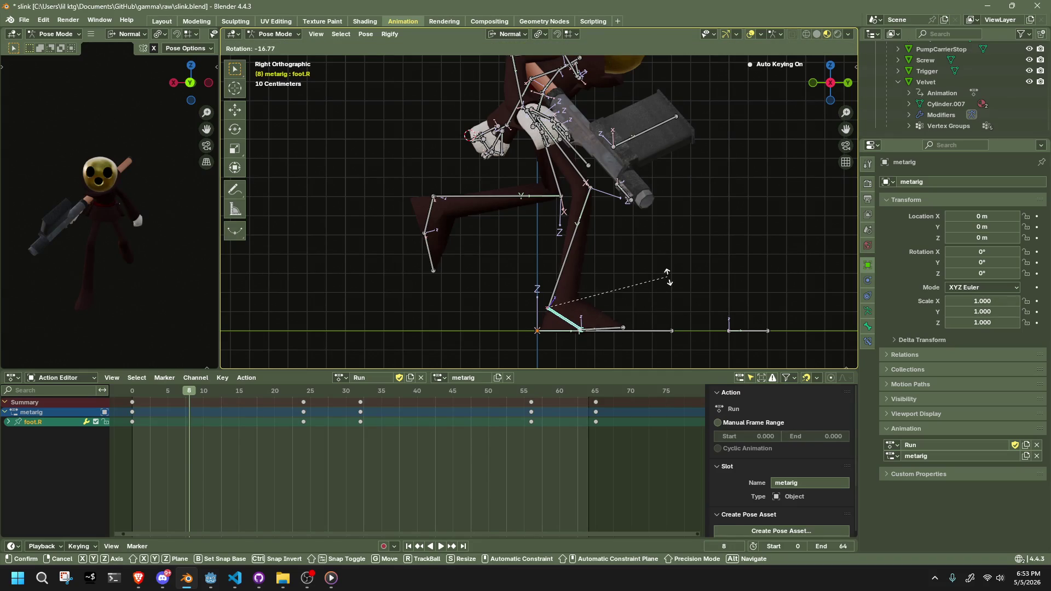
left_click(668, 280)
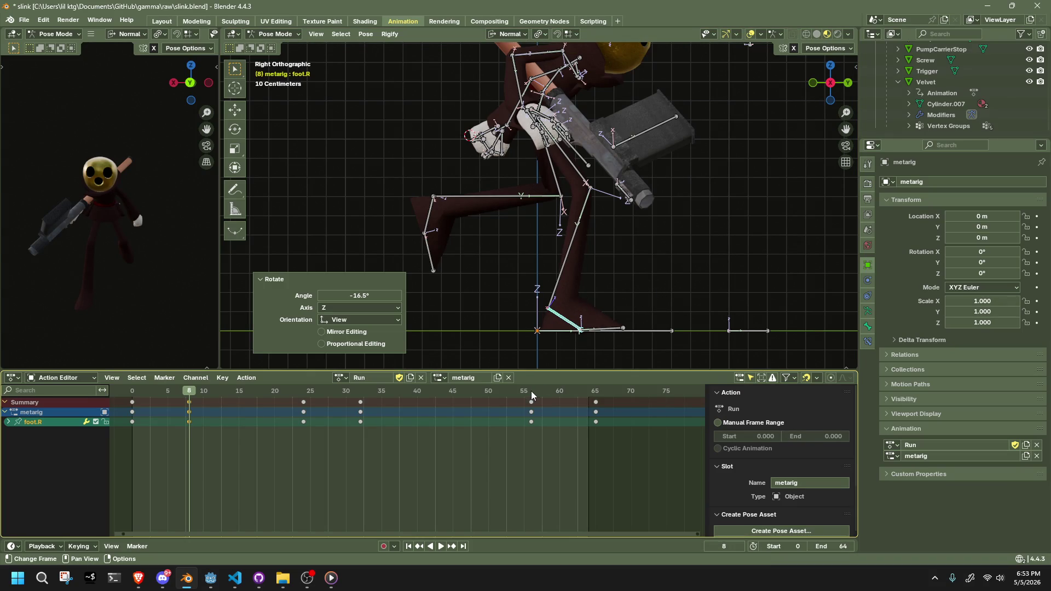
Copy the pose of thigh.R, shin.R, foot.R and toe.R at frame 8.
key("a")
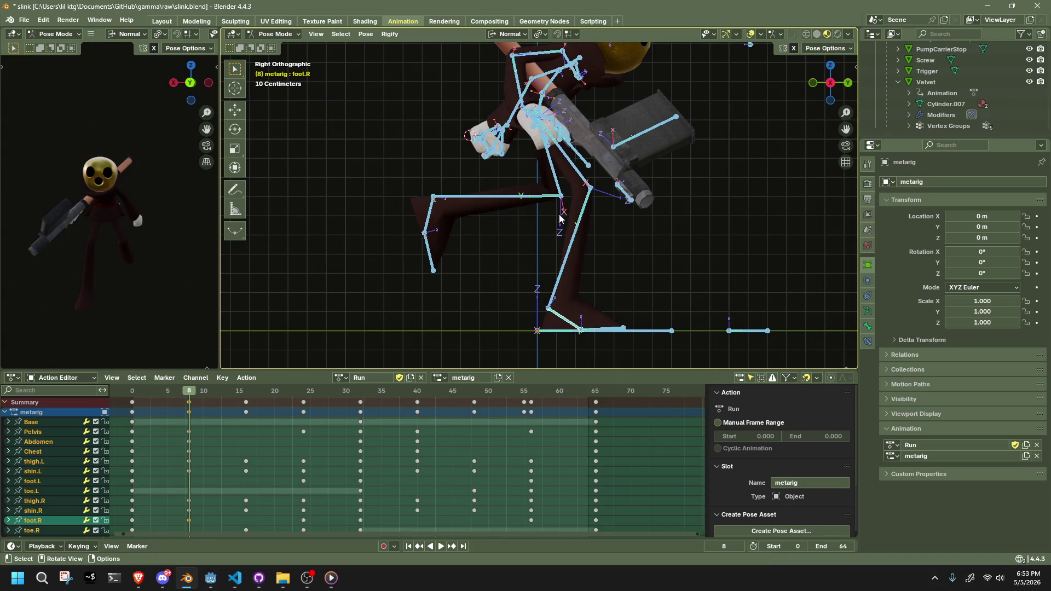
left_click(581, 181)
left_click(588, 219, "shift")
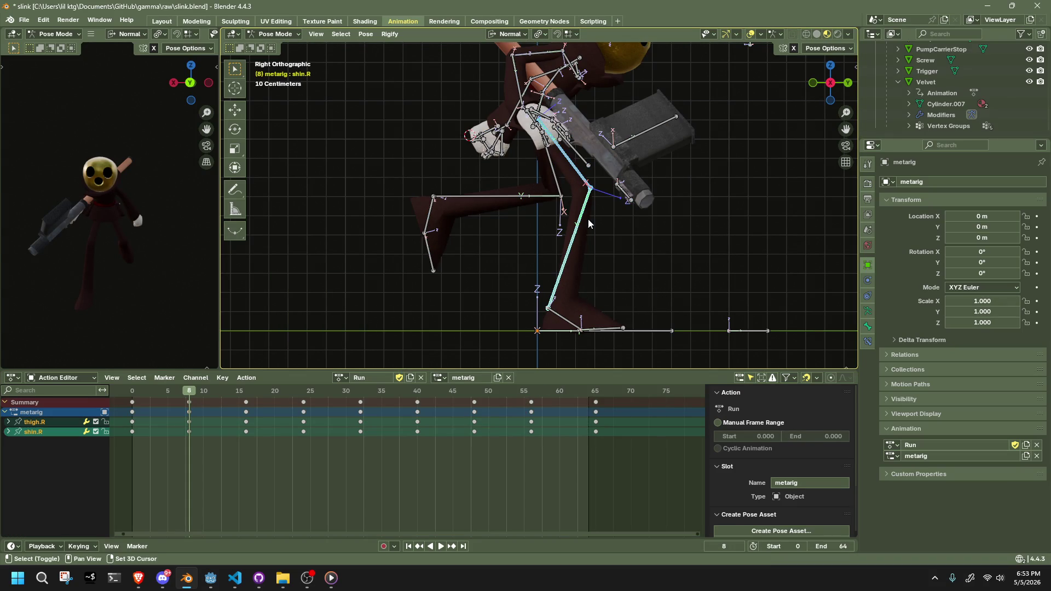
left_click(598, 324, "shift")
left_click(614, 323, "shift")
key("ctrl+c")
Paste the right-leg pose flipped onto the opposite leg at frame 40.
key("space")
key("space")
mouse_move(536, 285)
middle_mouse_down()
mouse_move(580, 267)
mouse_move(656, 276)
mouse_move(440, 268)
mouse_move(315, 404)
middle_mouse_up()
key("ctrl+shift+v")
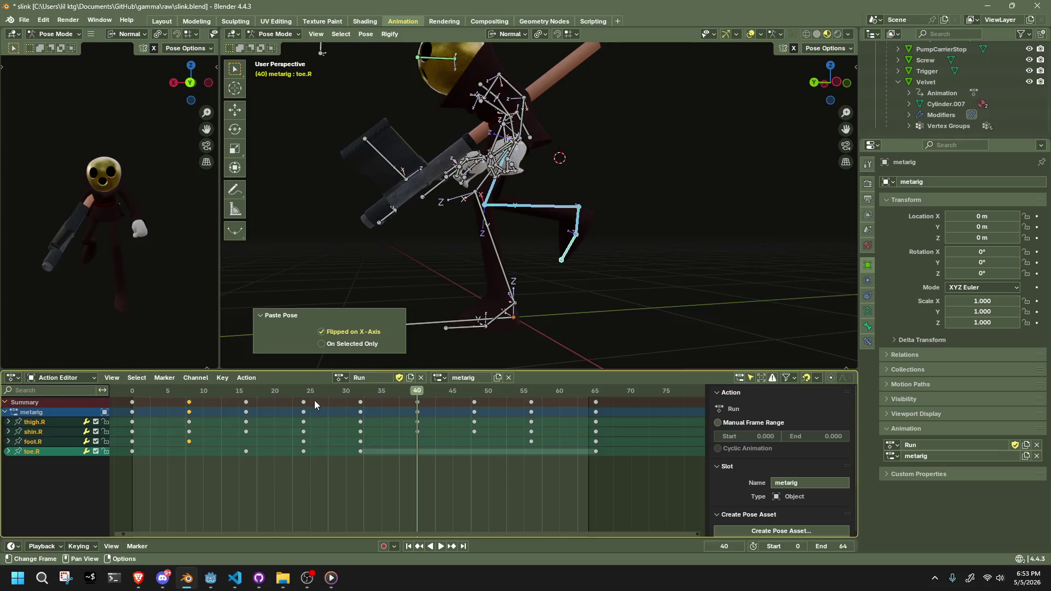
middle_click_drag(333, 310, 455, 277)
Play the Run from frame 1 in a front orthographic view.
left_click(123, 396)
key("space")
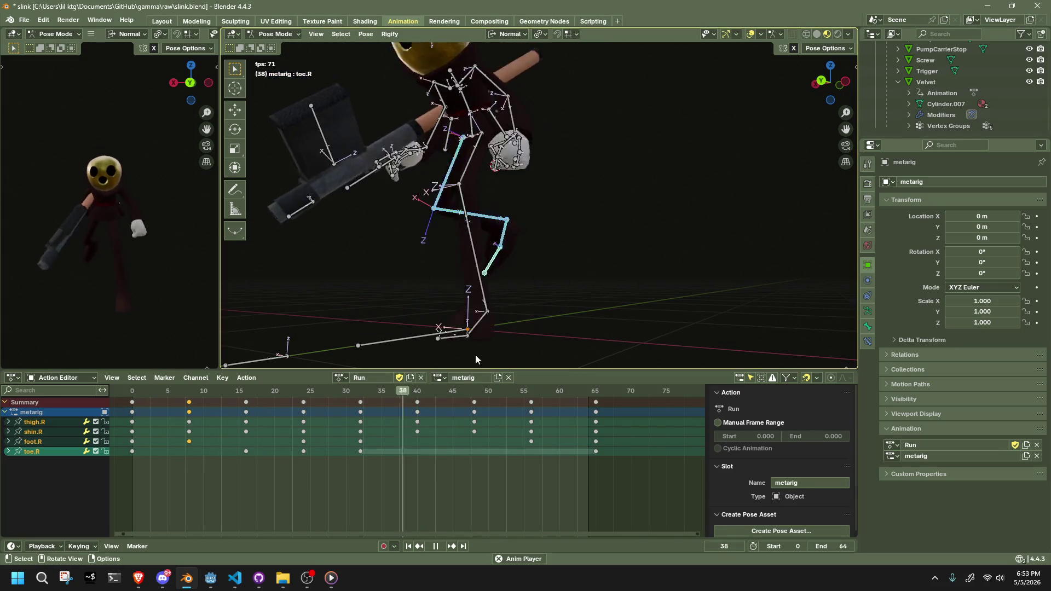
key("KP_1")
left_click(846, 162)
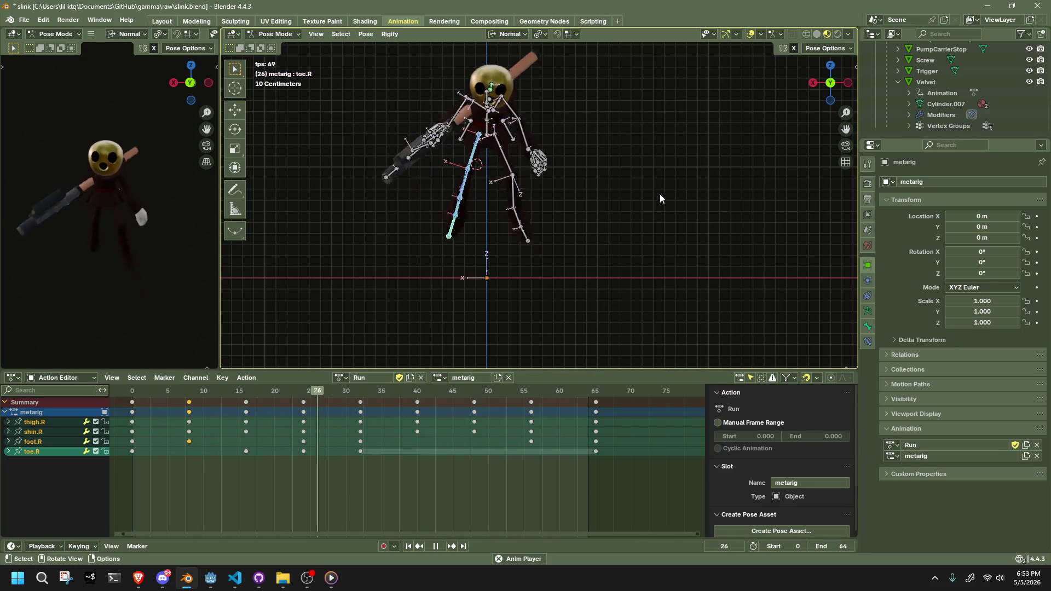
Stop playback and rotate thigh.R 6.77° at frame 24.
key("space")
key("space")
left_click(173, 389)
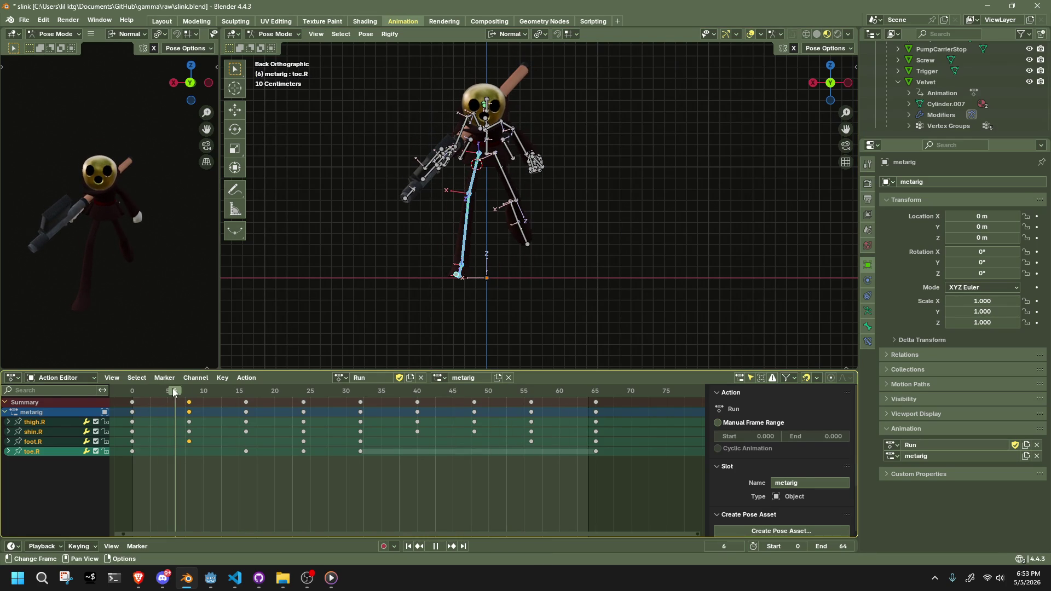
left_click_drag(176, 389, 304, 422)
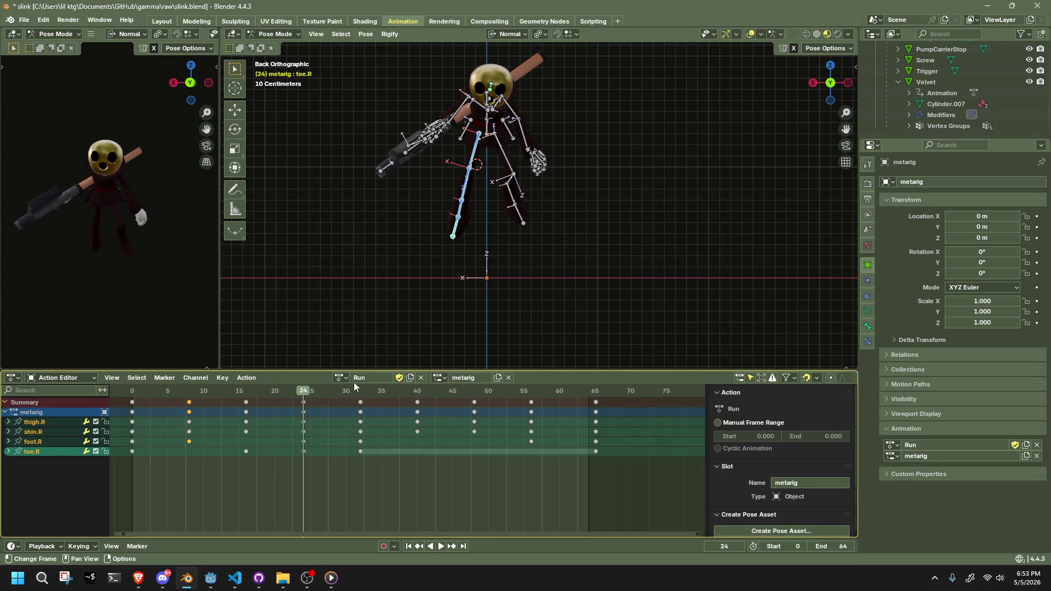
left_click(407, 315)
left_click(474, 147)
key("r")
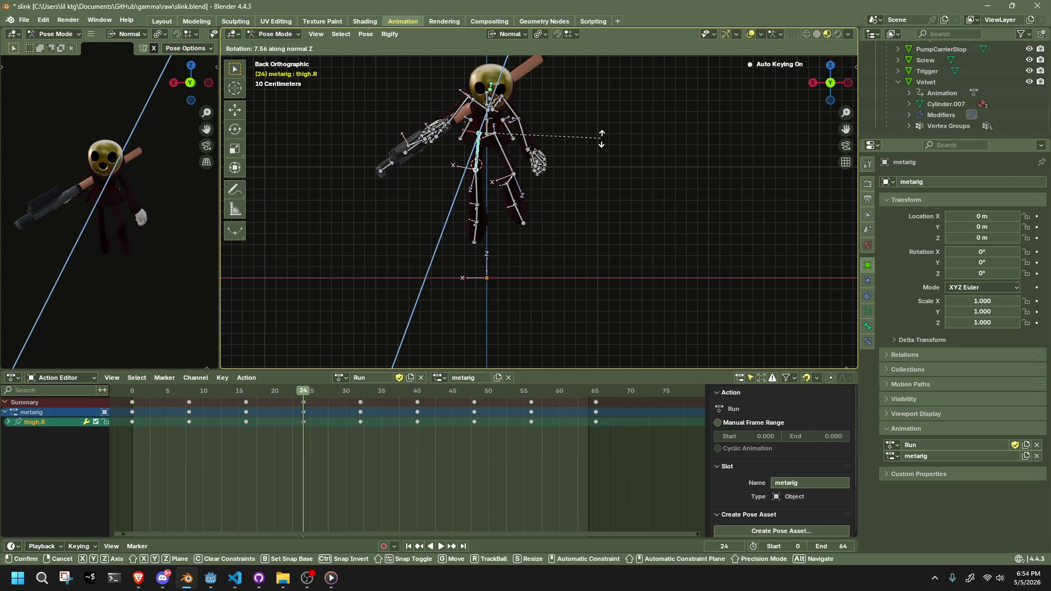
left_click(601, 140)
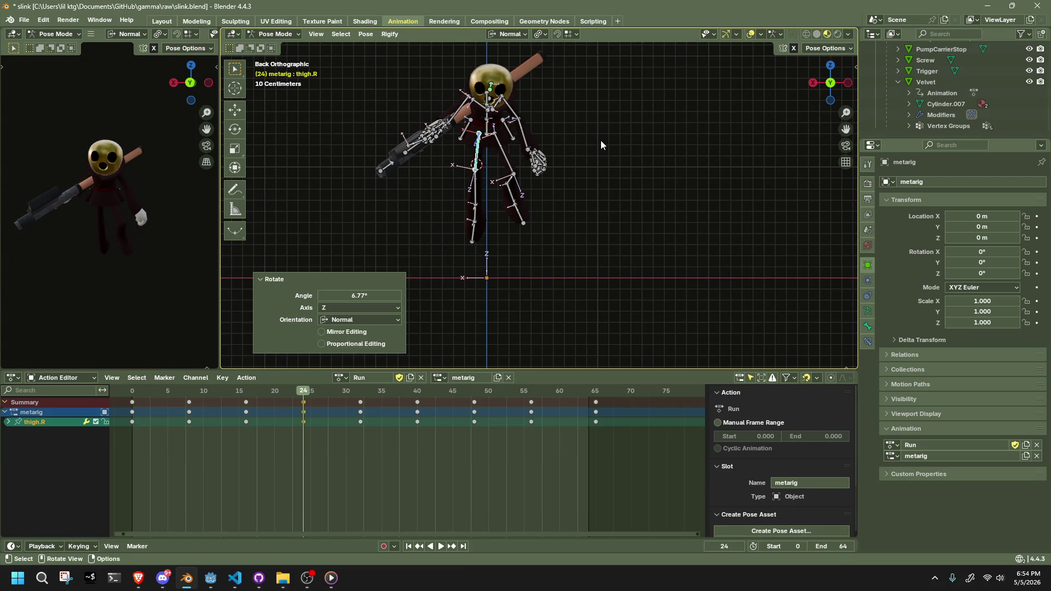
Paste the pose flipped at frame 56 and play the Run back.
left_click(531, 391)
key("ctrl+shift+v")
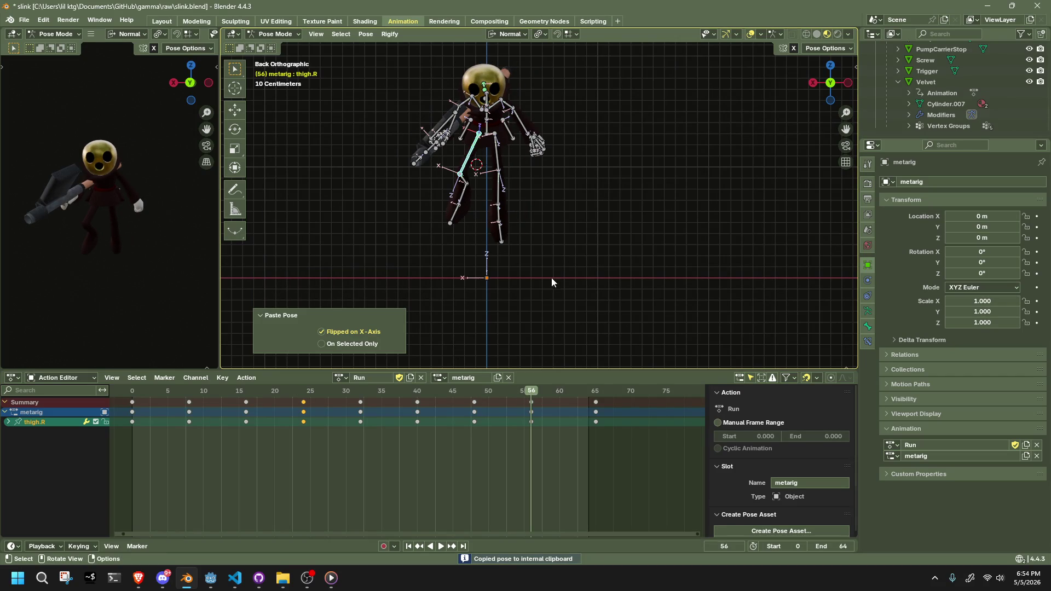
key("space")
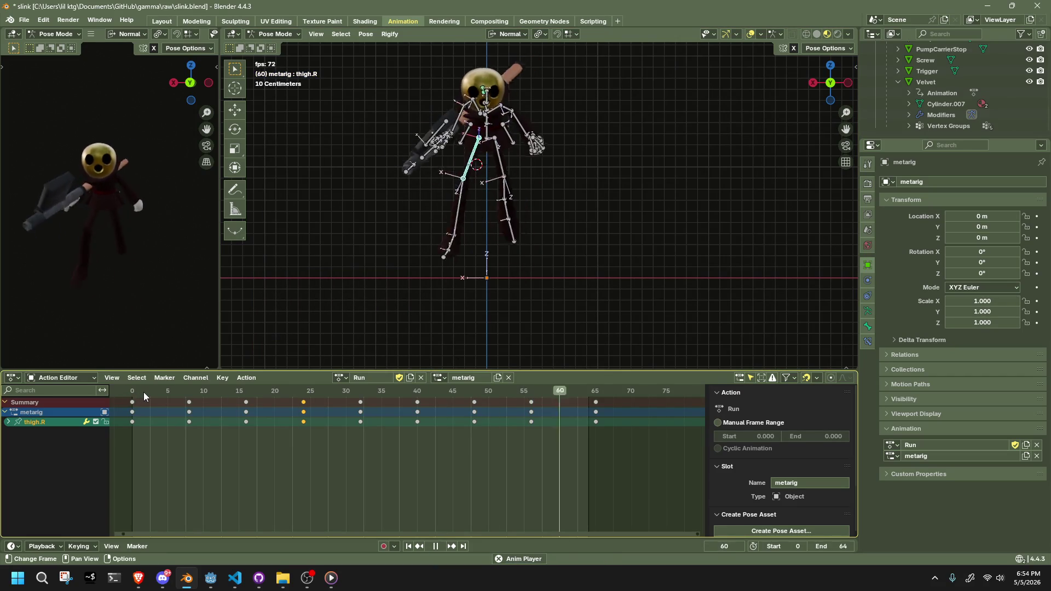
Stop playback in front orthographic view, pause at frame 20 and select the Pelvis bone.
middle_click_drag(376, 297, 636, 304)
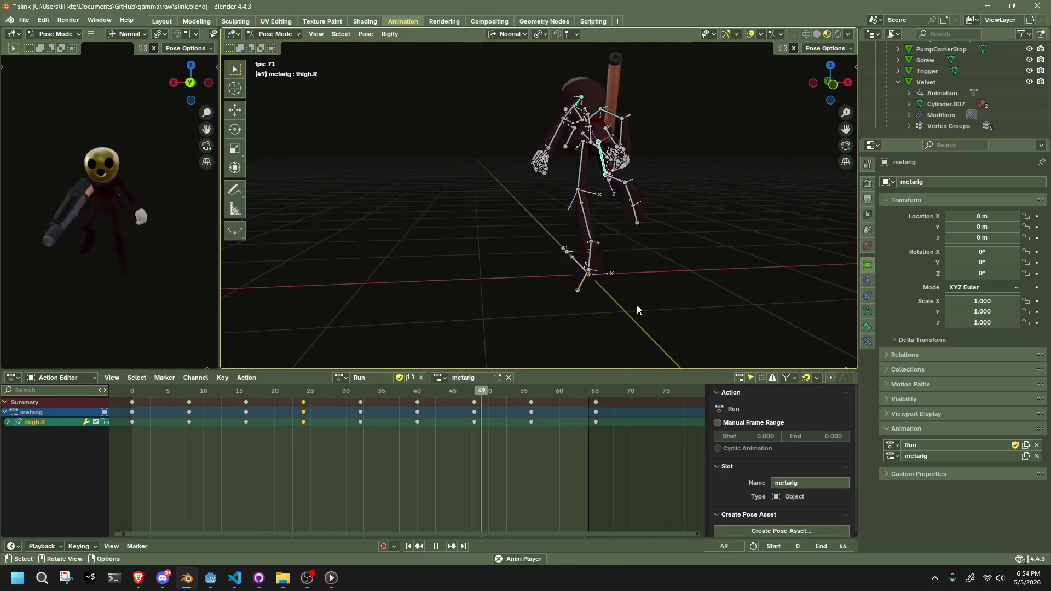
key("space")
left_click(833, 83)
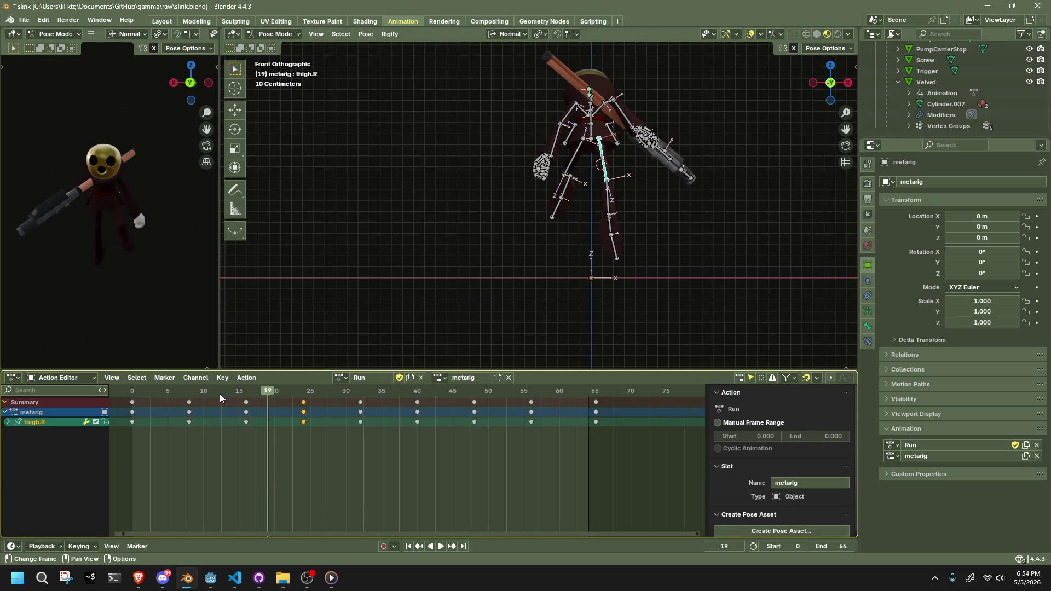
left_click_drag(136, 389, 275, 417)
left_click(595, 136)
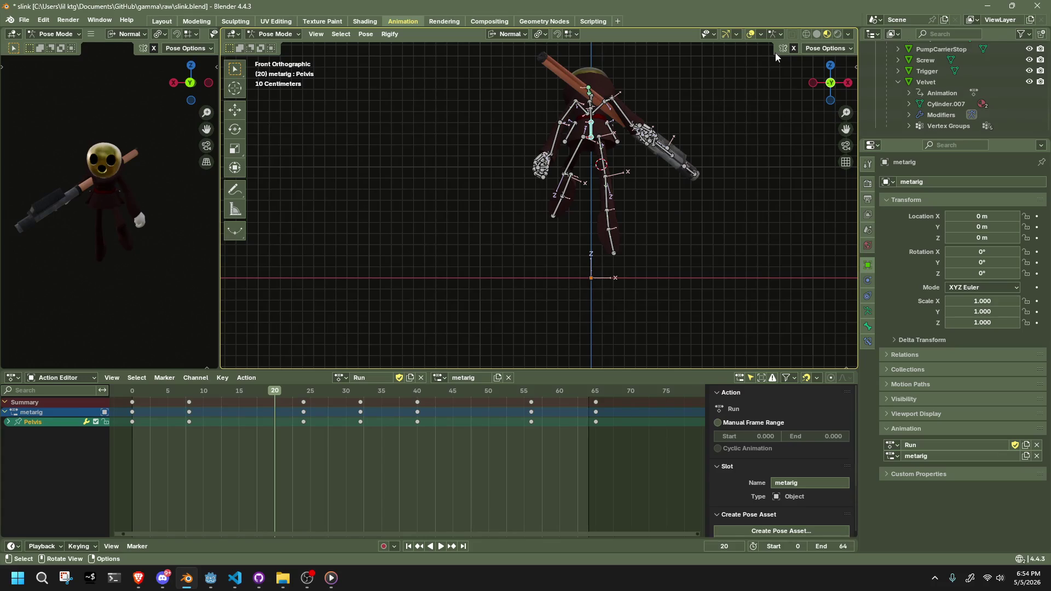
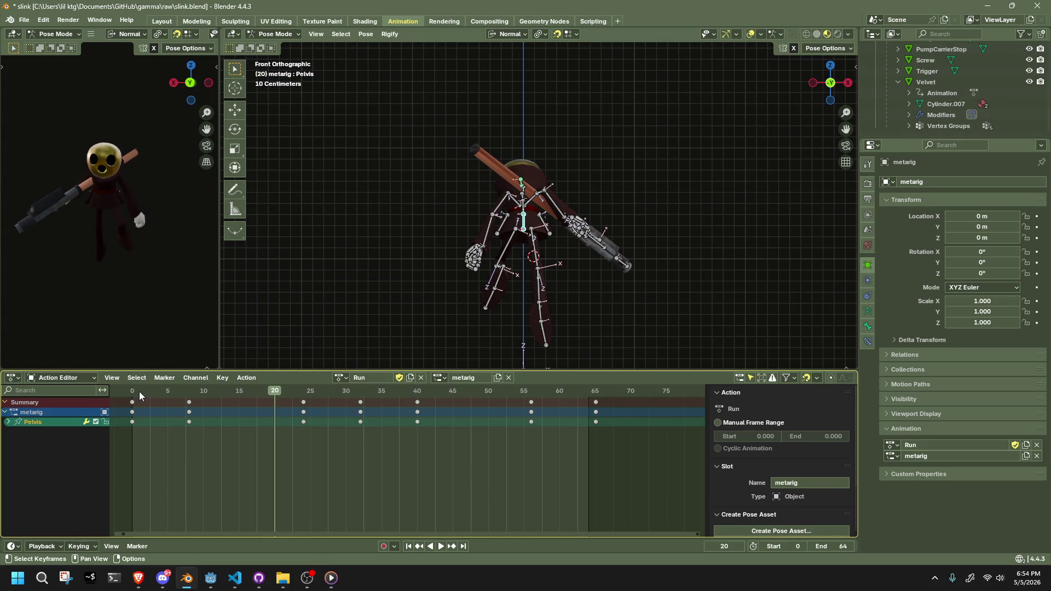
Play the run cycle from the start, then scrub back through the timeline.
left_click(139, 392)
key("space")
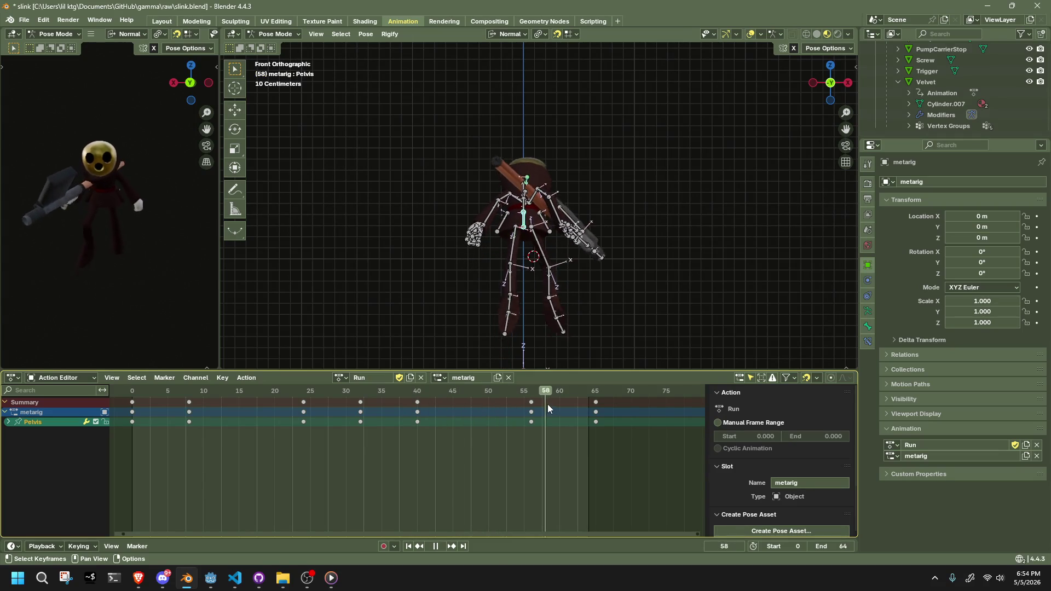
mouse_move(205, 444)
left_mouse_down()
mouse_move(131, 441)
mouse_move(514, 464)
mouse_move(419, 482)
left_mouse_up()
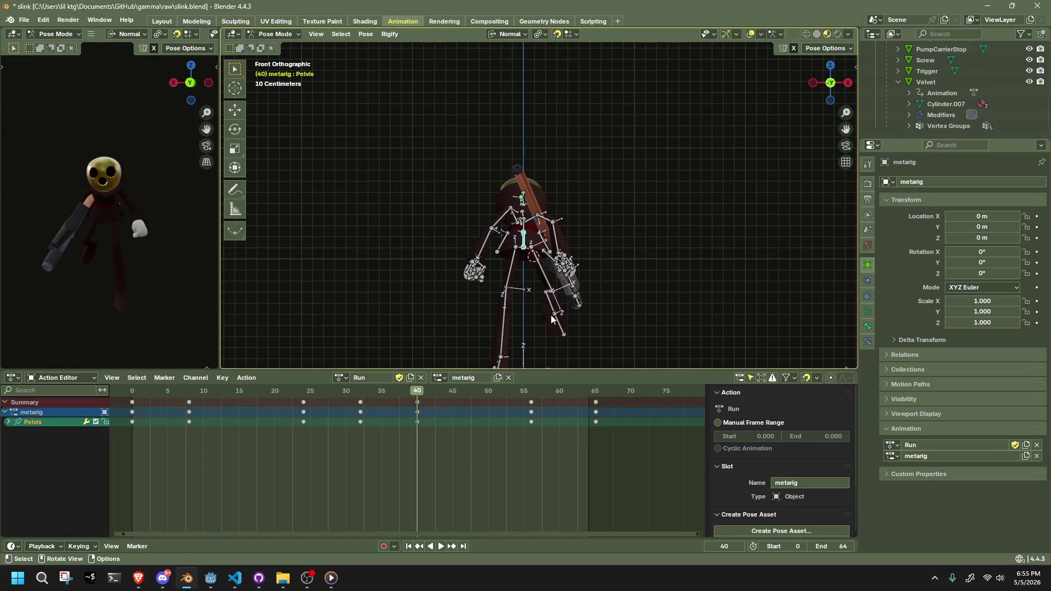
Shift the Pelvis about 0.1 m along X at frame 40, then check the pose near frame 34.
key("g")
key("x")
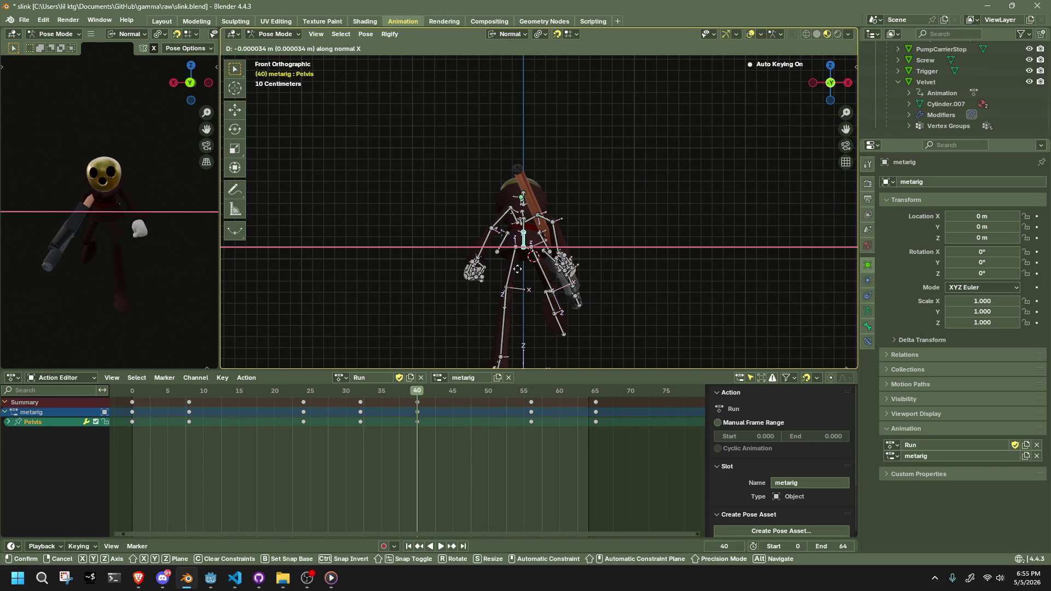
left_click(506, 270)
mouse_move(415, 390)
left_mouse_down()
mouse_move(363, 395)
mouse_move(420, 399)
mouse_move(359, 399)
left_mouse_up()
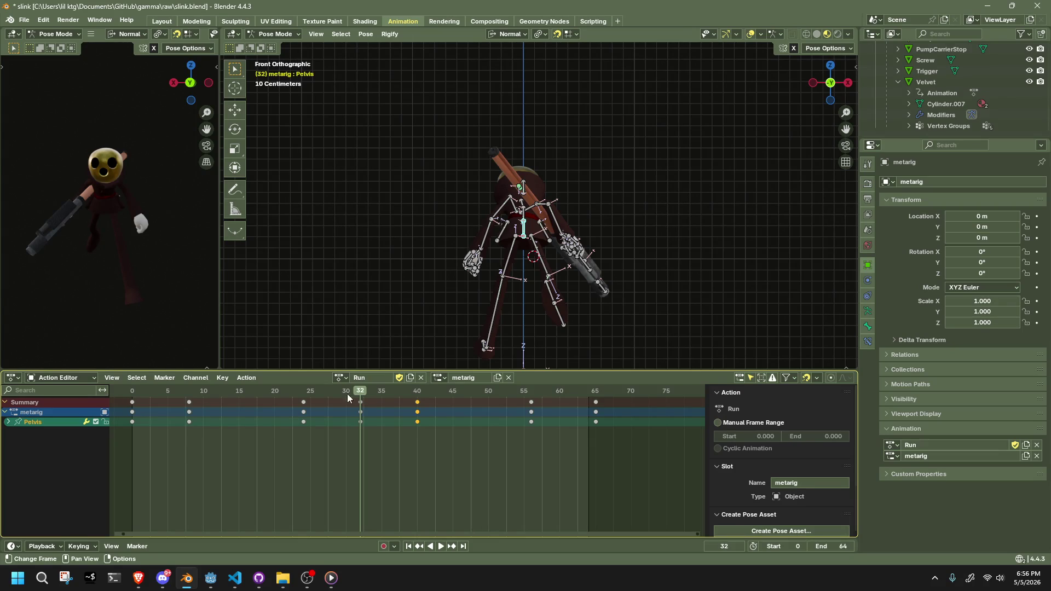
At frame 8, shift the Pelvis the opposite way along X, then review frames 8 to 19.
mouse_move(133, 390)
left_mouse_down()
mouse_move(302, 422)
mouse_move(193, 396)
mouse_move(132, 402)
mouse_move(189, 409)
left_mouse_up()
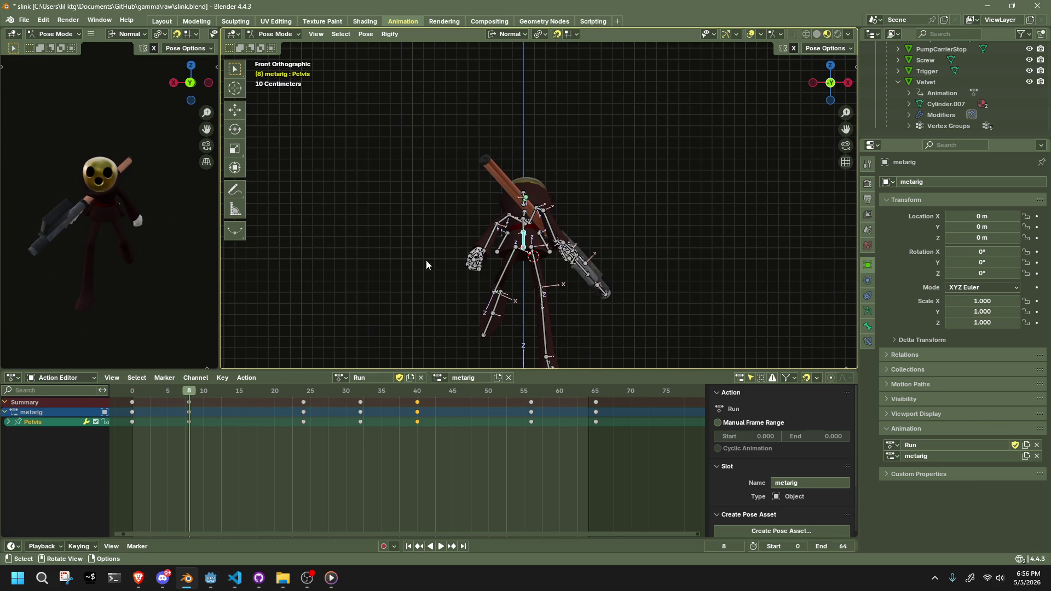
key("g")
key("x")
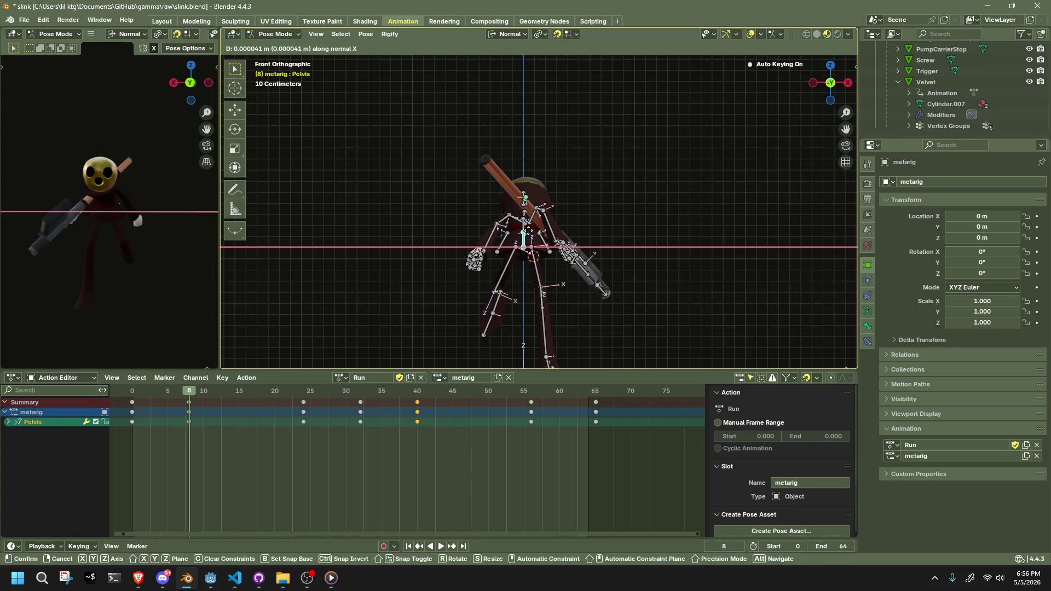
left_click(347, 403)
mouse_move(198, 392)
left_mouse_down()
mouse_move(301, 410)
mouse_move(546, 419)
left_mouse_up()
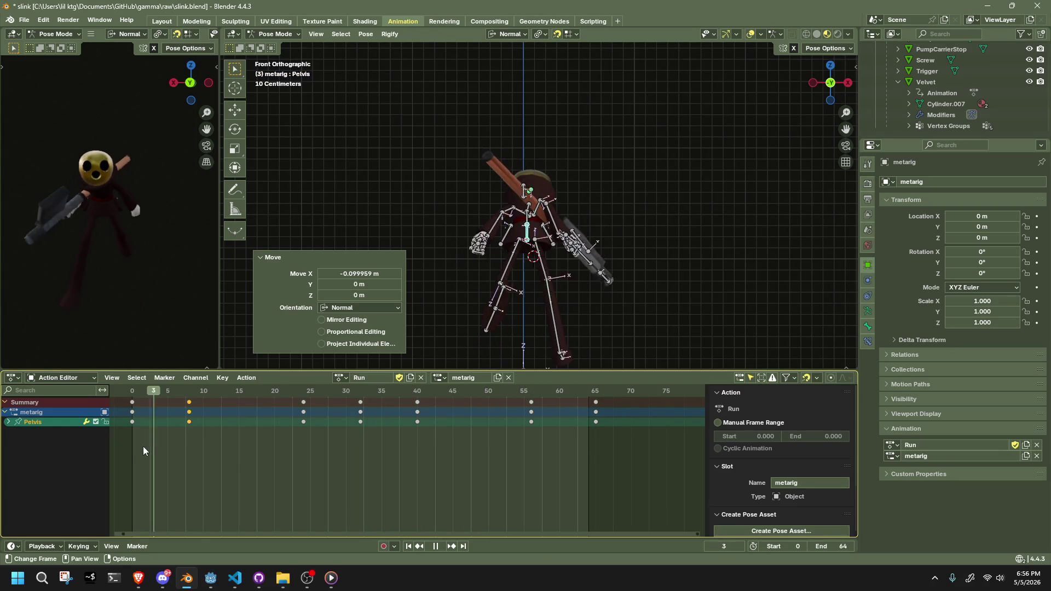
Replay the run from the start, select HeadLookAtBone and view the rig from the left.
key("Escape")
key("space")
mouse_move(347, 272)
middle_mouse_down()
mouse_move(548, 288)
mouse_move(704, 252)
mouse_move(493, 208)
middle_mouse_up()
left_click_drag(430, 176, 474, 225)
left_click(832, 83)
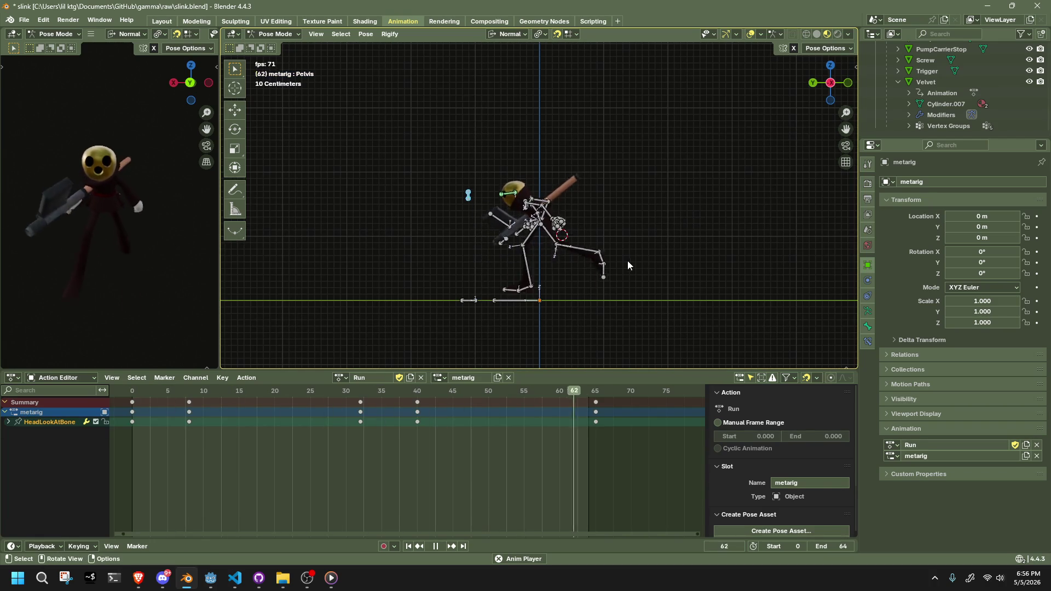
Stop playback and delete all of HeadLookAtBone's keyframes, including the frame-65 keys.
key("space")
mouse_move(521, 481)
left_mouse_down()
mouse_move(234, 407)
mouse_move(130, 391)
left_mouse_up()
key("Delete")
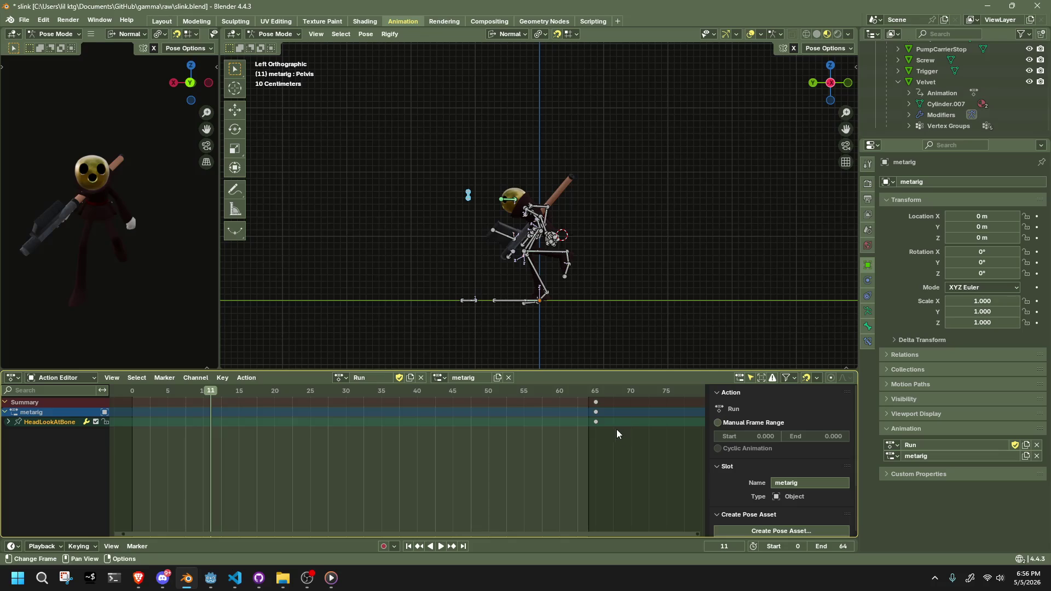
key("Delete")
left_click(133, 393)
scroll(455, 269, "down", 3)
Key HeadLookAtBone with an X move at frame 0, undo a stray move, then switch to Global orientation.
key("g")
key("x")
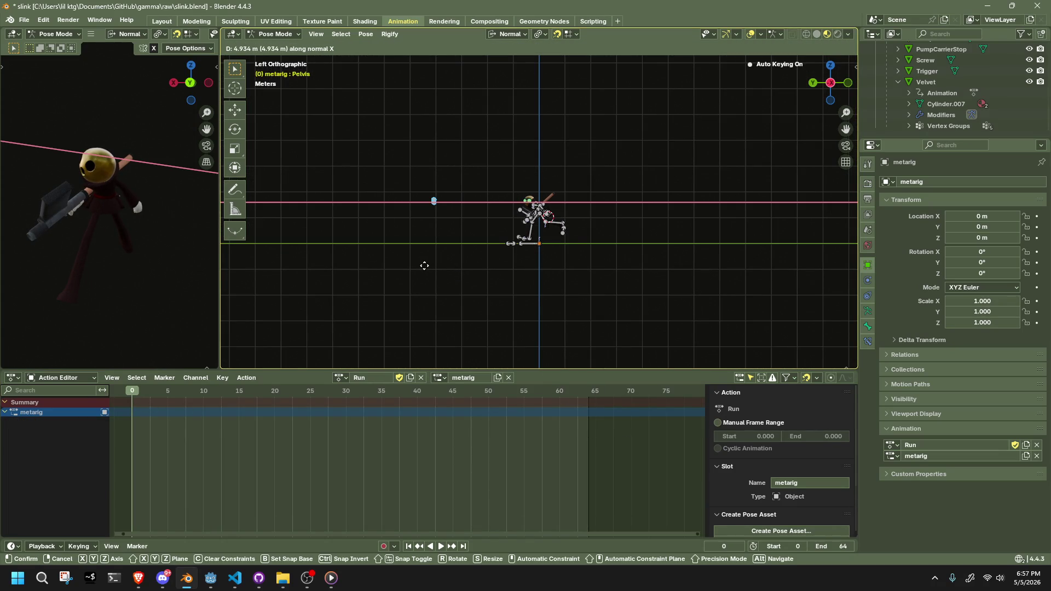
left_click(438, 267)
key("g")
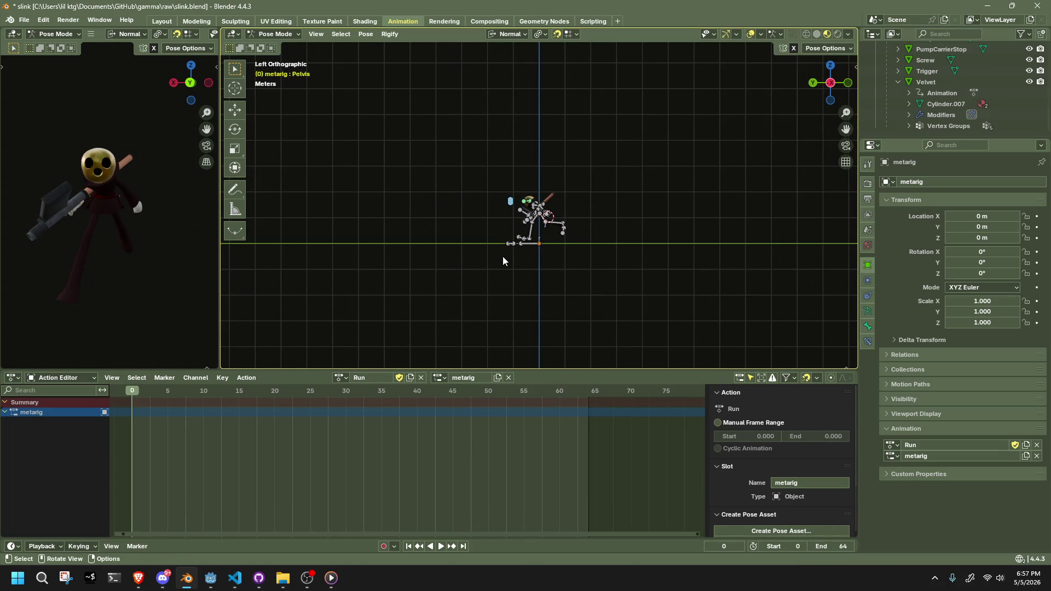
left_click(489, 257)
key("ctrl+z")
left_click(510, 34)
left_click(494, 67)
Move HeadLookAtBone to Y -1 m, Z -0.594 m in the right view, save slink.blend and replay.
key("g")
key("y")
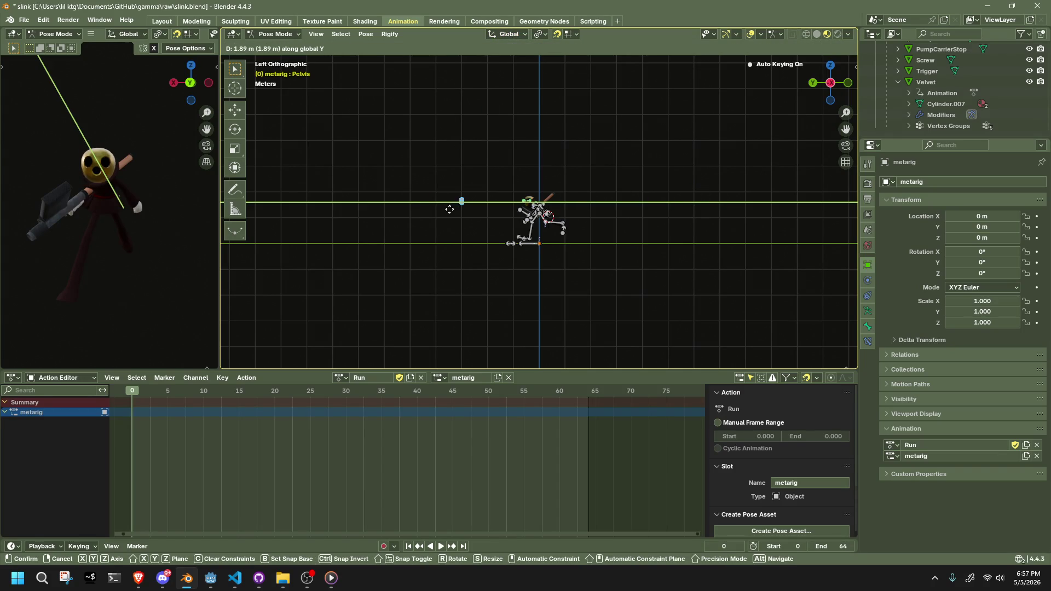
left_click(390, 219)
mouse_move(390, 218)
middle_mouse_down()
mouse_move(441, 249)
mouse_move(577, 246)
mouse_move(635, 230)
middle_mouse_up()
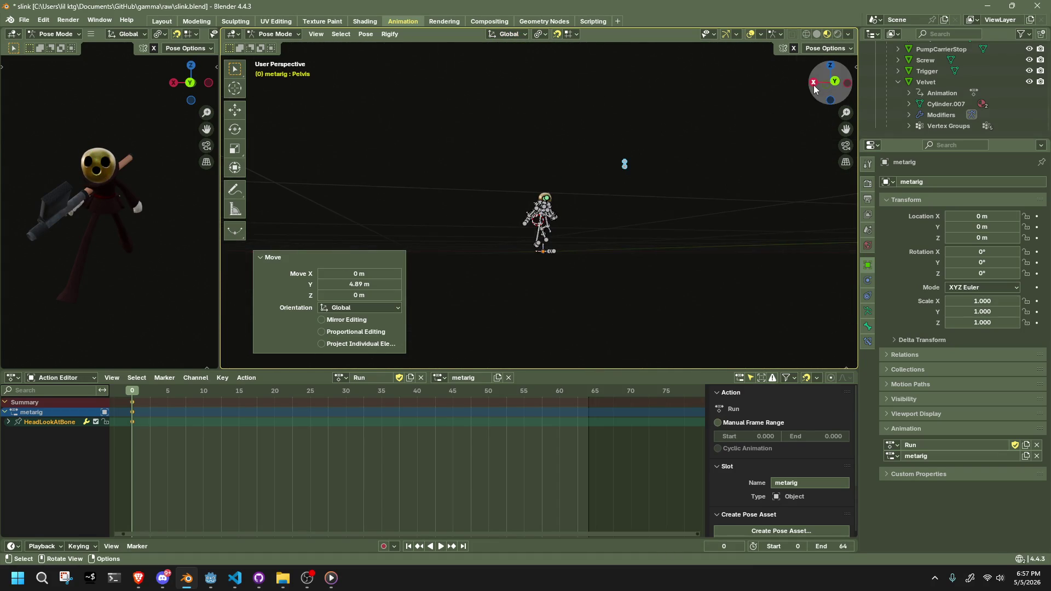
left_click(815, 85)
key("g")
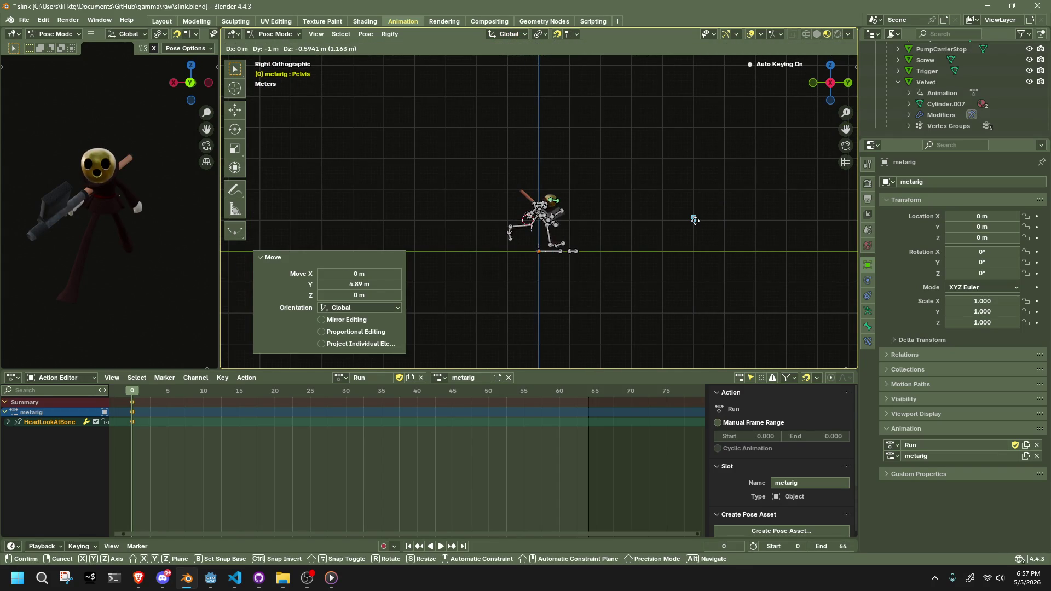
left_click(697, 224)
middle_click_drag(697, 224, 377, 229)
key("ctrl+s")
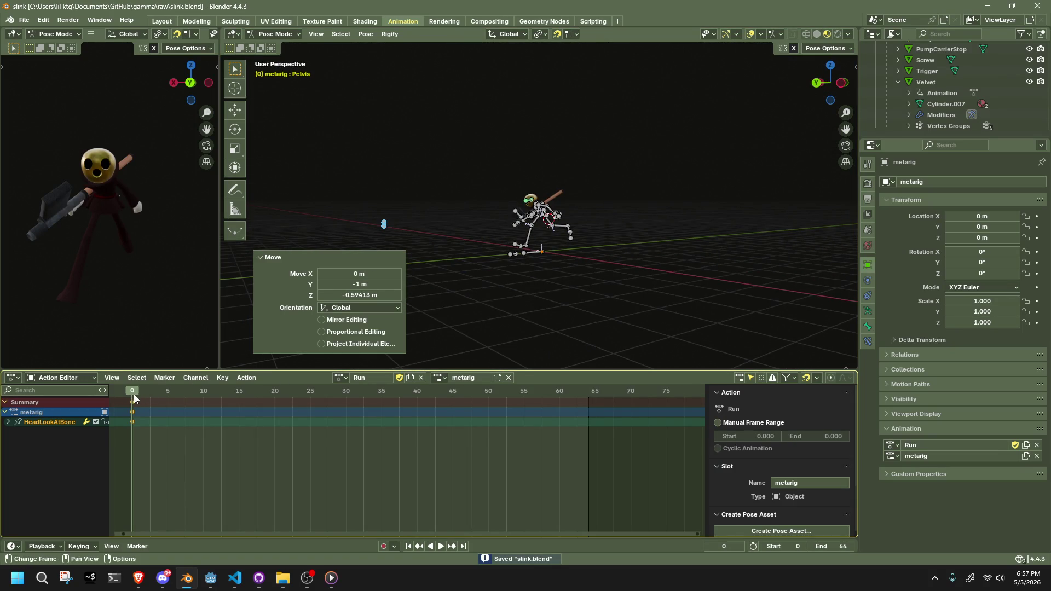
key("space")
Review the looping run from orbited and zoomed right-side views, then save slink.blend.
mouse_move(461, 221)
middle_mouse_down()
mouse_move(518, 235)
mouse_move(701, 227)
middle_mouse_up()
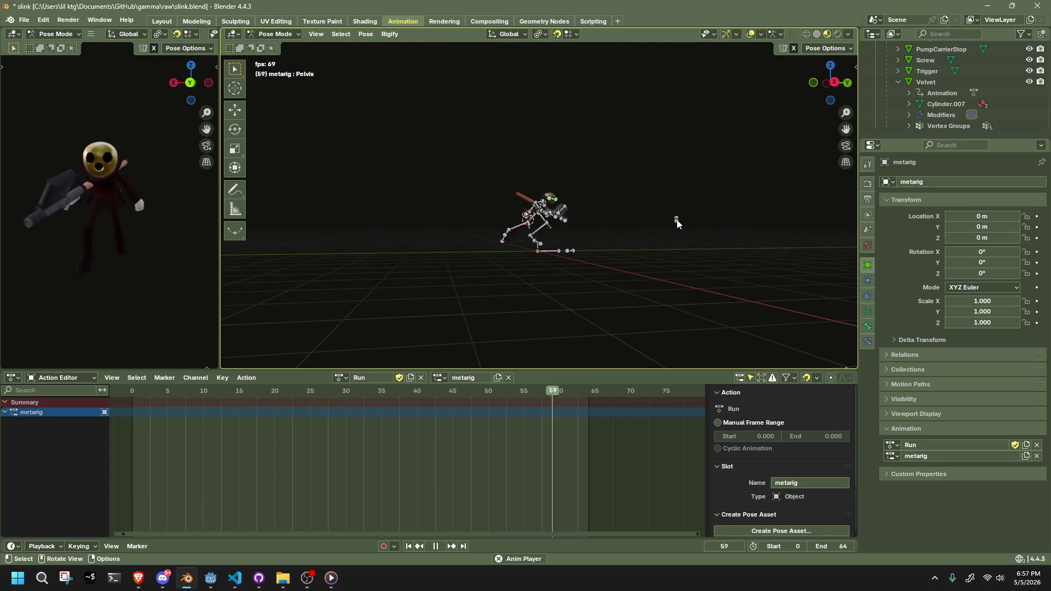
key("KP_3")
scroll(683, 246, "up", 5)
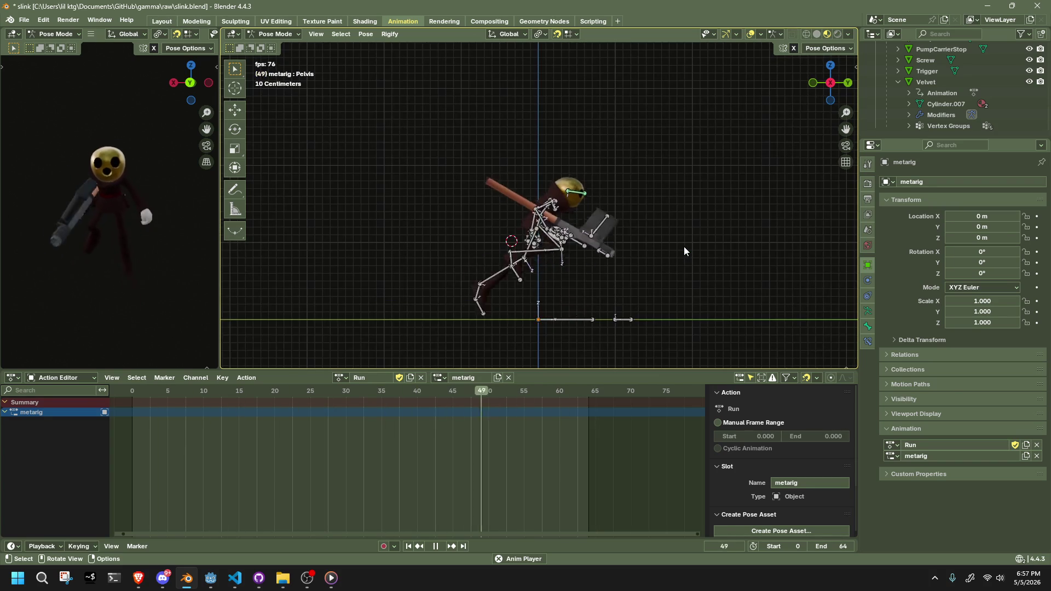
mouse_move(636, 256)
middle_mouse_down()
mouse_move(570, 264)
mouse_move(359, 251)
middle_mouse_up()
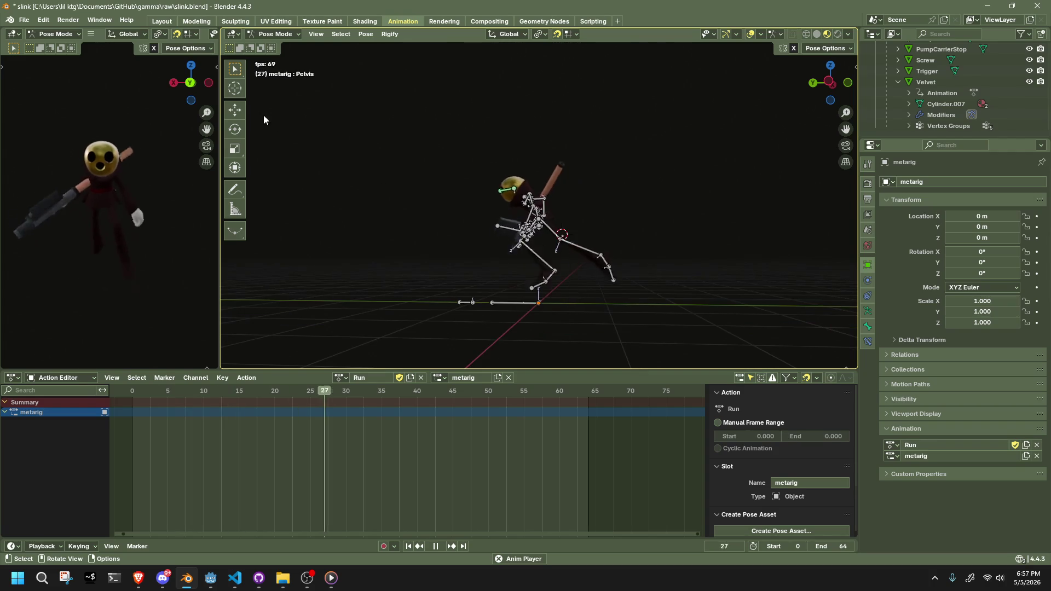
key("ctrl+s")
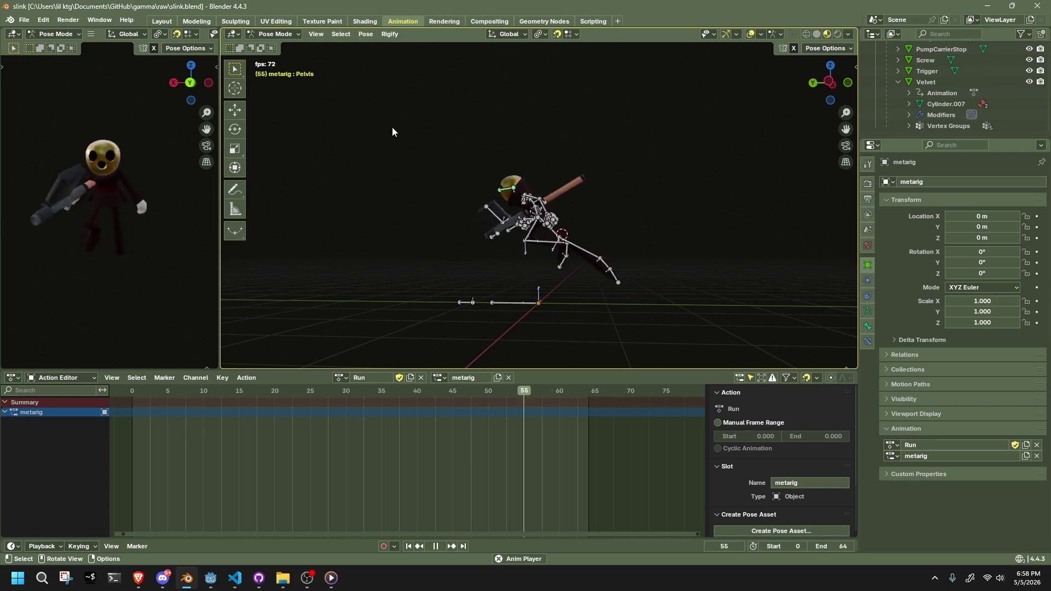
Select all bones, scrub to frame 24, then frame the legs closely in the right view and deselect.
key("a")
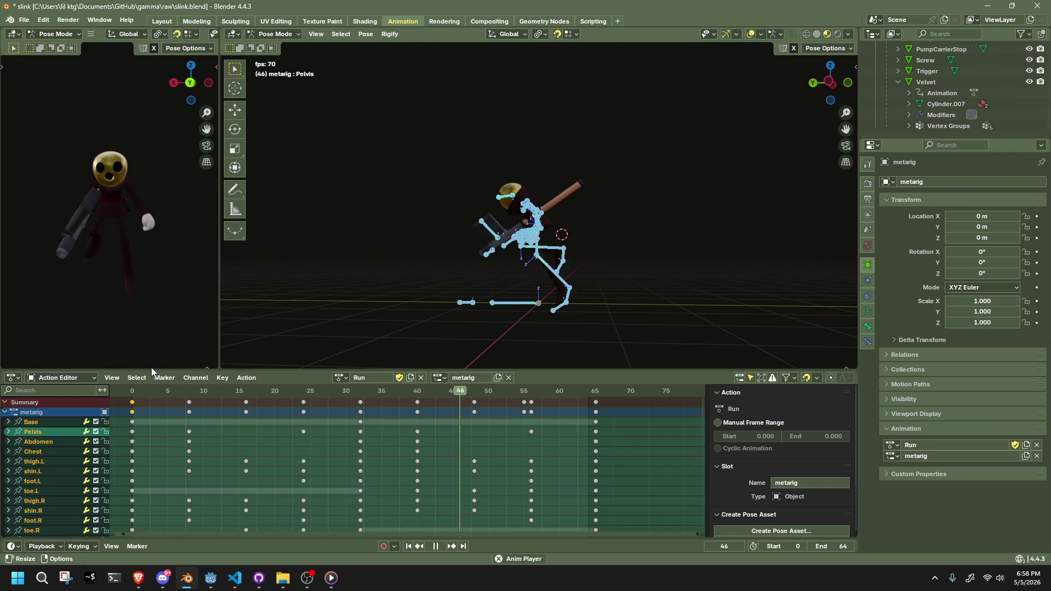
mouse_move(144, 397)
left_mouse_down()
mouse_move(225, 405)
mouse_move(323, 440)
mouse_move(303, 437)
left_mouse_up()
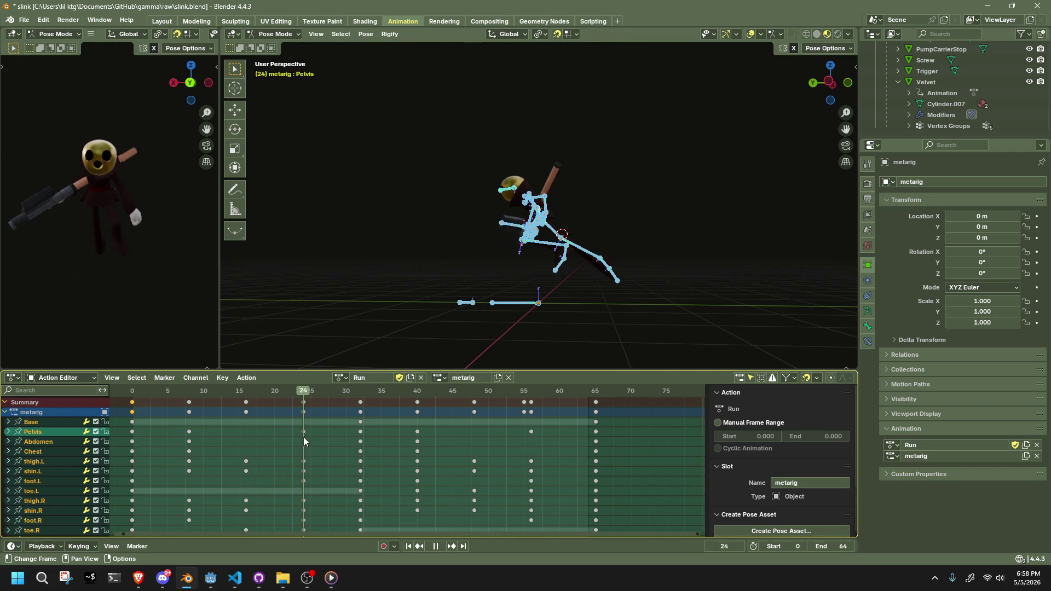
mouse_move(483, 301)
middle_mouse_down()
mouse_move(628, 285)
mouse_move(828, 92)
middle_mouse_up()
left_click(818, 82)
middle_click_drag(617, 262, 558, 191, "shift")
key("alt+a")
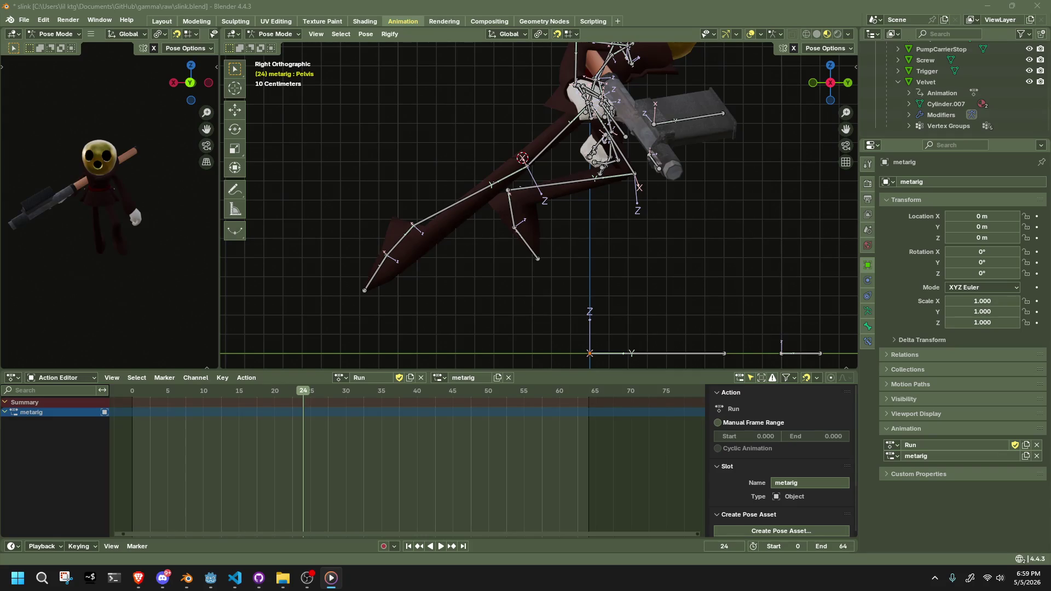
key("alt+Tab")
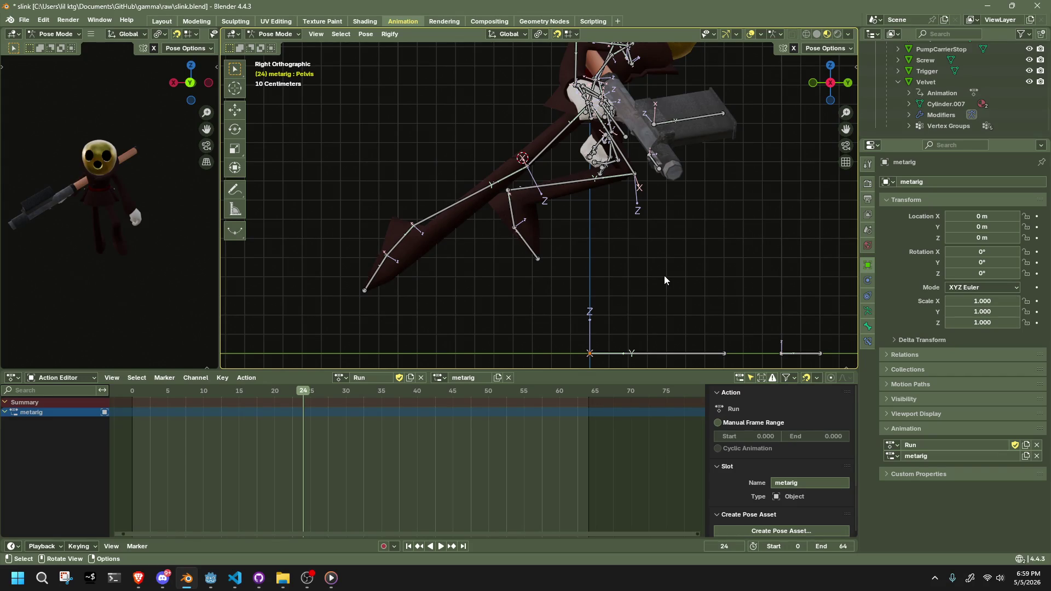
Select shin.L, go to frame 16 and rotate the left shin.
left_click(544, 192)
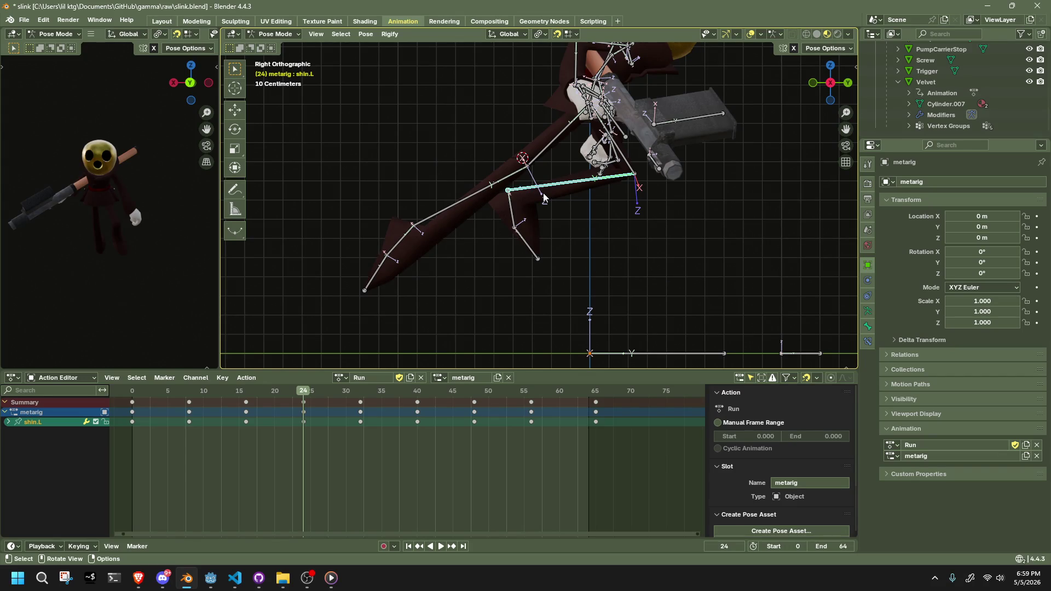
left_click(134, 391)
key("space")
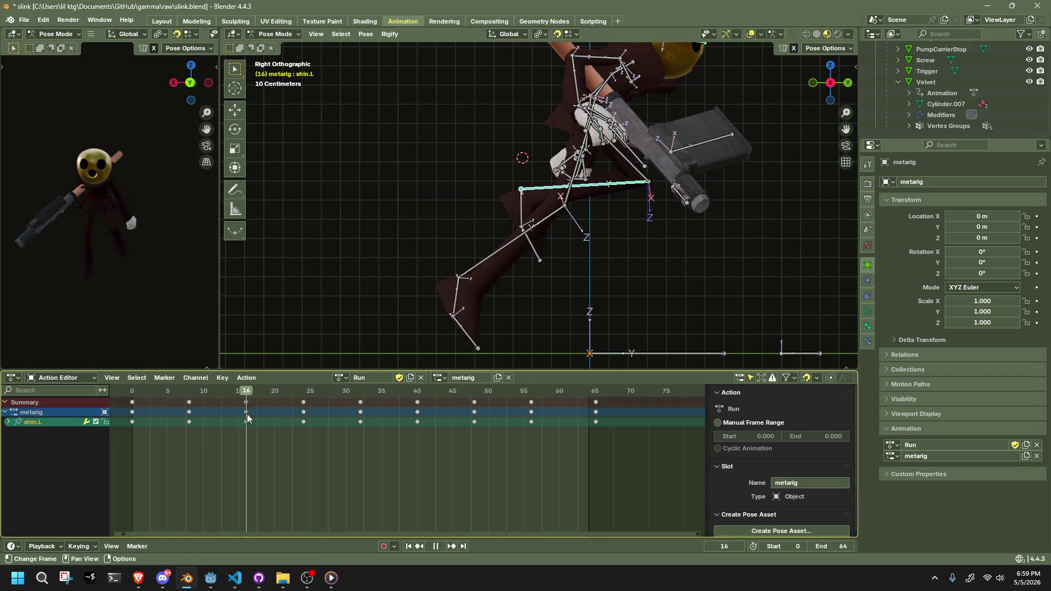
mouse_move(258, 417)
left_mouse_down()
mouse_move(308, 426)
mouse_move(183, 432)
mouse_move(249, 446)
left_mouse_up()
key("r")
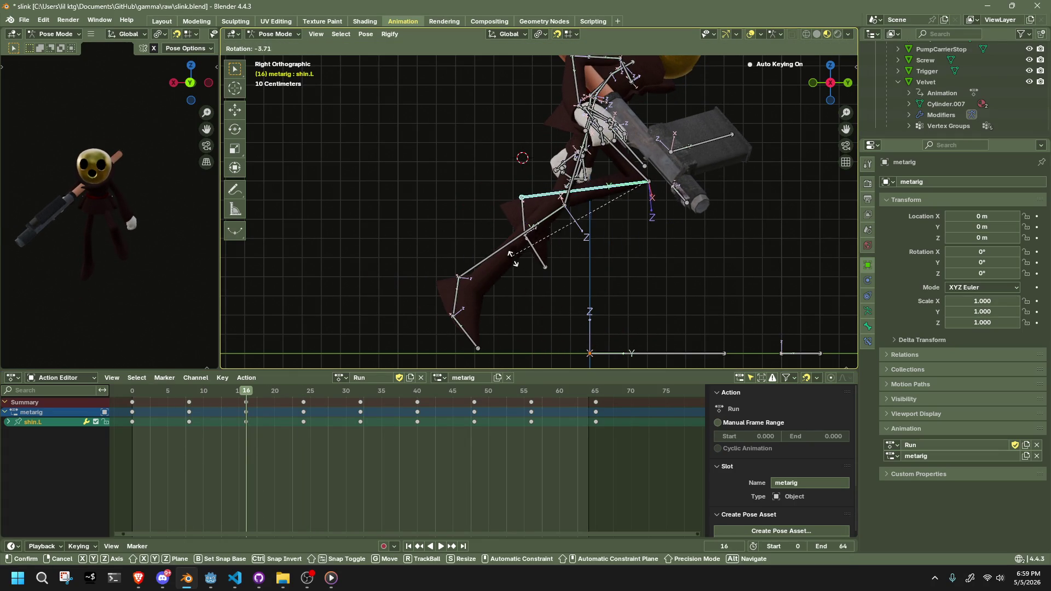
left_click(510, 249)
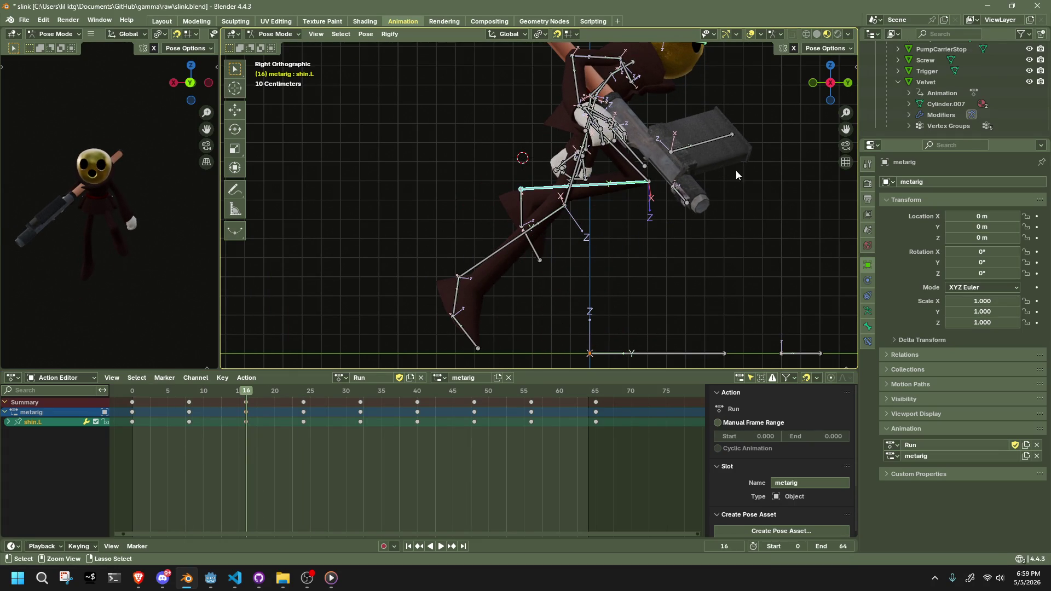
Turn off snapping and move shin.L to its new frame-16 position.
left_click(844, 50)
key("g")
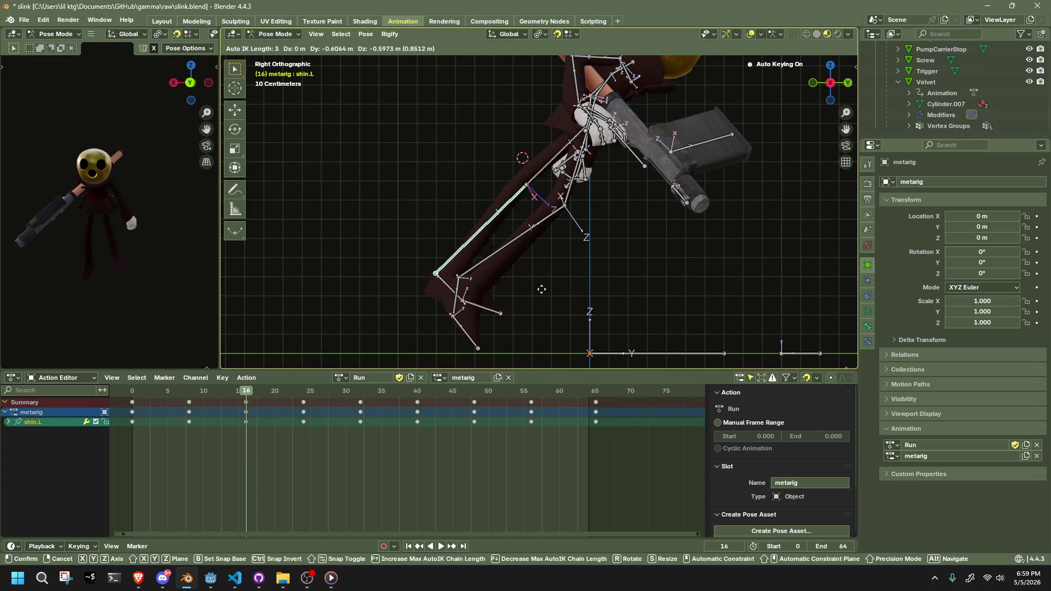
key("Escape")
key("shift+Tab")
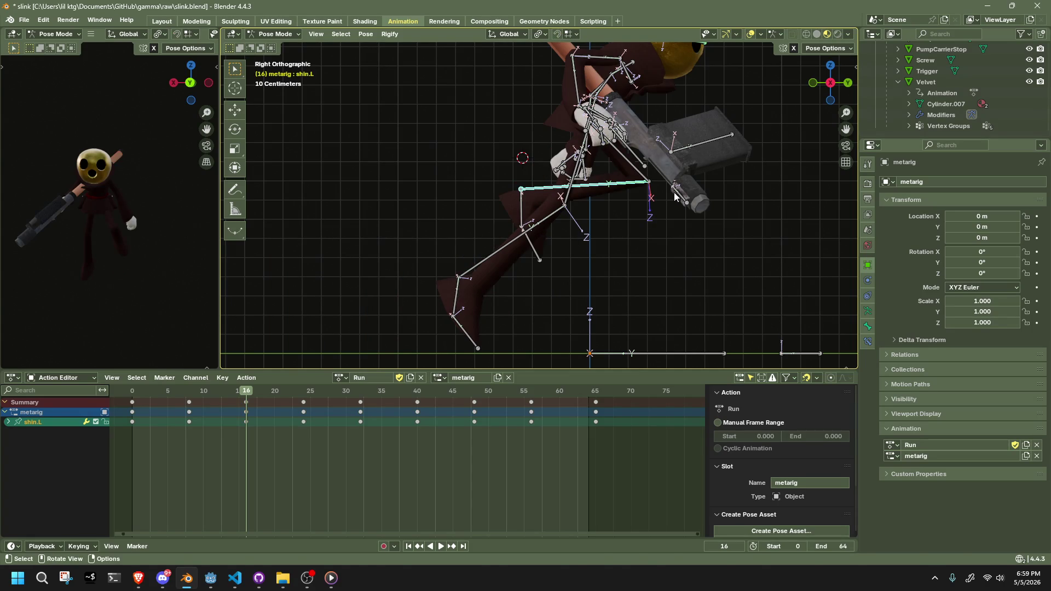
key("g")
left_click(689, 283)
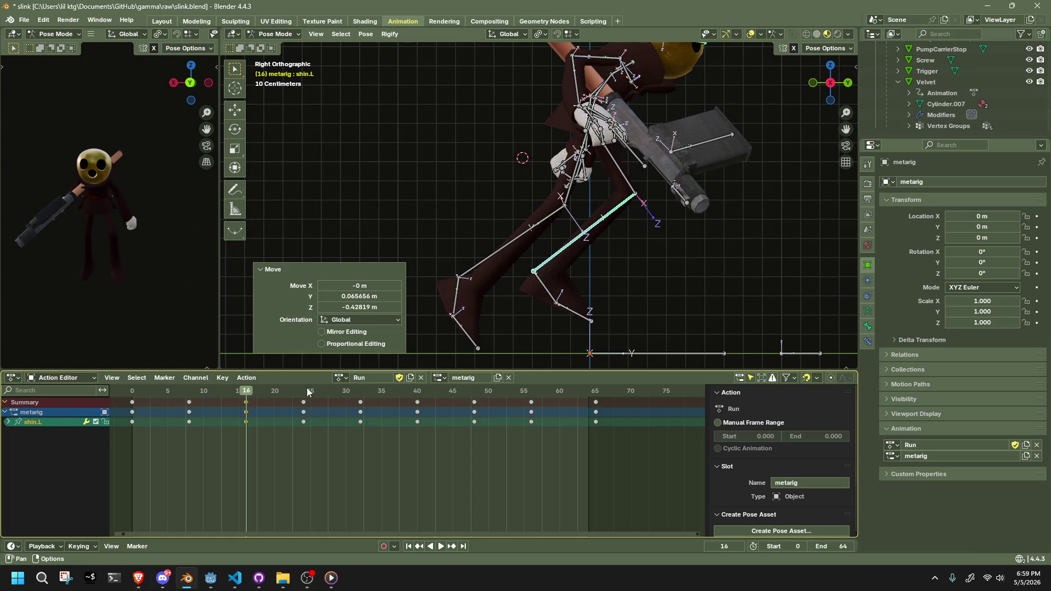
Scrub to frame 24, delete that keyframe, and replay the run cycle.
left_click(140, 396)
key("space")
mouse_move(172, 399)
left_mouse_down()
mouse_move(305, 413)
mouse_move(294, 396)
left_mouse_up()
key("space")
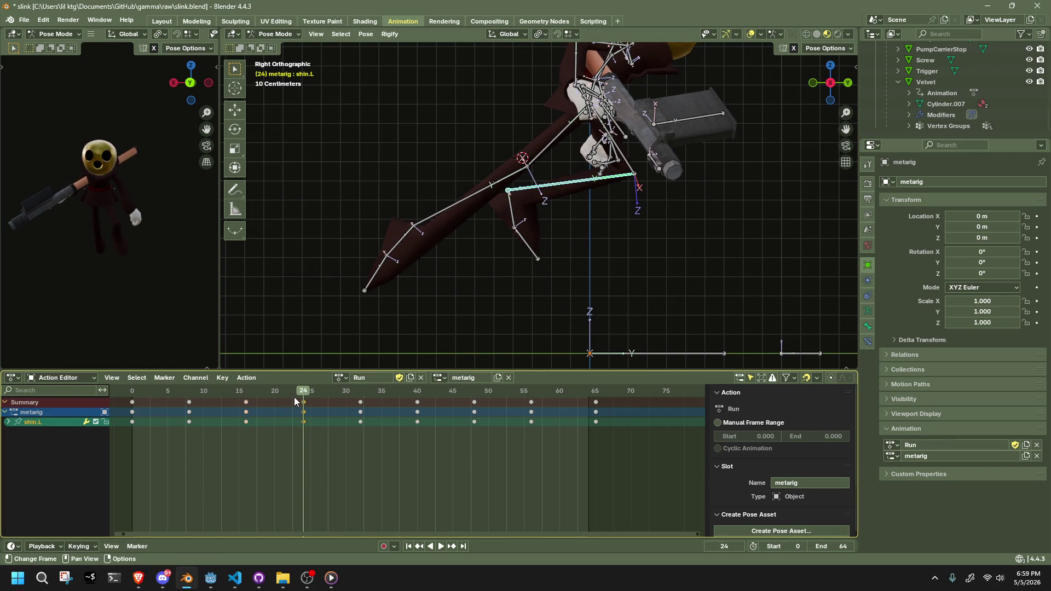
key("Delete")
left_click(131, 391)
key("space")
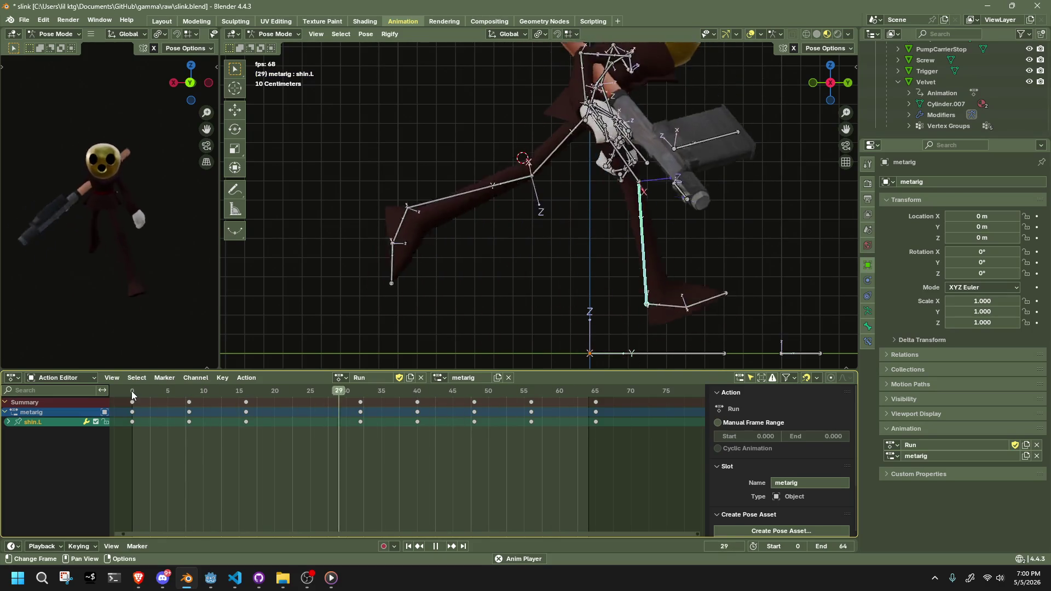
key("space")
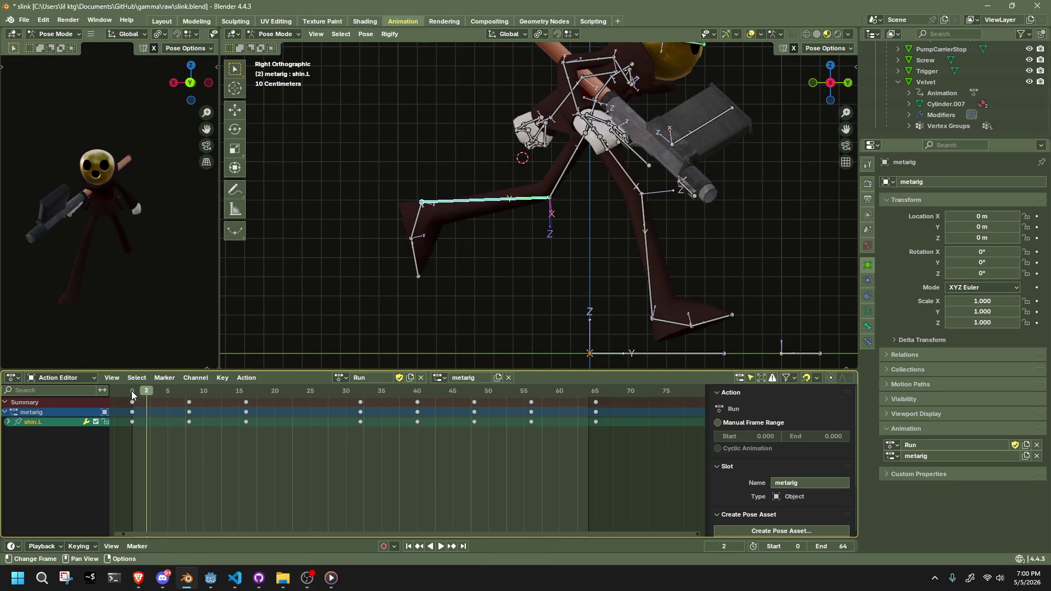
Select the leg keyframes at frames 8 and 16, try pasting them later, then cancel.
left_click(190, 391)
left_click_drag(269, 468, 183, 403)
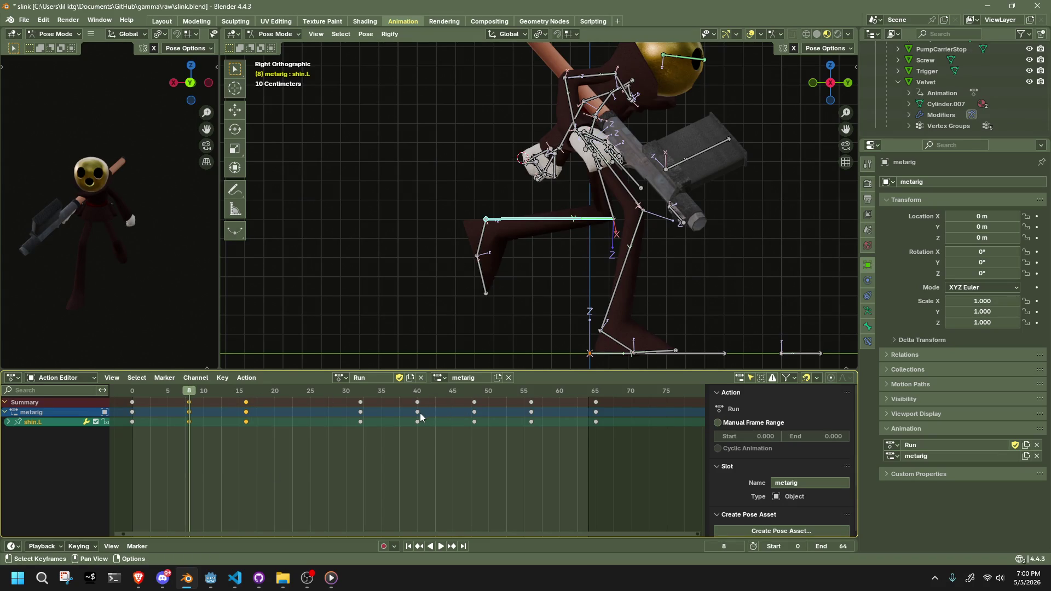
mouse_move(551, 469)
left_mouse_down()
mouse_move(450, 395)
mouse_move(418, 392)
mouse_move(519, 456)
mouse_move(408, 427)
mouse_move(409, 390)
left_mouse_up()
left_click_drag(293, 447, 179, 390)
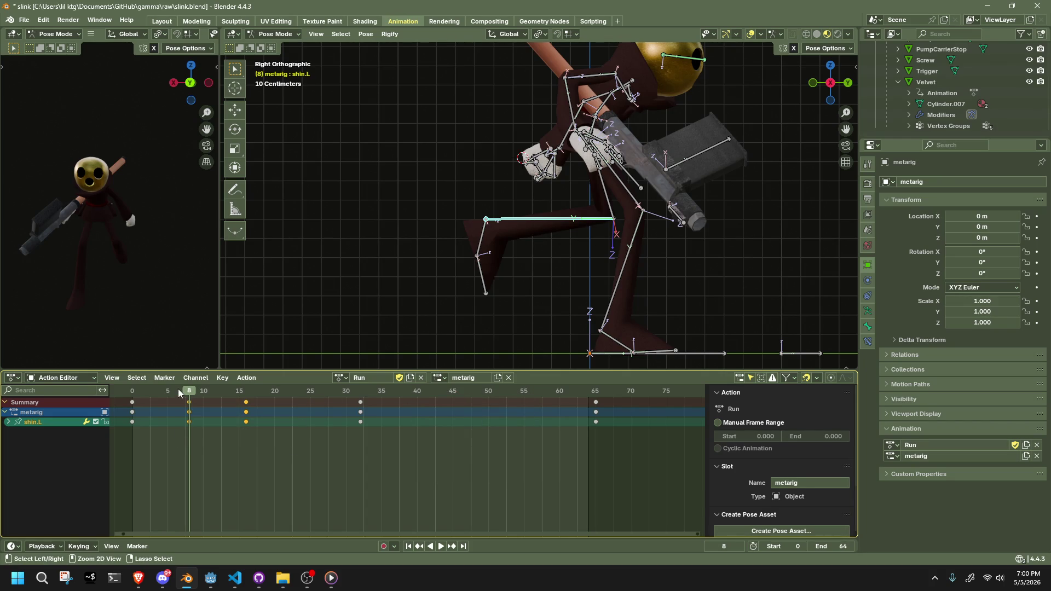
key("ctrl+v")
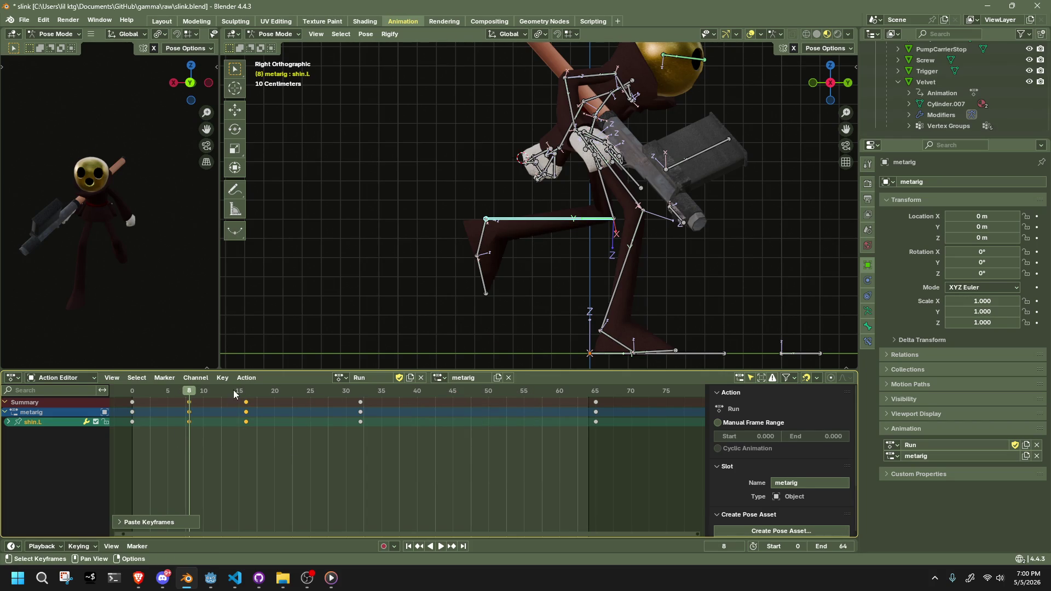
left_click(416, 393)
key("space")
mouse_move(418, 393)
left_mouse_down()
mouse_move(434, 396)
mouse_move(371, 409)
left_mouse_up()
key("Escape")
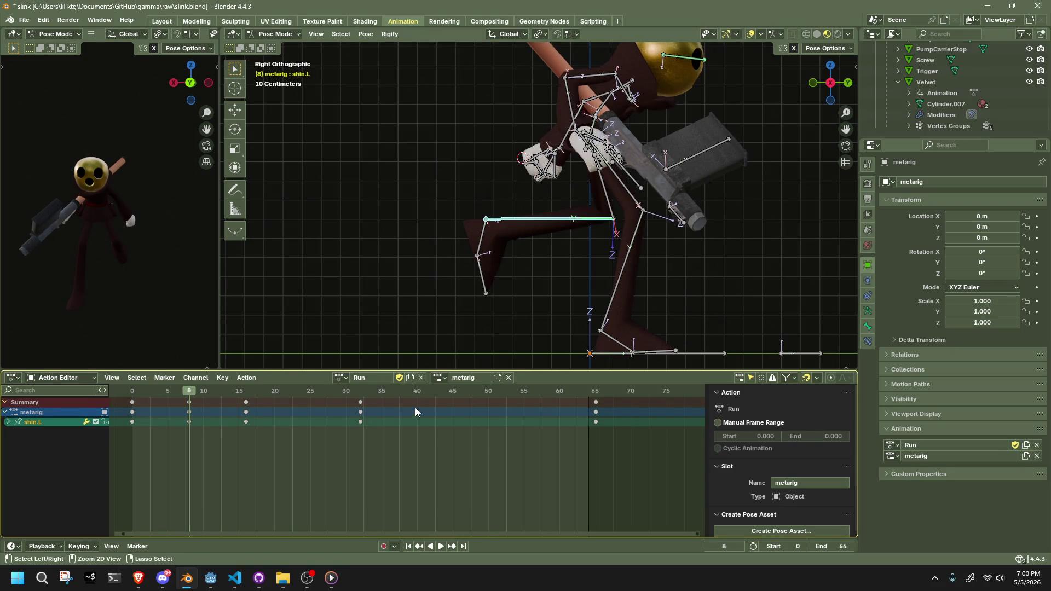
Paste the copied keys at frame 40, play to check, then undo the paste.
left_click(419, 389)
key("ctrl+v")
left_click_drag(419, 390, 134, 406)
key("space")
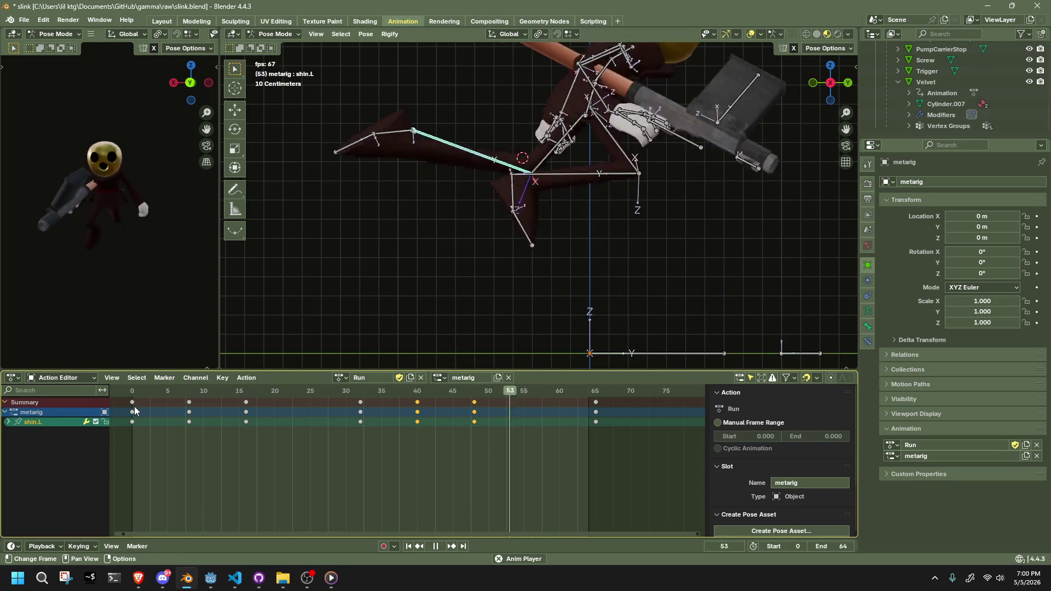
key("space")
mouse_move(441, 388)
left_mouse_down()
mouse_move(415, 393)
mouse_move(518, 415)
left_mouse_up()
key("ctrl+z")
key("ctrl+z")
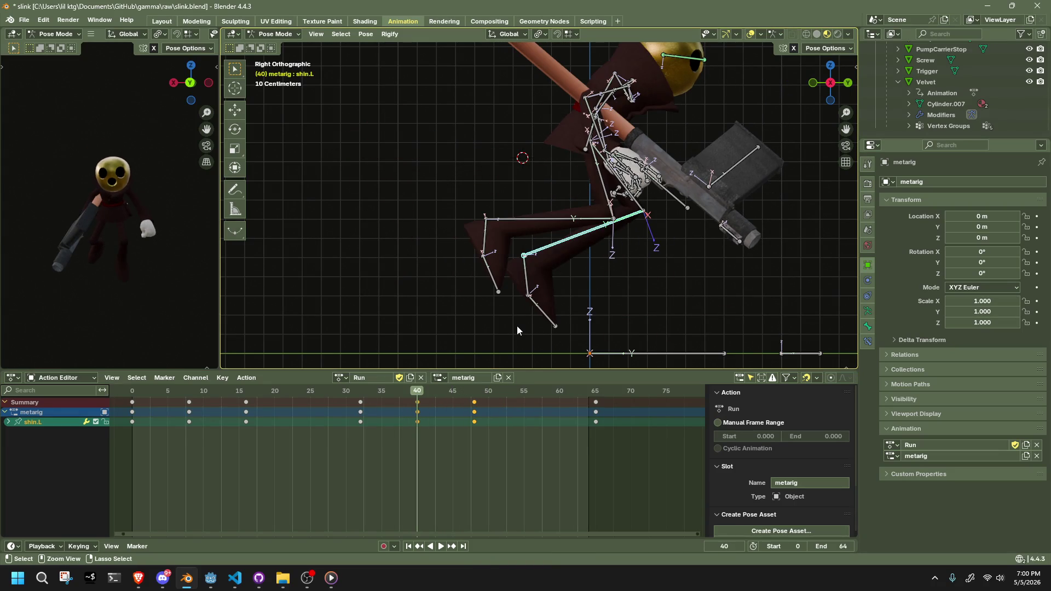
mouse_move(188, 392)
left_mouse_down()
mouse_move(282, 413)
mouse_move(248, 416)
left_mouse_up()
Select the left thigh's keys at frames 8–24 and 40–56, and paste the copied keys at frame 40.
left_click(630, 186)
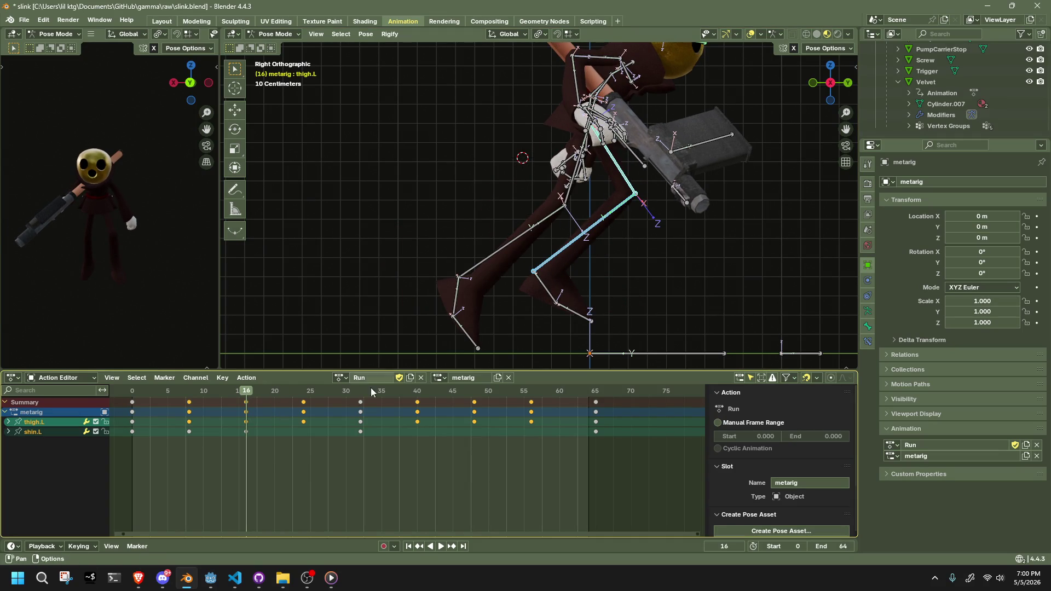
left_click_drag(268, 457, 182, 396)
left_click_drag(324, 463, 186, 390)
mouse_move(550, 447)
left_mouse_down()
mouse_move(434, 387)
mouse_move(415, 391)
left_mouse_up()
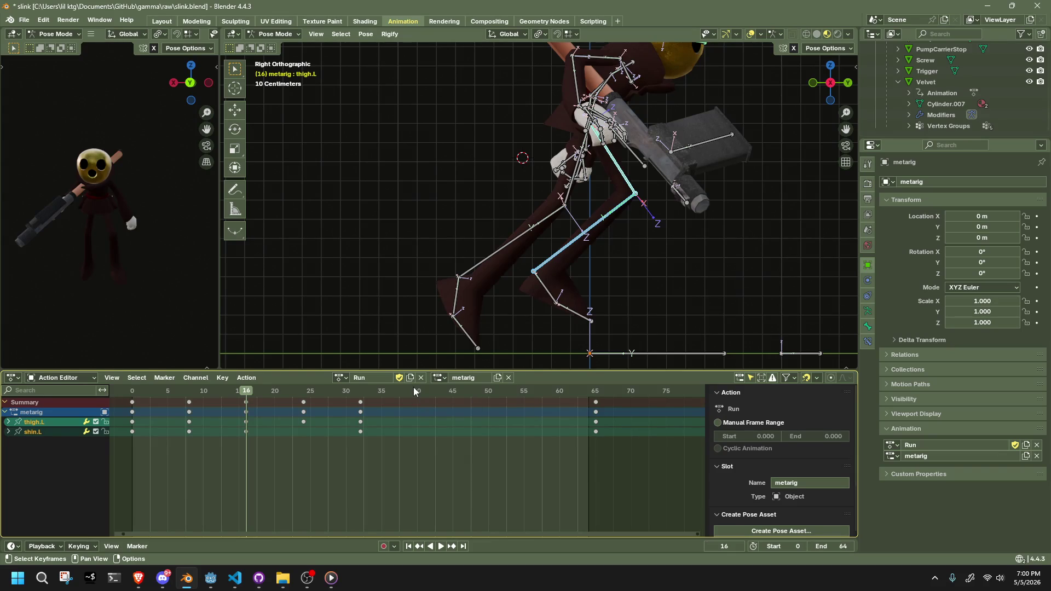
left_click(414, 387)
right_click(419, 392)
left_click(416, 402)
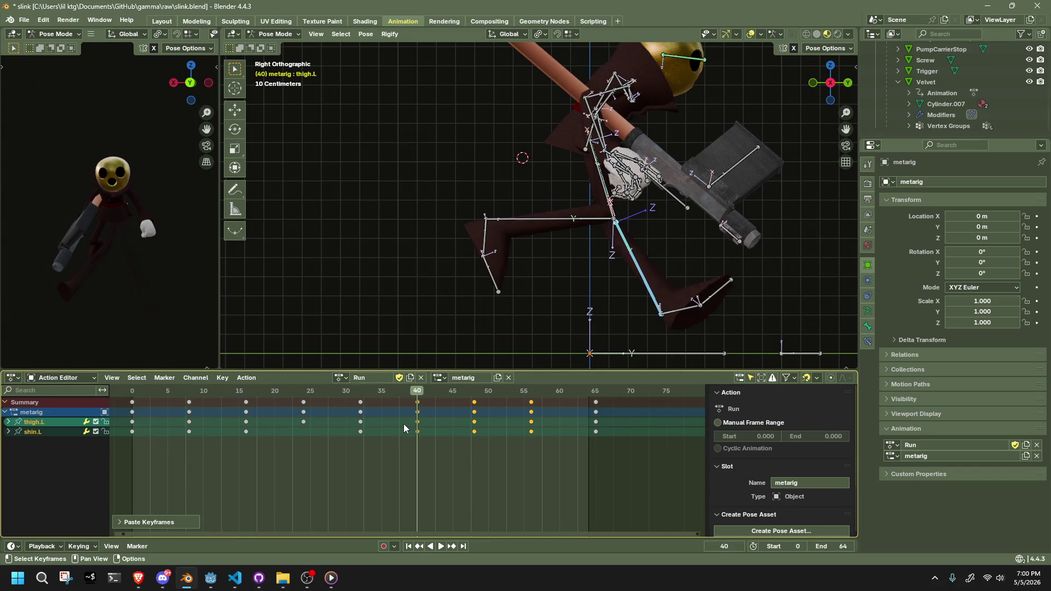
Play the cycle and delete the leg keyframes at frames 40, 48 and 56.
key("space")
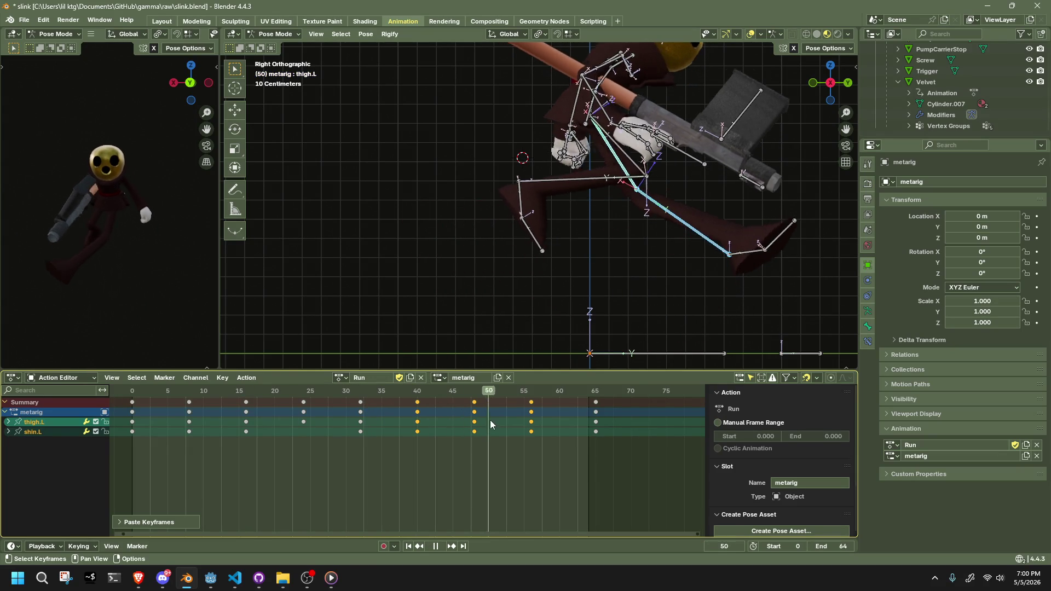
left_click(446, 432)
key("space")
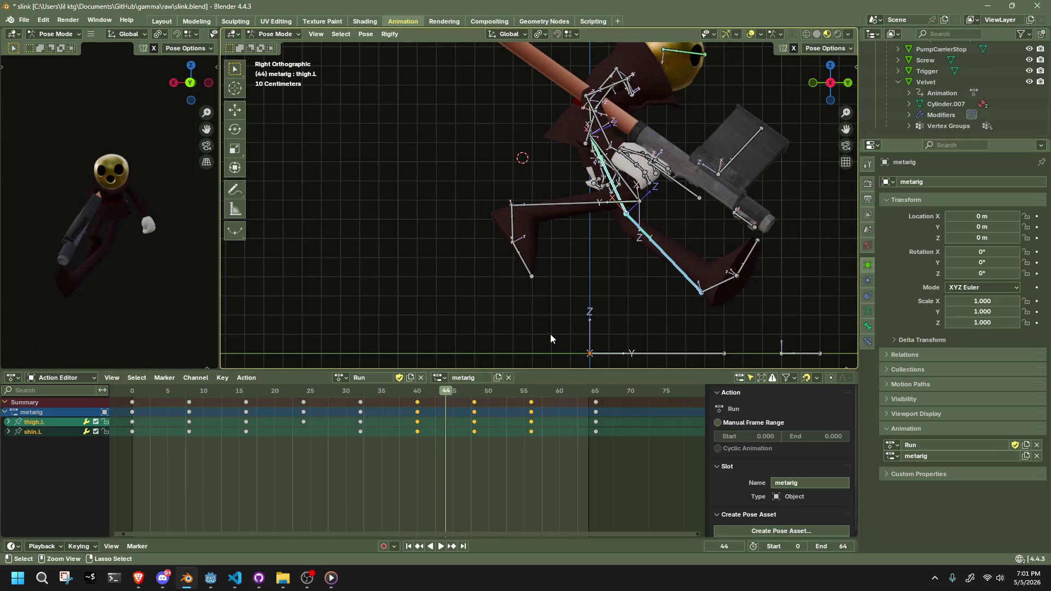
key("Down")
key("Delete")
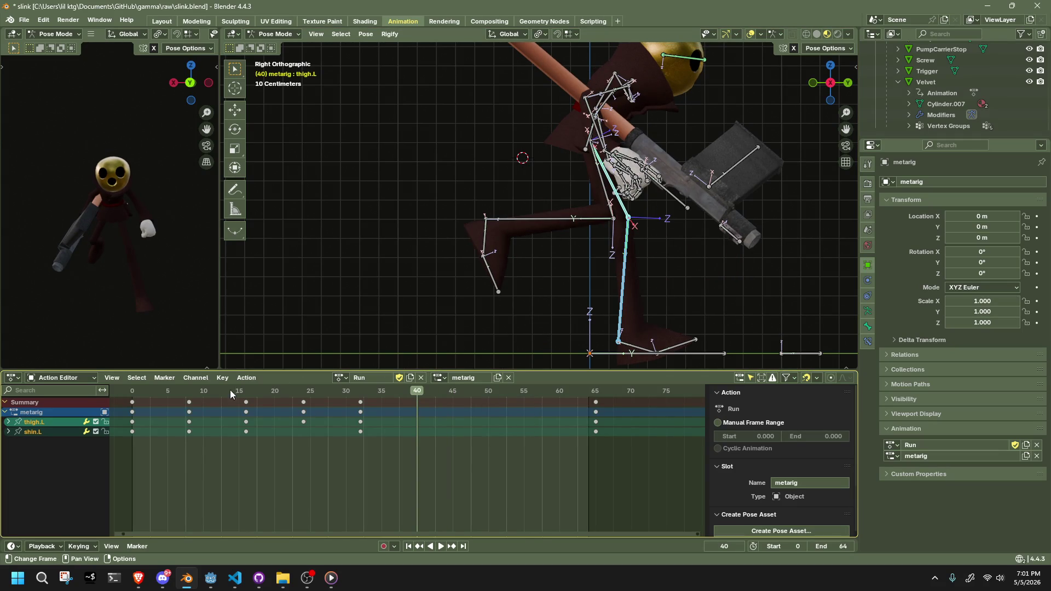
key("space")
key("space")
middle_click_drag(470, 243, 655, 271)
Try a mirrored leg-pose paste at frame 40, then undo it and remove the pasted keys.
key("ctrl+c")
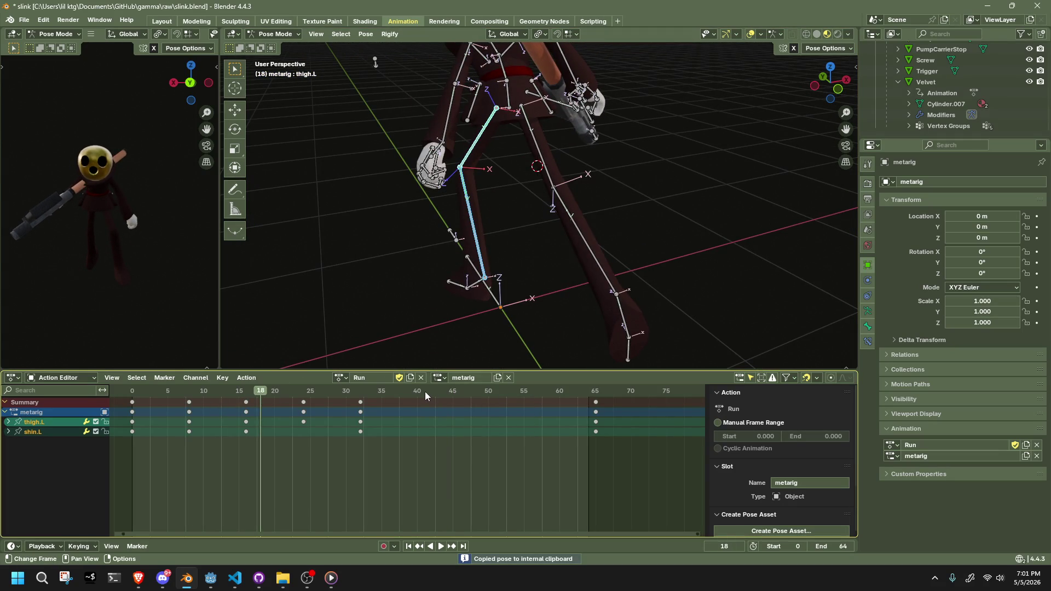
left_click(417, 393)
middle_click_drag(524, 276, 501, 241)
key("ctrl+shift+v")
mouse_move(577, 270)
middle_mouse_down()
mouse_move(488, 272)
mouse_move(425, 376)
mouse_move(468, 314)
middle_mouse_up()
key("ctrl+z")
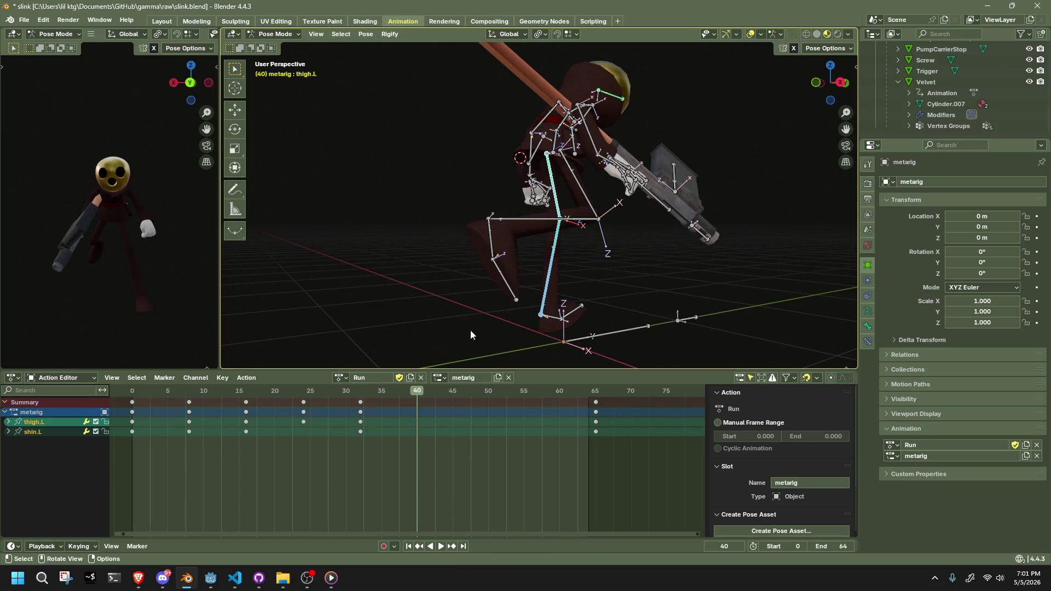
key("ctrl+v")
key("Delete")
mouse_move(512, 316)
middle_mouse_down()
mouse_move(623, 330)
mouse_move(455, 363)
middle_mouse_up()
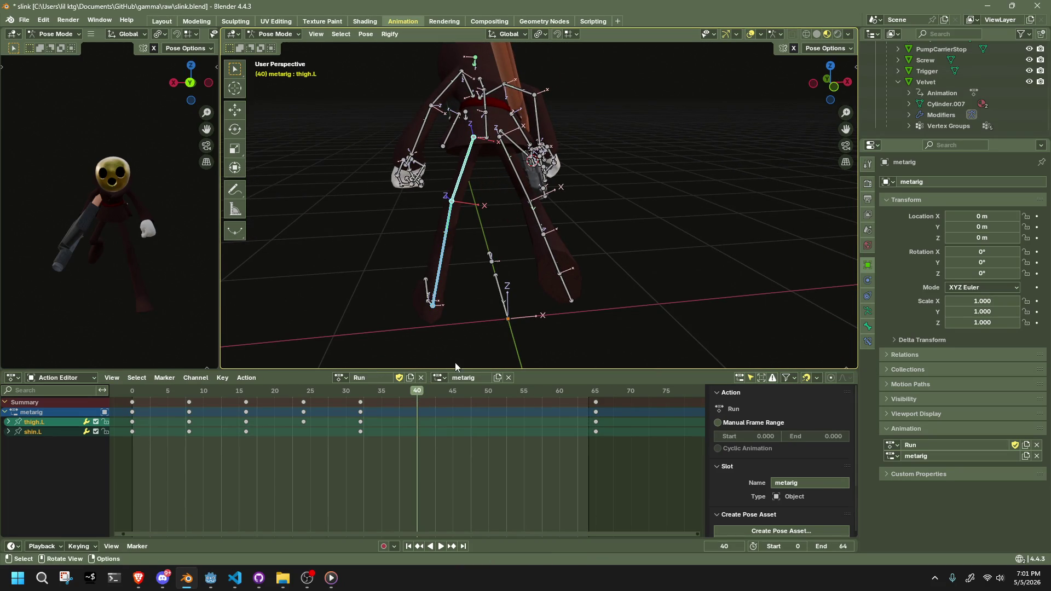
key("ctrl+v")
key("Delete")
Copy the frame-8 leg pose, paste it X-flipped at frame 40, and select the right shin.
left_click_drag(206, 392, 192, 392)
middle_click_drag(548, 241, 645, 246)
key("ctrl+c")
left_click(417, 393)
key("ctrl+shift+v")
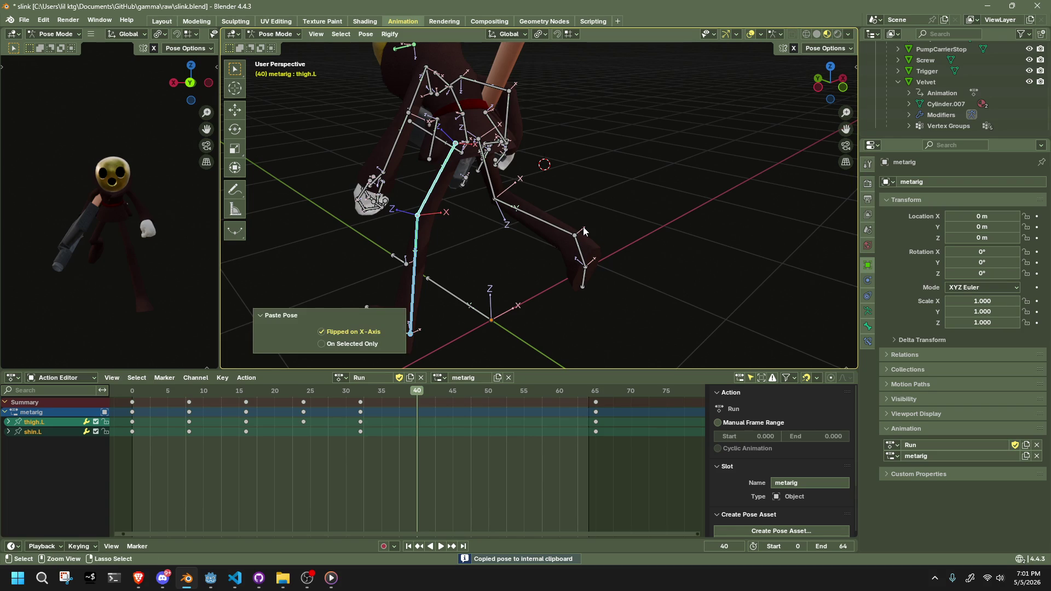
middle_click_drag(583, 230, 375, 224)
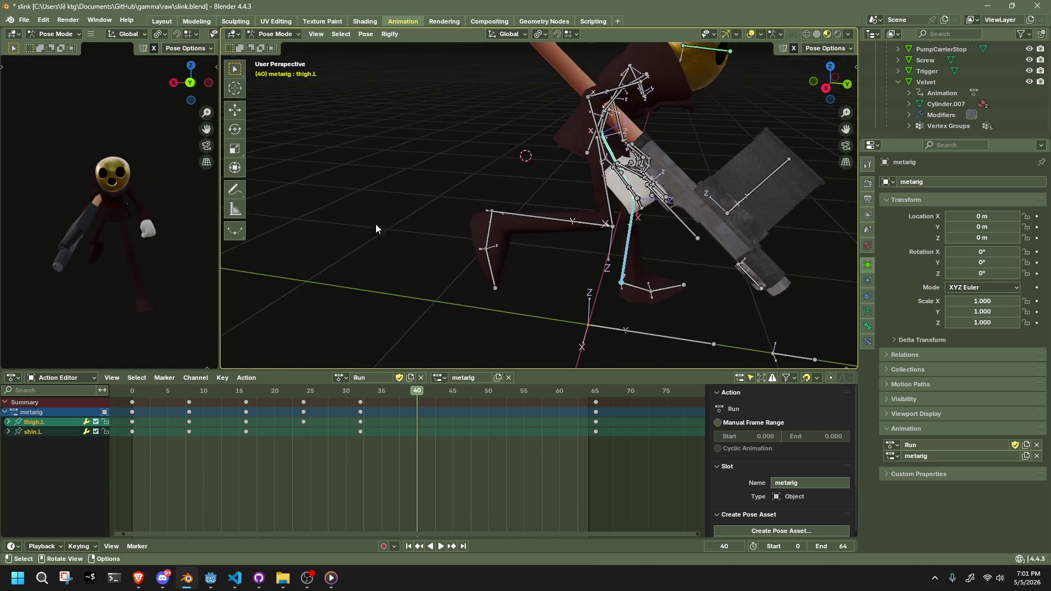
left_click(525, 223)
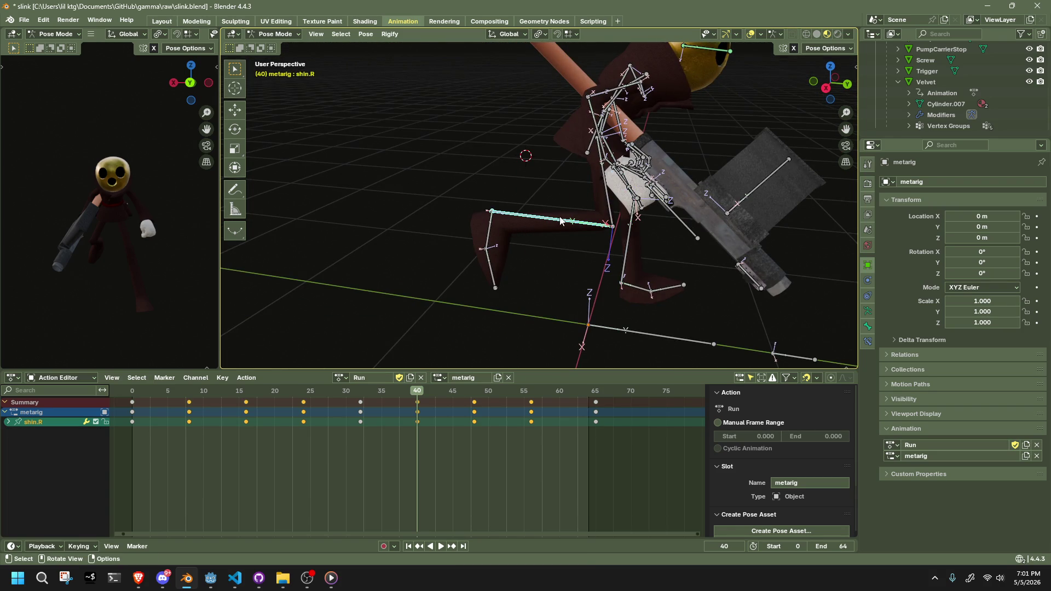
Delete the right leg's keyframes at frames 40, 48 and 56, then play the run cycle.
left_click(605, 198, "shift")
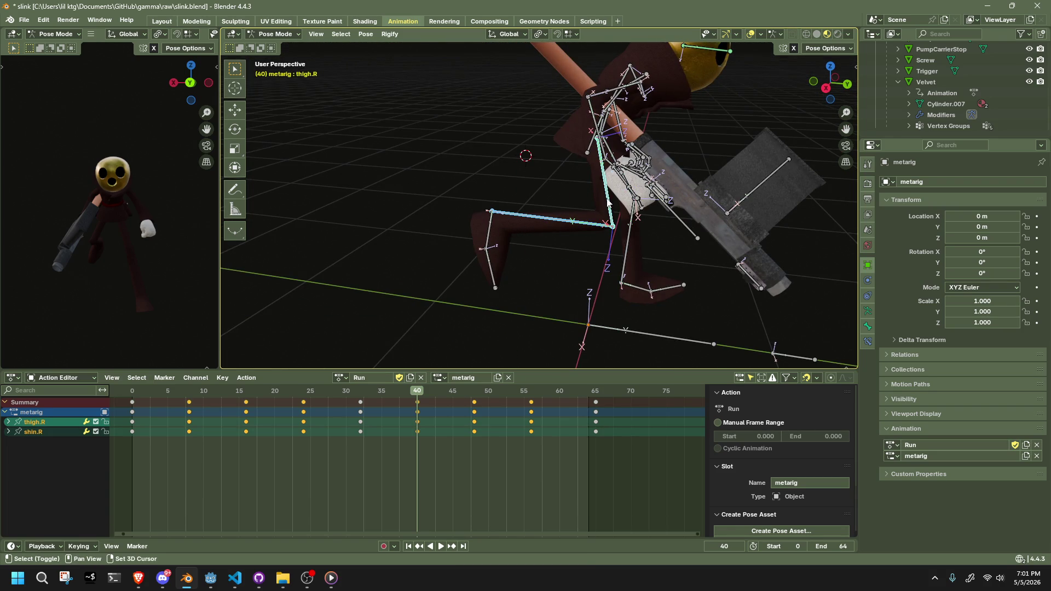
middle_click_drag(637, 301, 584, 283)
left_click_drag(551, 450, 406, 390)
key("Delete")
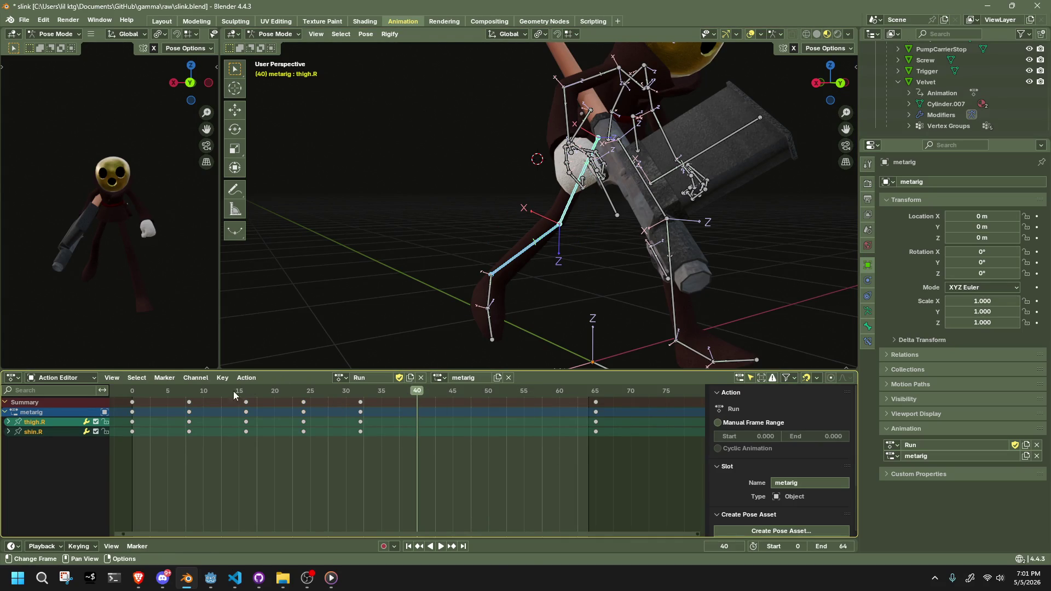
key("space")
mouse_move(266, 366)
middle_mouse_down()
mouse_move(550, 306)
mouse_move(617, 308)
mouse_move(577, 268)
mouse_move(510, 290)
mouse_move(393, 290)
middle_mouse_up()
key("space")
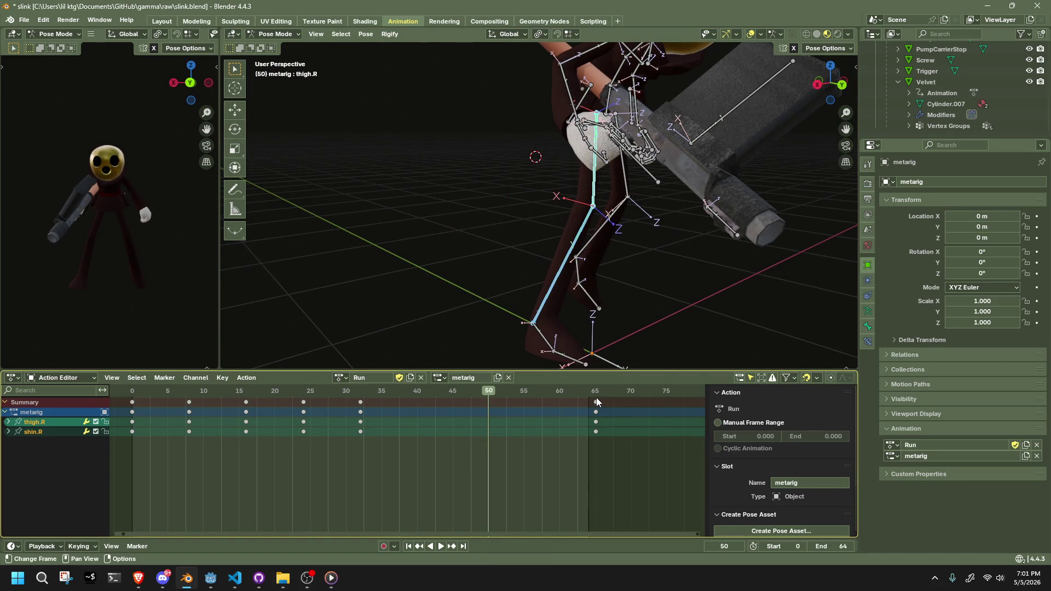
Copy the pose of the left leg's thigh, shin, foot and toe bones.
left_click_drag(330, 452, 175, 402)
left_click(736, 297)
mouse_move(748, 284)
middle_mouse_down()
mouse_move(580, 273)
mouse_move(502, 185)
mouse_move(579, 253)
middle_mouse_up()
left_click(553, 218)
left_click(503, 185, "shift")
left_click_drag(579, 253, 667, 354, "shift")
key("ctrl+c")
Clear the remaining keyframes at frames 40, 48 and 56 after a quick playback.
left_click_drag(327, 474, 183, 395)
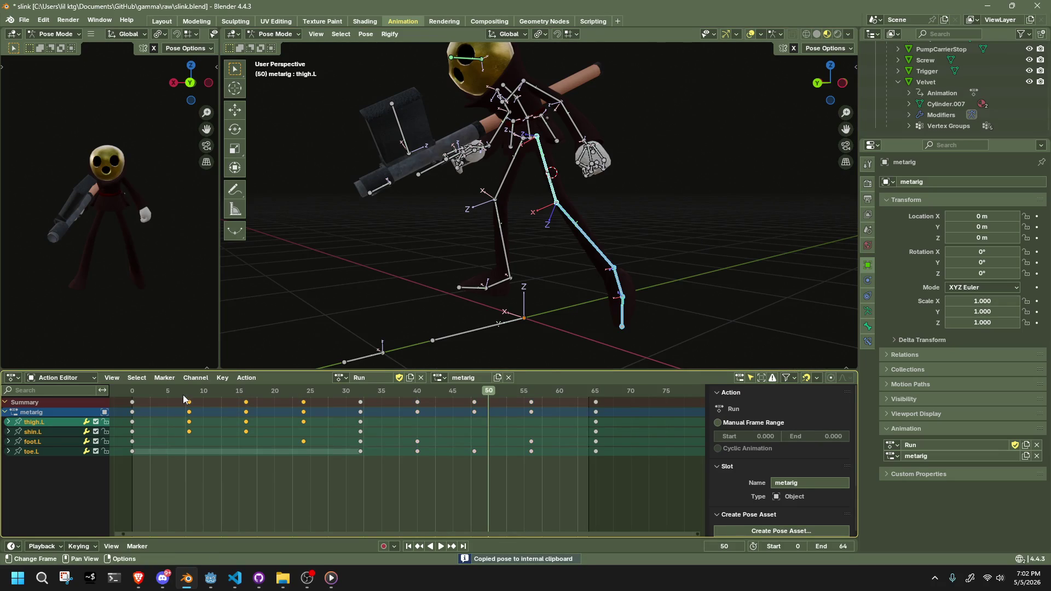
left_click(416, 393)
key("space")
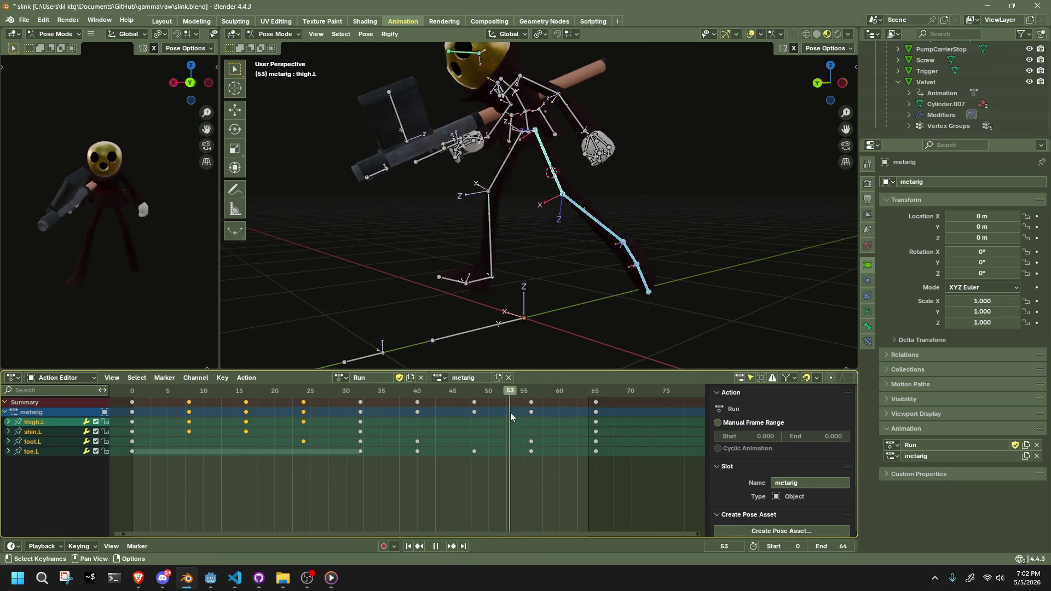
key("space")
left_click_drag(565, 478, 405, 400)
key("Delete")
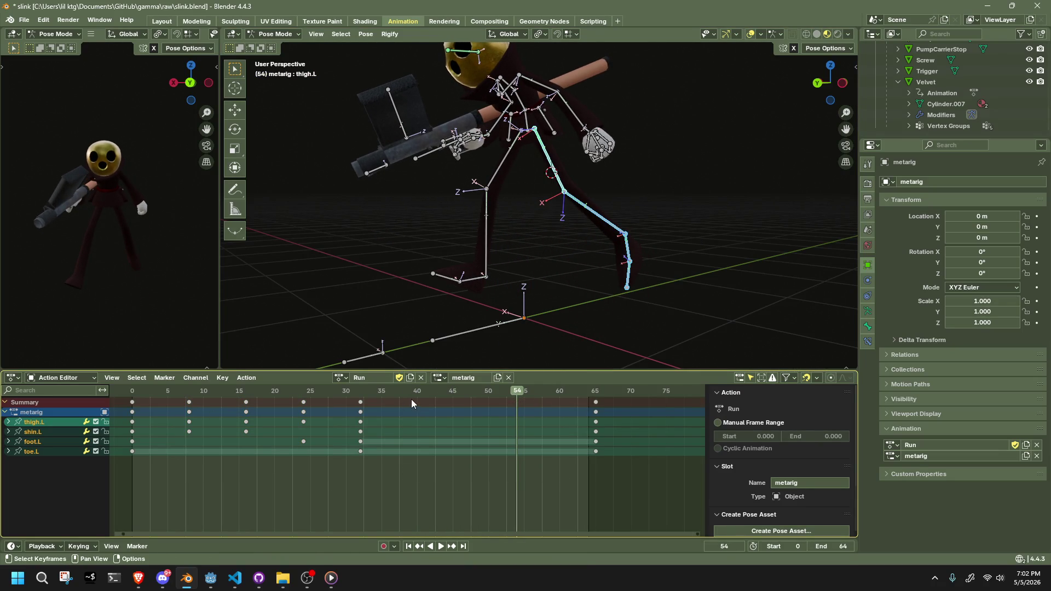
Paste the left-leg pose mirrored at frame 40 and preview the cycle.
left_click(416, 396)
key("ctrl+shift+v")
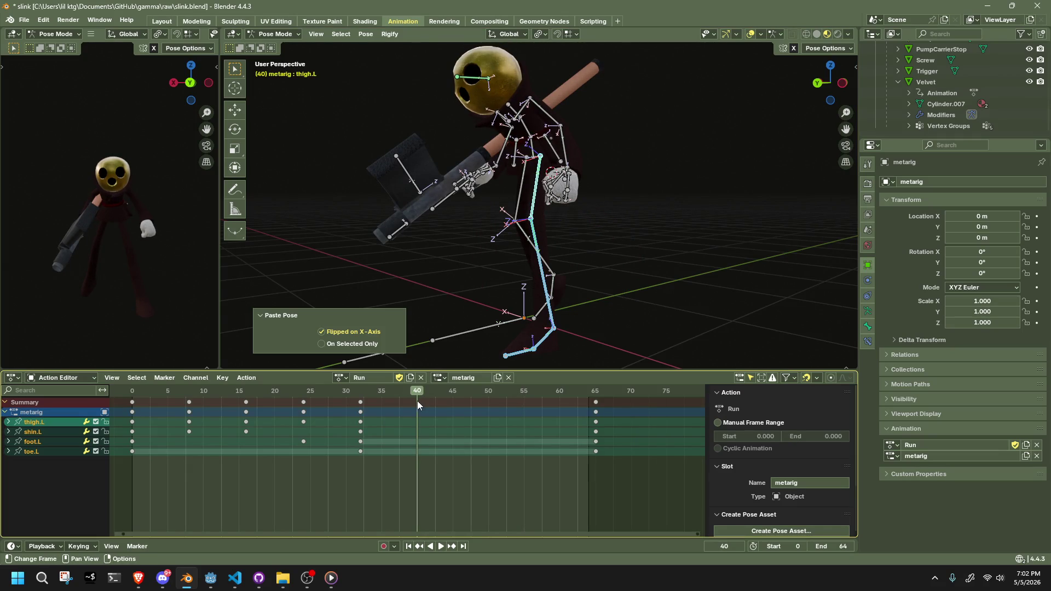
key("ctrl+shift+v")
left_click_drag(389, 392, 360, 396)
key("space")
key("Down")
middle_click_drag(523, 255, 472, 275)
left_click(444, 285)
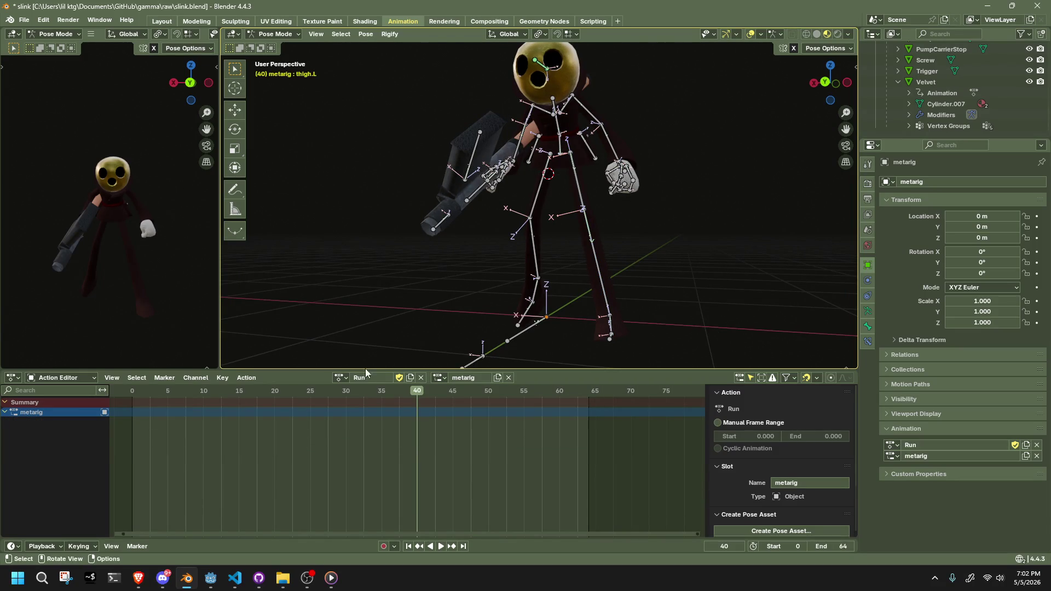
Select the left leg bones and try moving their frame-8 keys, undoing the change.
left_click_drag(571, 187, 619, 298)
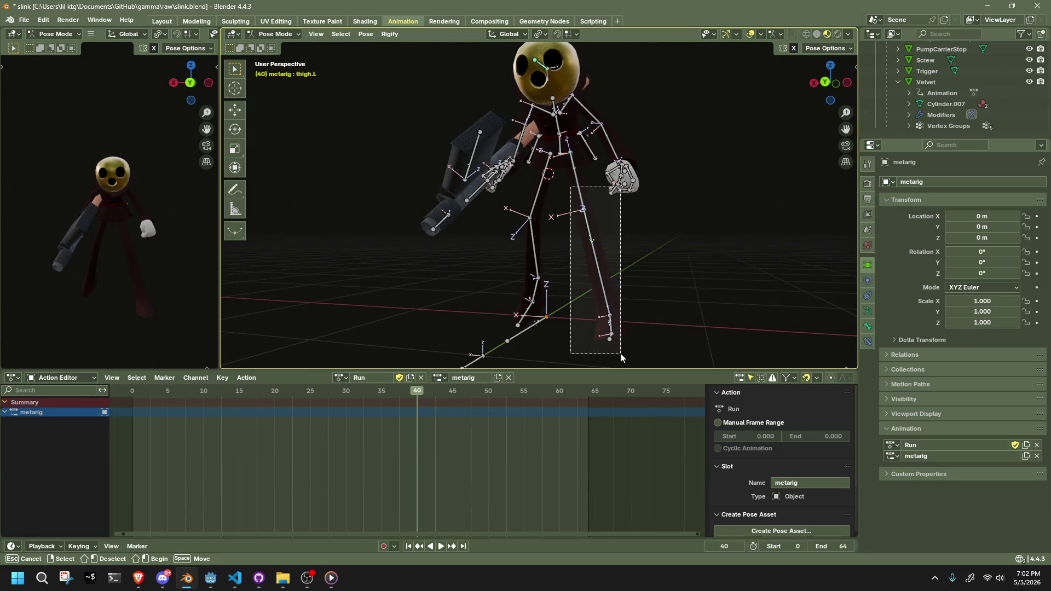
left_click_drag(621, 357, 621, 355)
left_click_drag(182, 417, 175, 402)
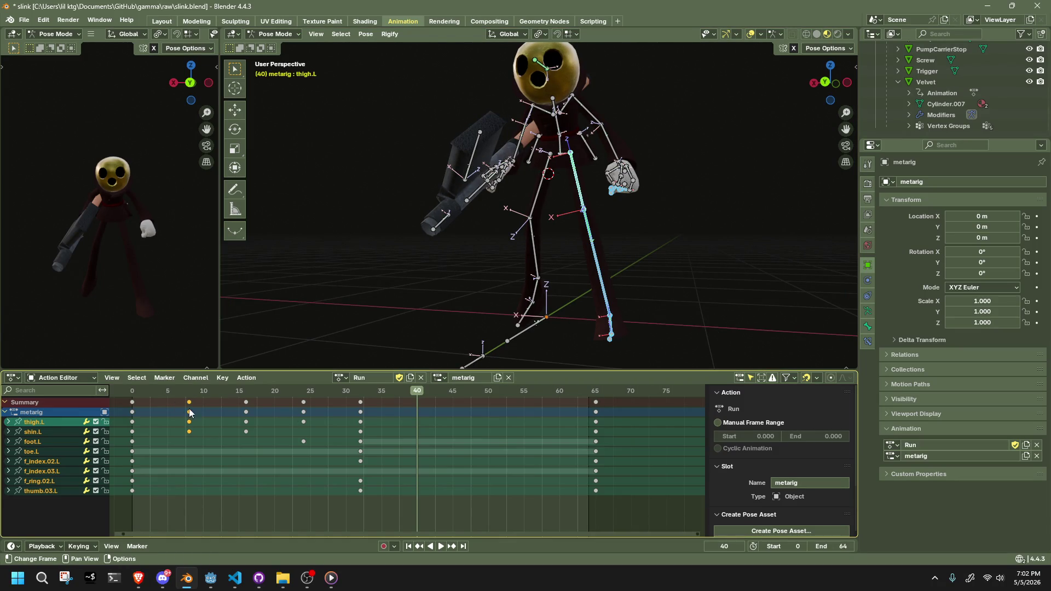
key("g")
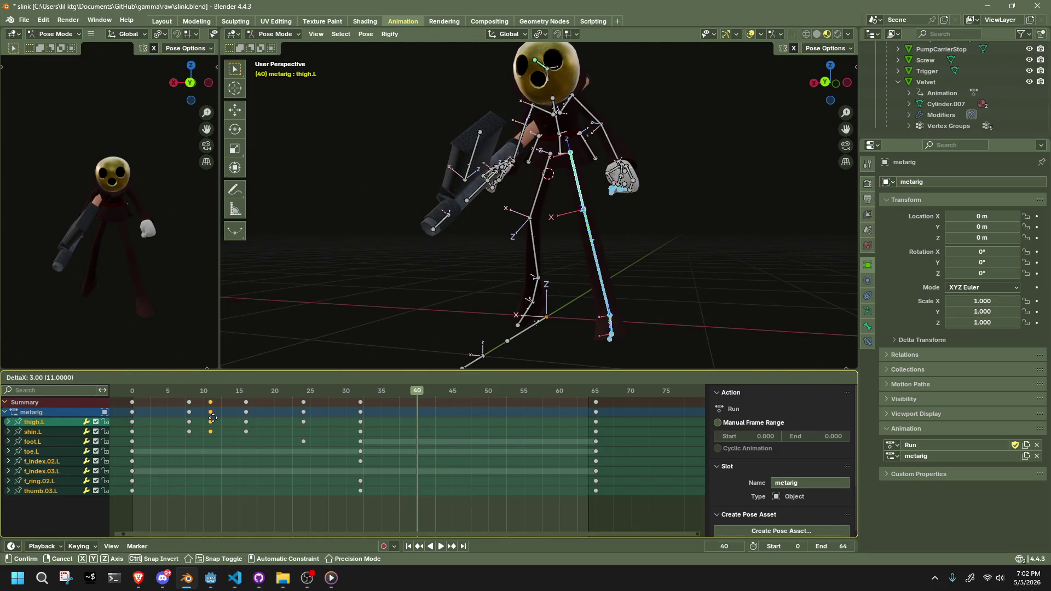
left_click(224, 427)
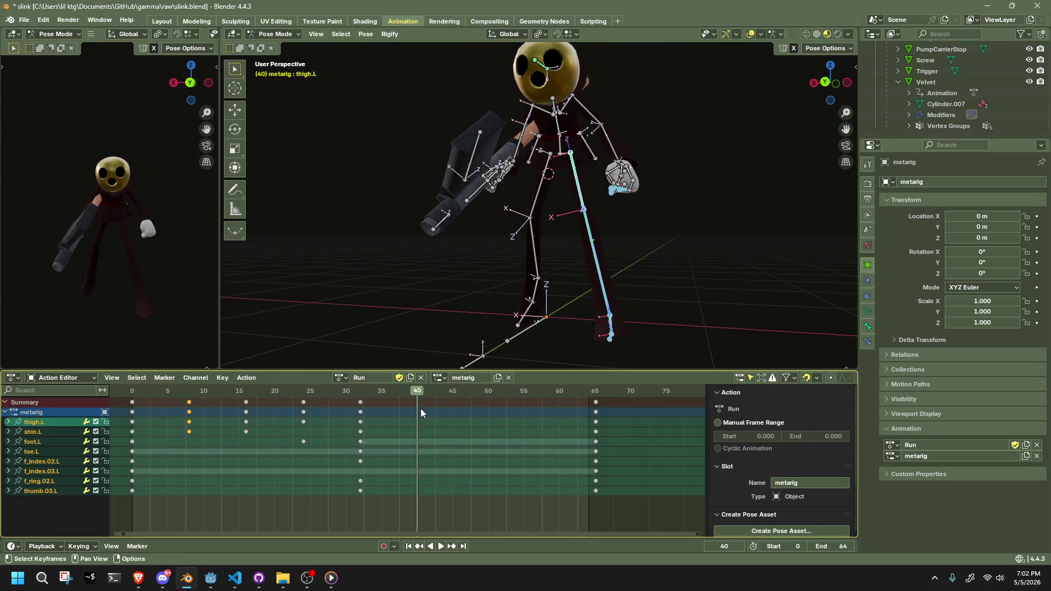
key("ctrl+z")
key("ctrl+shift+z")
right_click(416, 408)
left_click(416, 408)
key("ctrl+z")
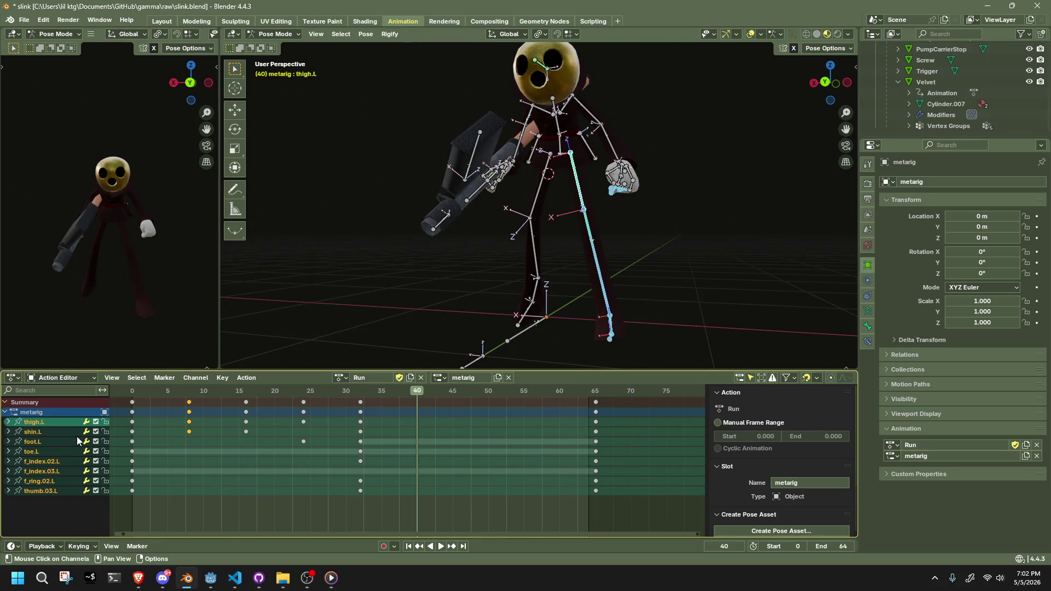
Drop the finger bones and paste the leg pose mirrored across X, then play.
left_click(610, 183, "ctrl")
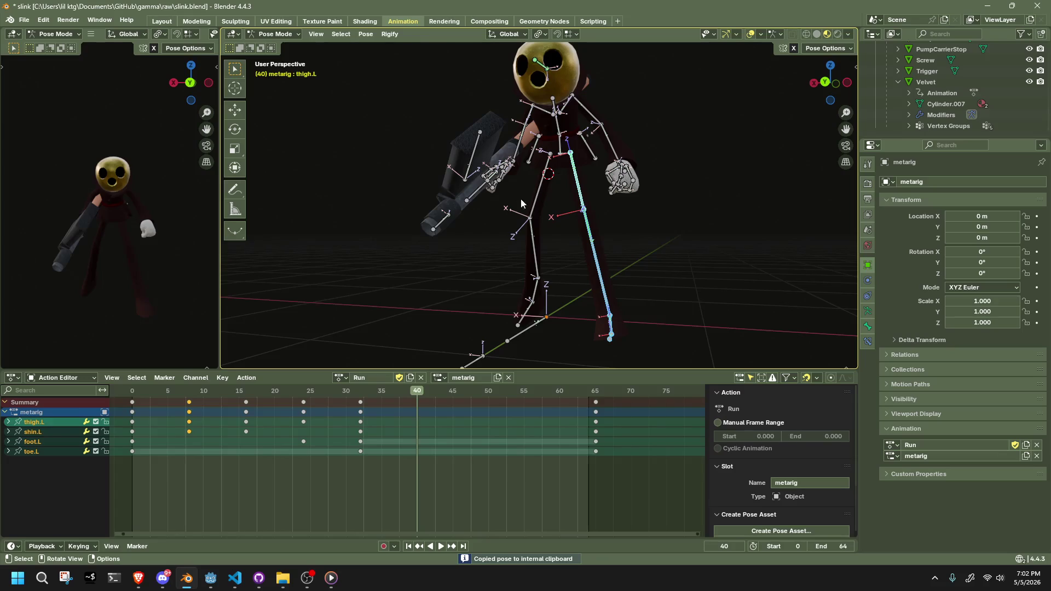
key("alt+a")
key("ctrl+v")
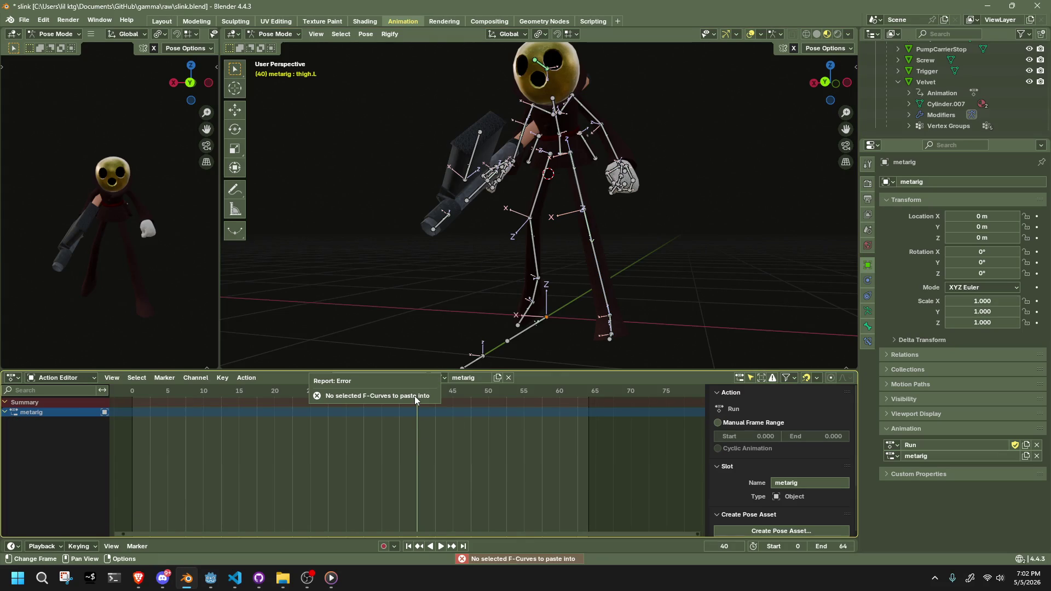
key("ctrl+shift+v")
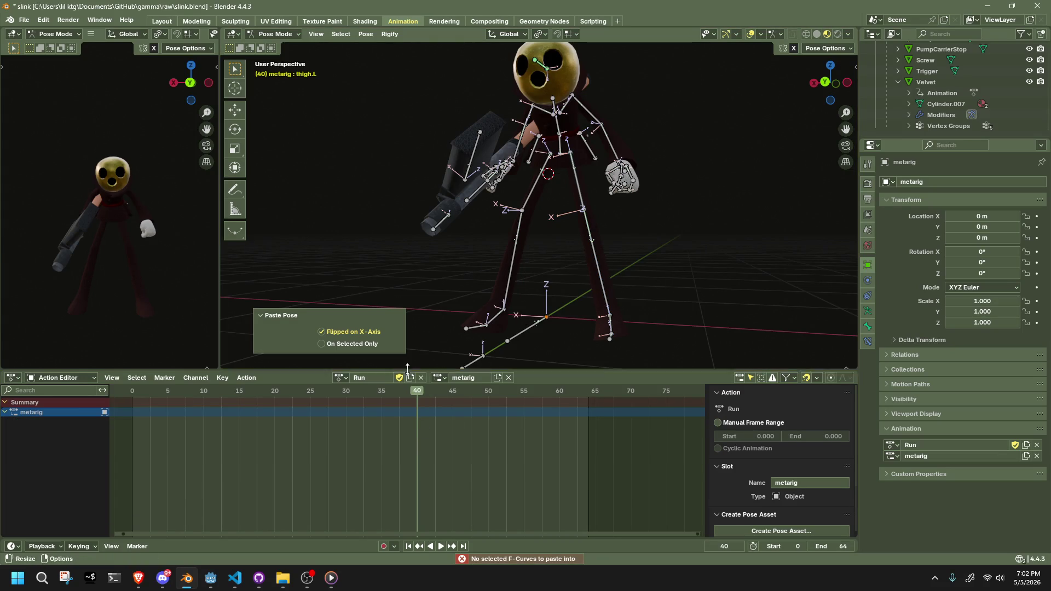
left_click_drag(283, 401, 467, 435)
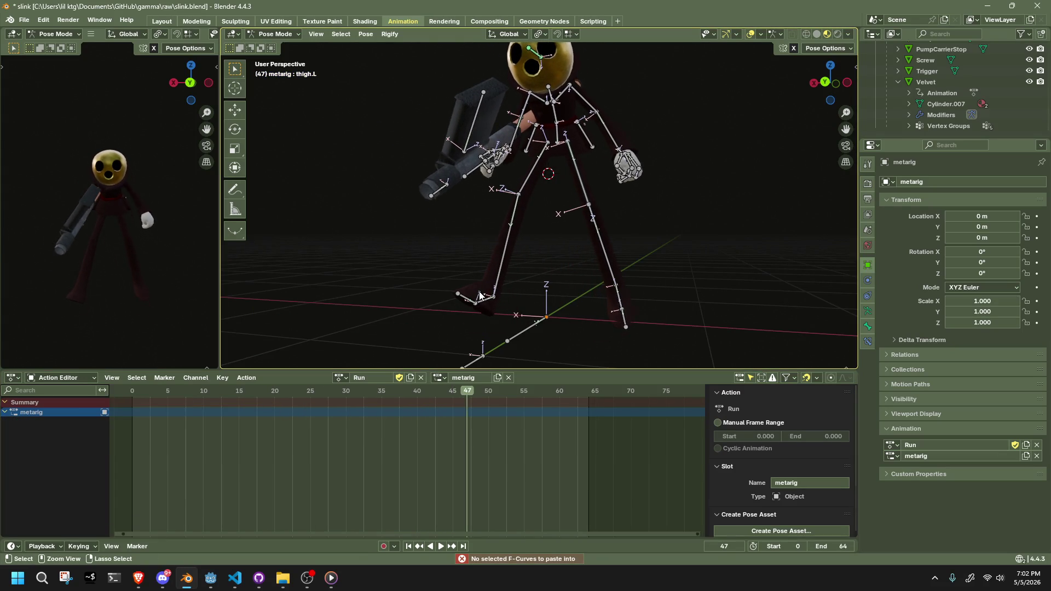
key("ctrl+z")
key("ctrl+z")
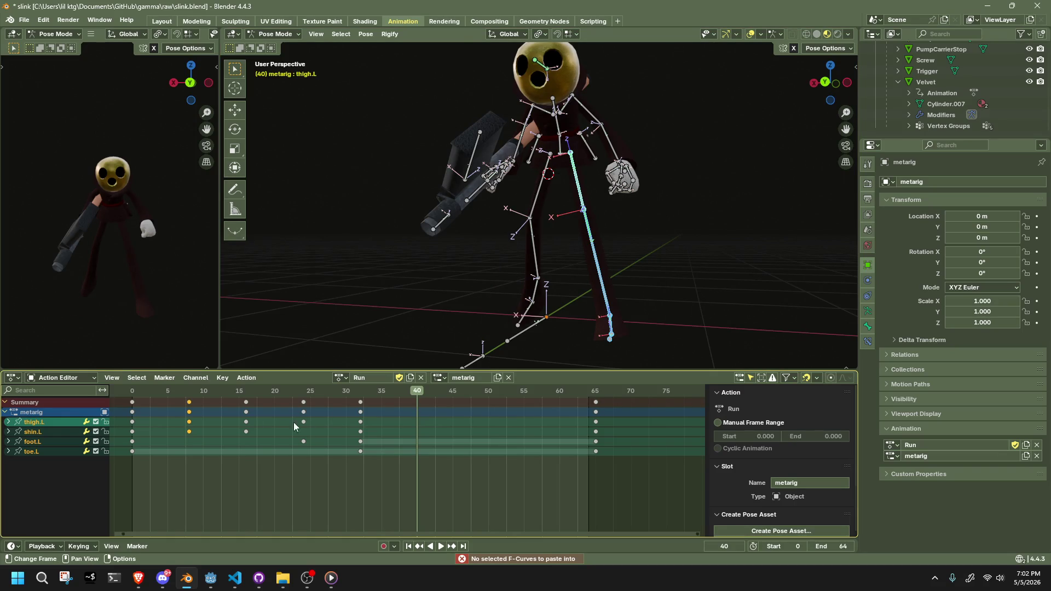
key("space")
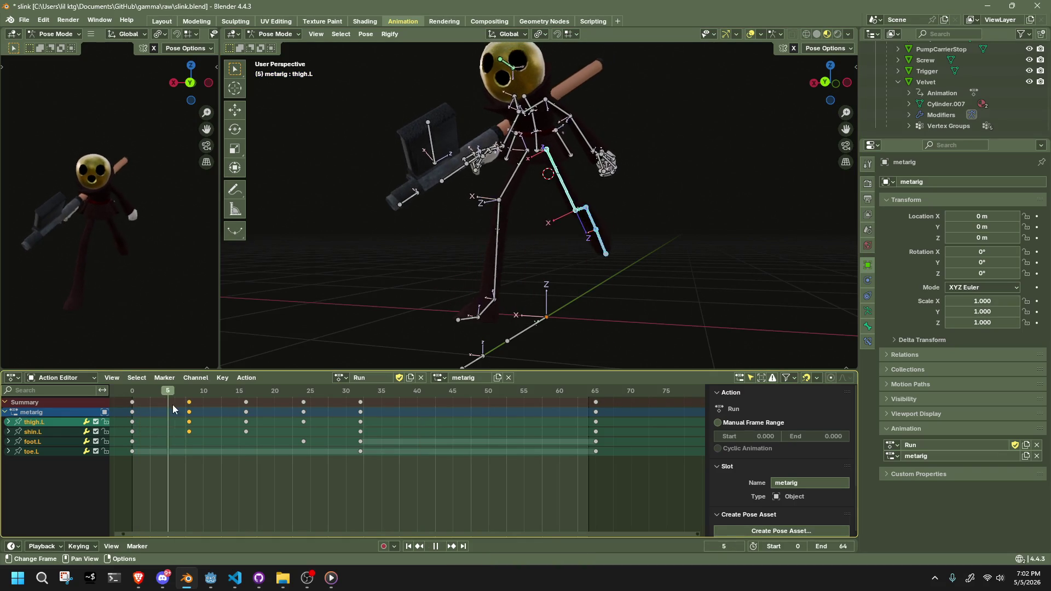
Copy the frame-8 leg pose and paste it mirrored at frame 40.
mouse_move(202, 412)
left_mouse_down()
mouse_move(438, 460)
mouse_move(193, 449)
left_mouse_up()
middle_click_drag(482, 263, 503, 301)
key("ctrl+c")
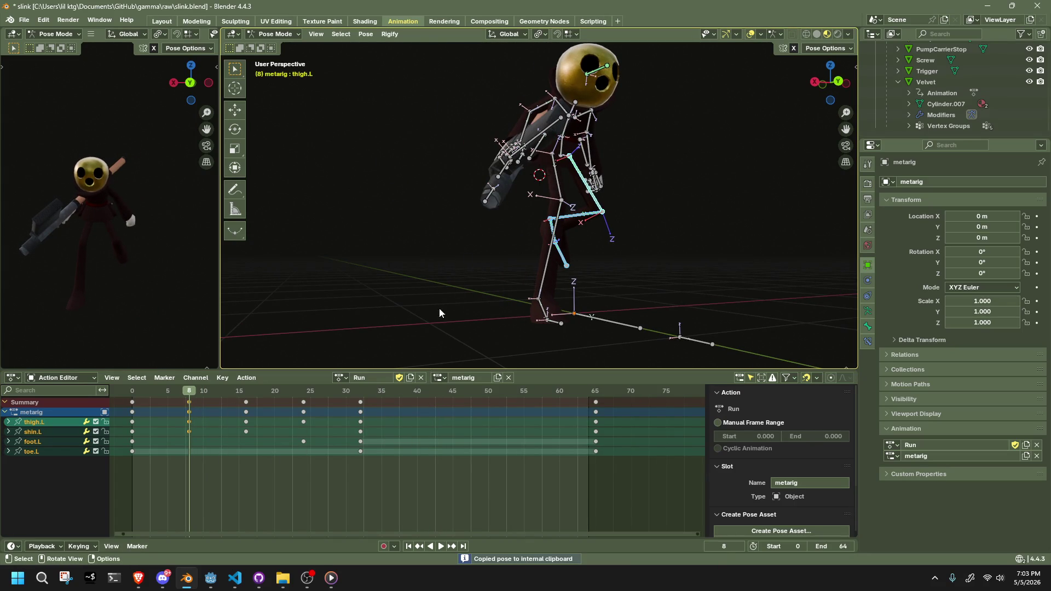
left_click(419, 399)
key("ctrl+shift+v")
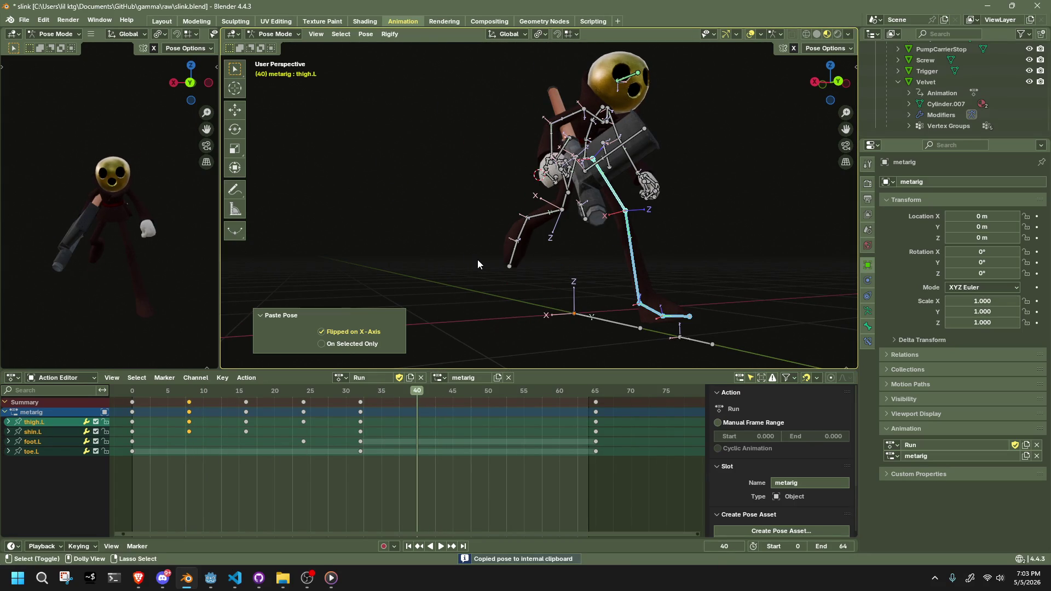
Preview the cycle from frame 16, then select all bones at frame 45.
left_click(245, 392)
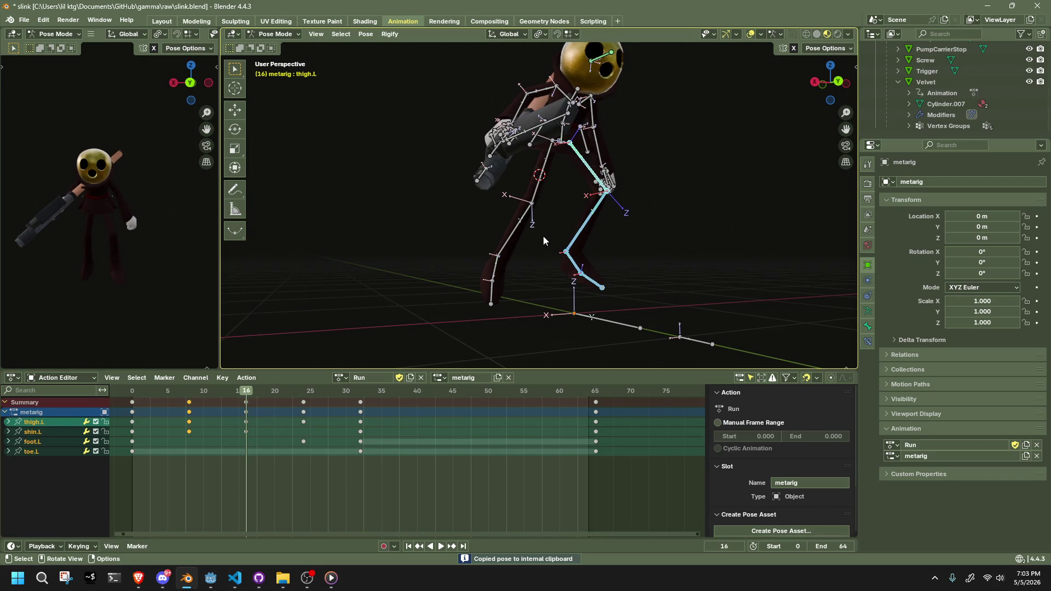
mouse_move(377, 398)
left_mouse_down()
mouse_move(427, 395)
mouse_move(153, 402)
mouse_move(190, 402)
left_mouse_up()
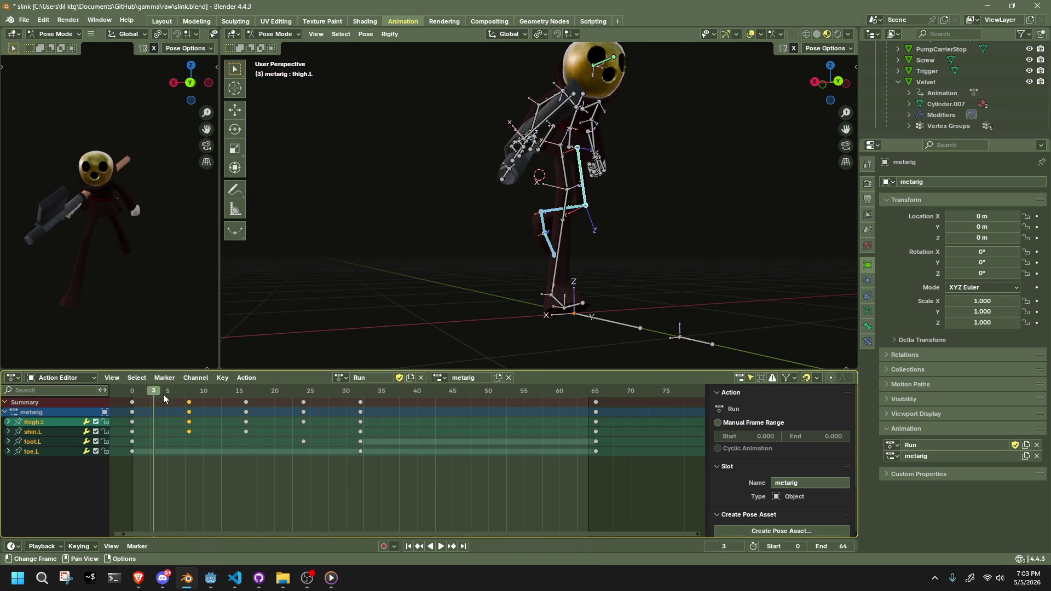
key("space")
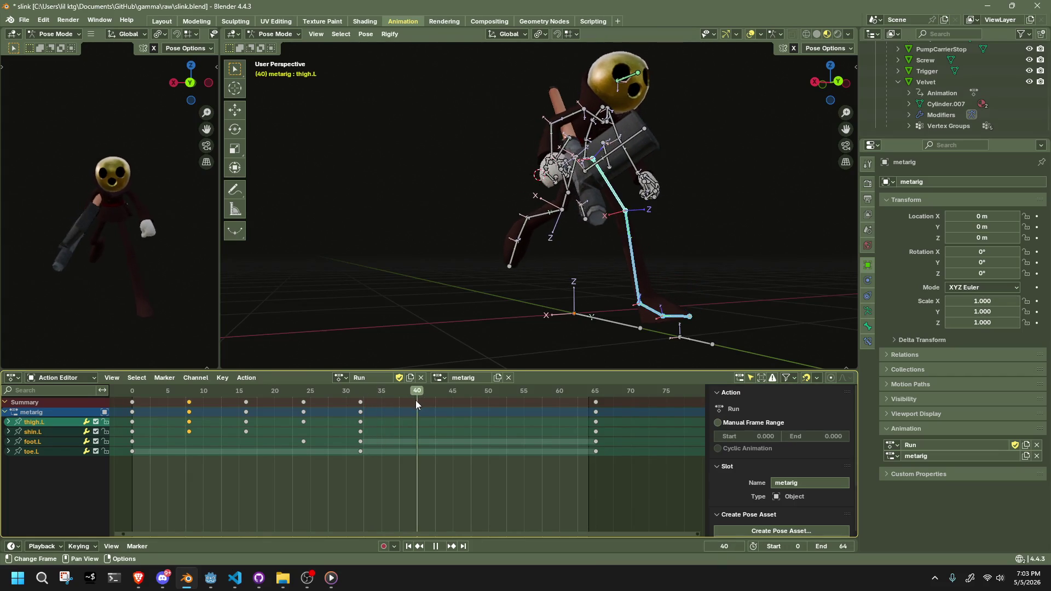
key("space")
key("a")
left_click(453, 391)
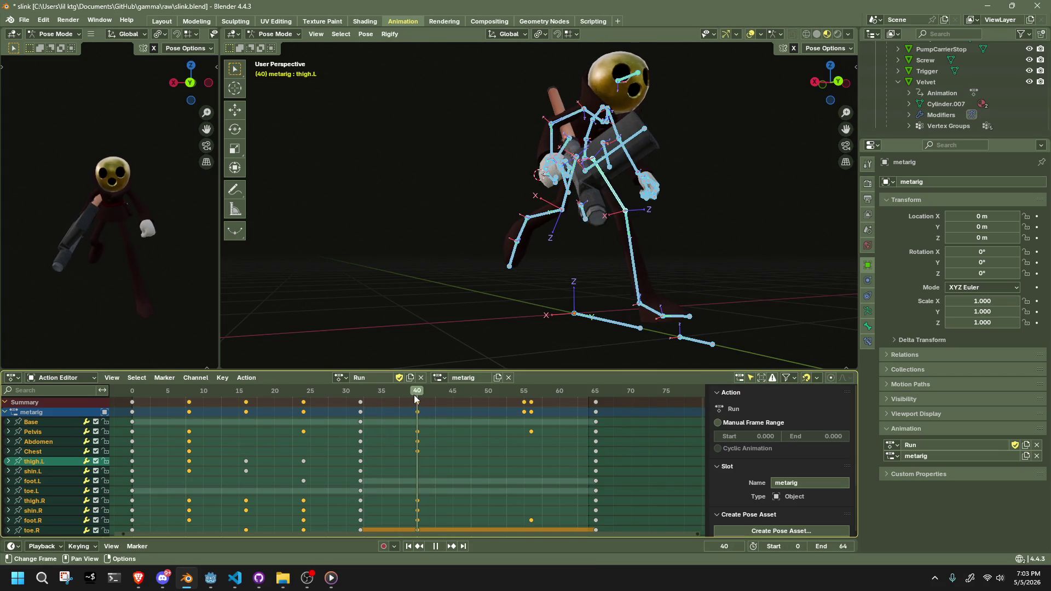
Move the keyframes near frame 56 onto frame 55.
mouse_move(528, 274)
middle_mouse_down()
mouse_move(367, 297)
mouse_move(288, 285)
mouse_move(406, 295)
mouse_move(503, 286)
middle_mouse_up()
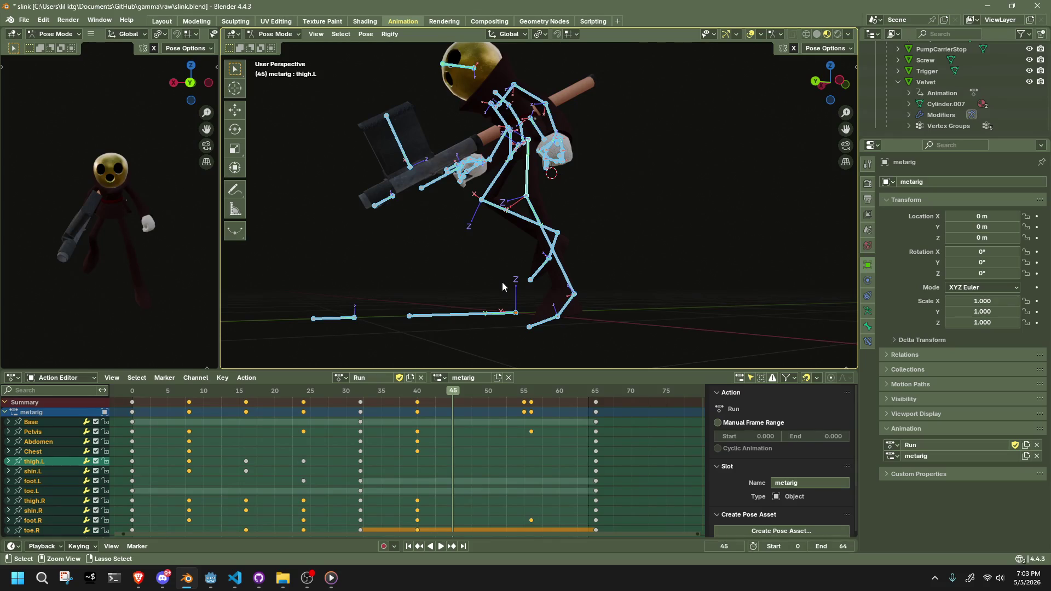
left_click_drag(550, 454, 524, 394)
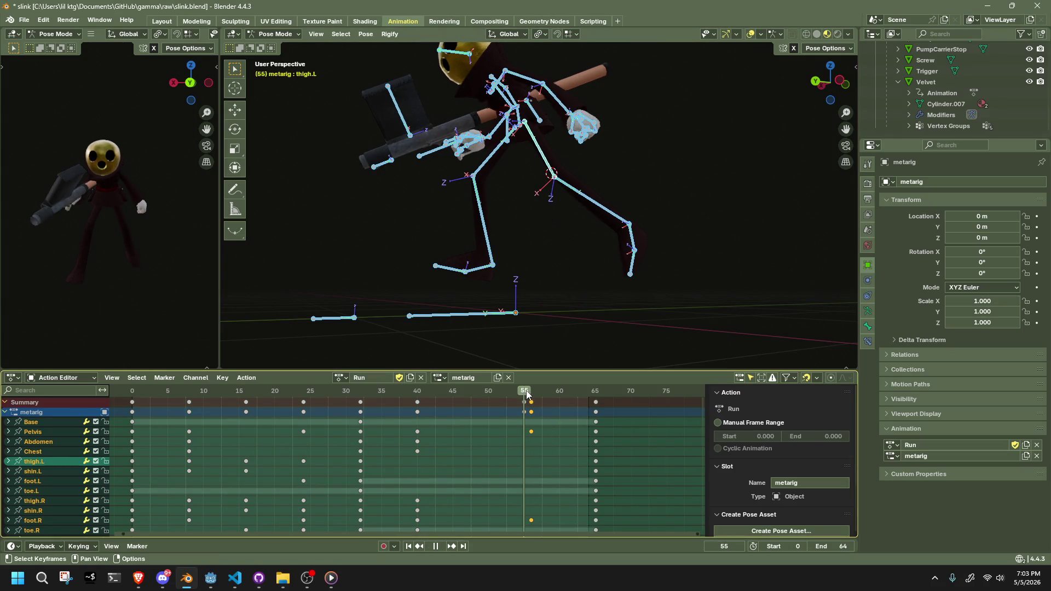
key("g")
left_click(520, 394)
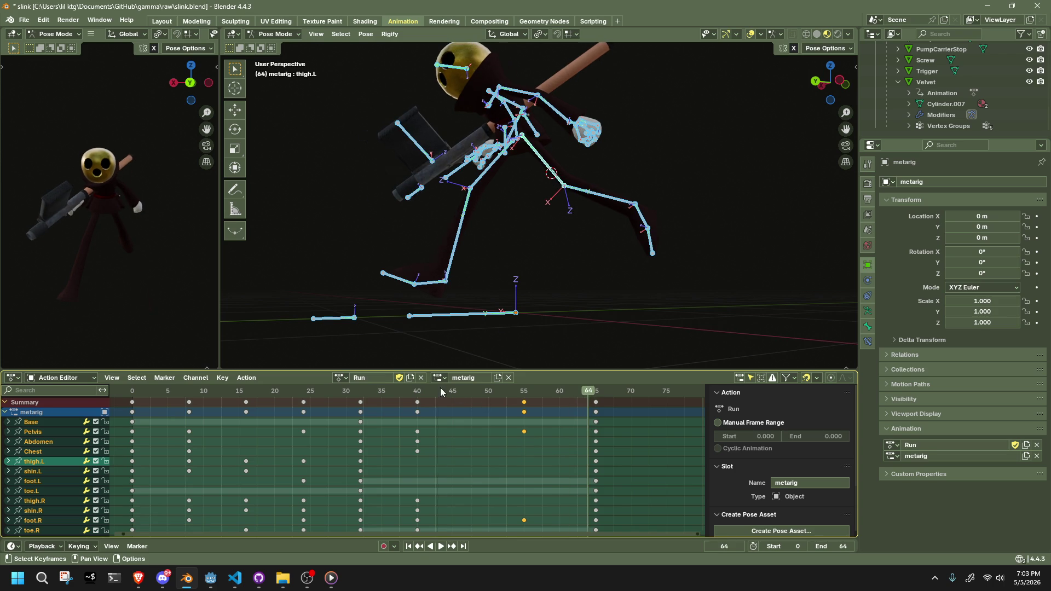
Play the run cycle, zoom into the keyframe timeline, and jump to frame 16.
key("space")
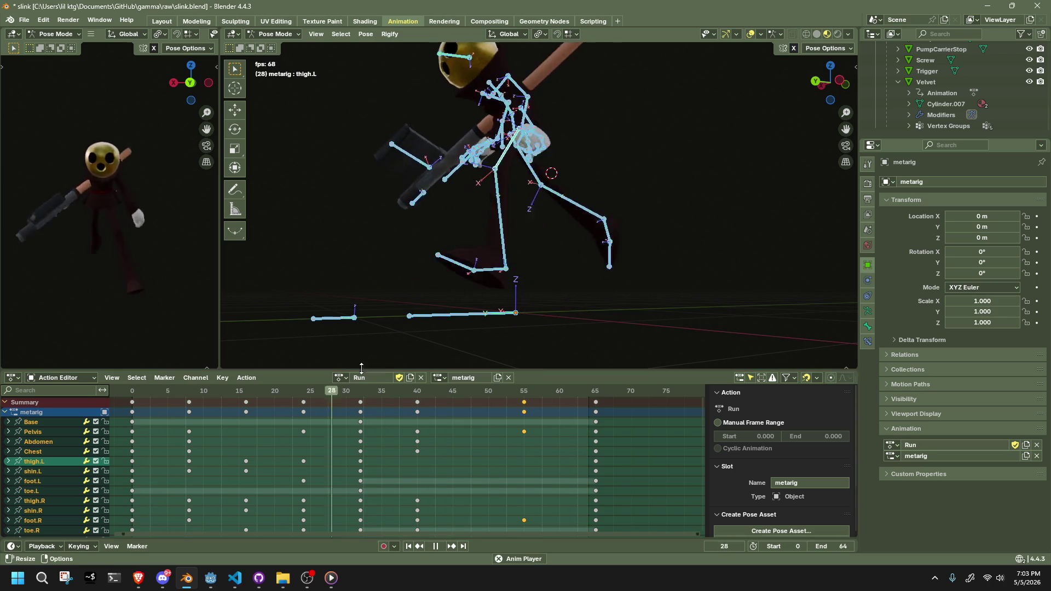
middle_click_drag(550, 282, 352, 329)
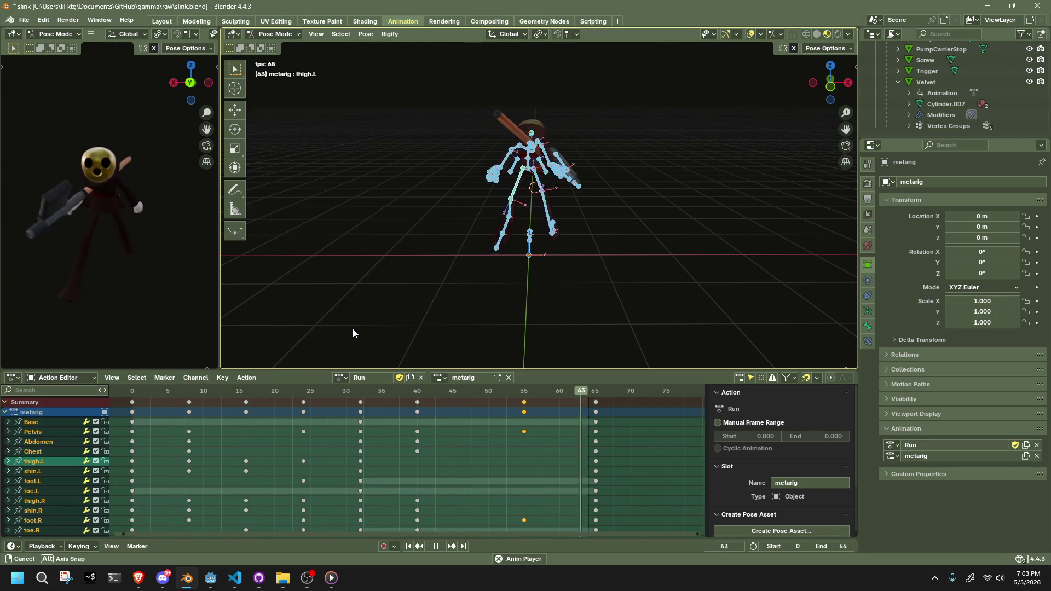
key("Escape")
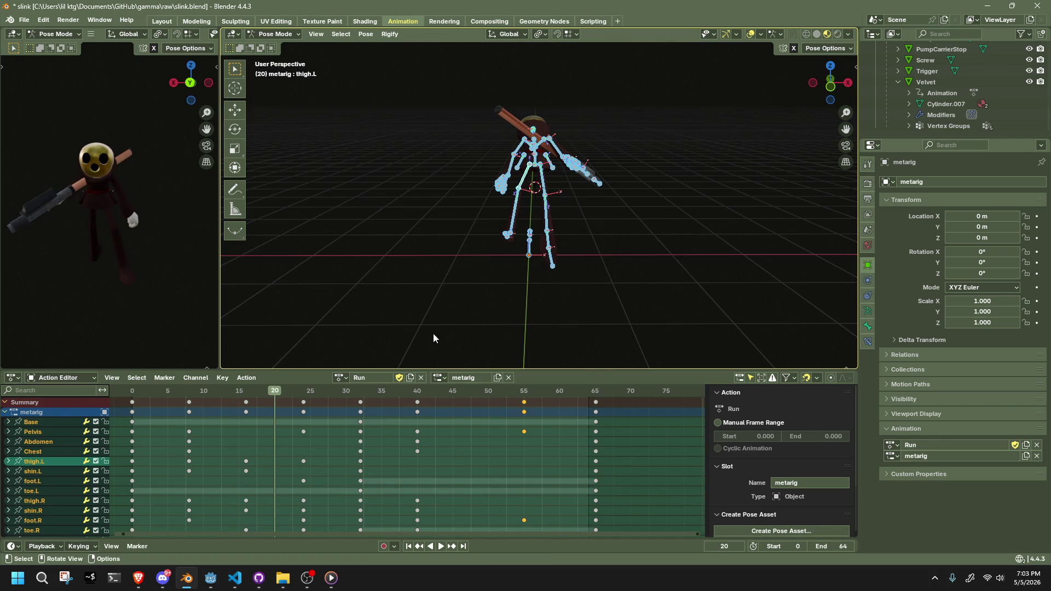
left_click_drag(195, 387, 189, 389)
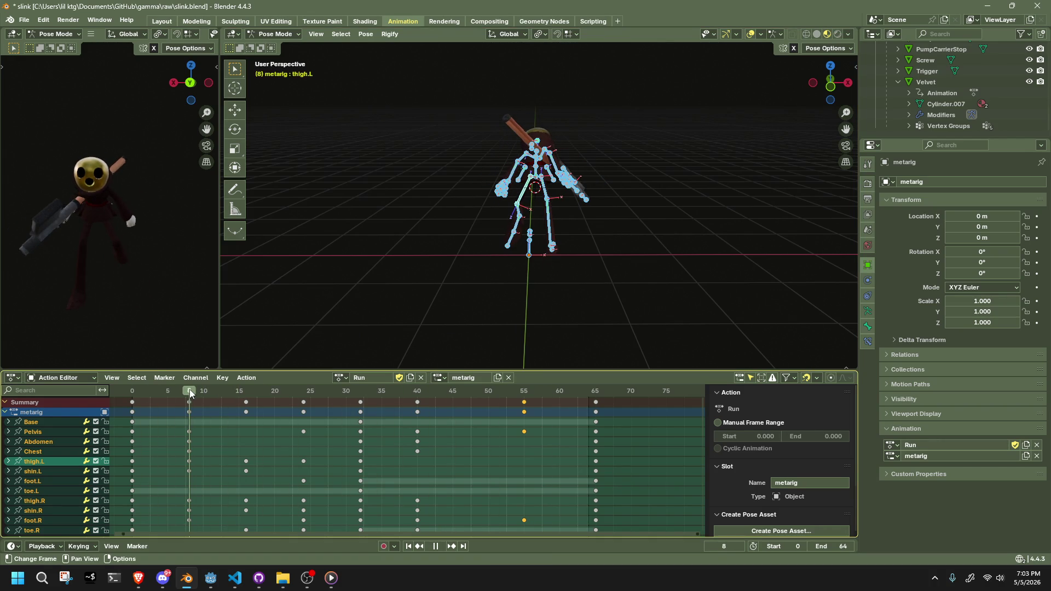
left_click(457, 441)
key("space")
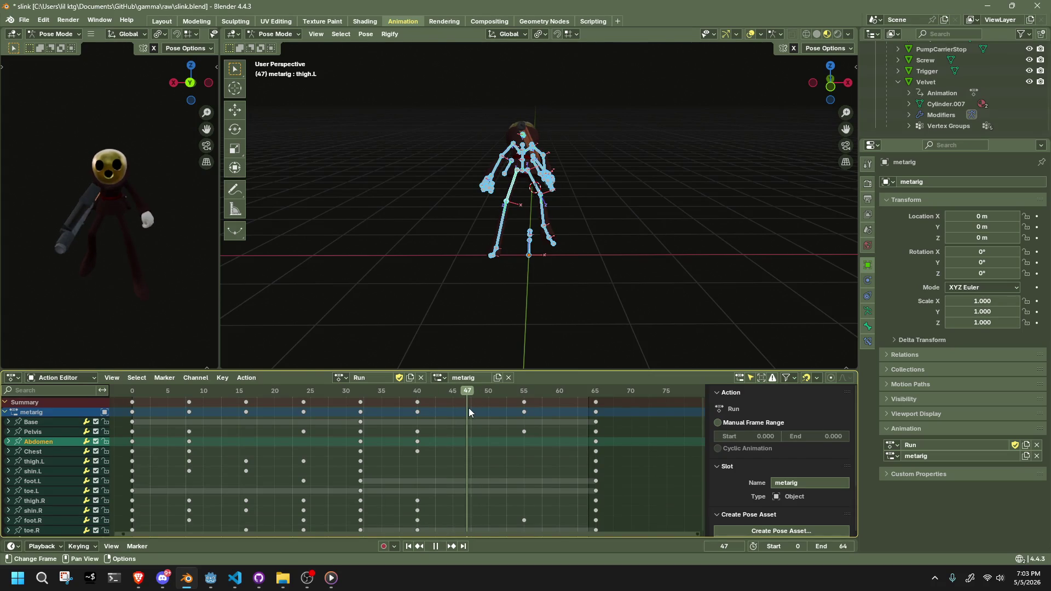
key("space")
scroll(475, 406, "up", 3, "ctrl")
middle_click_drag(475, 406, 652, 413, "ctrl")
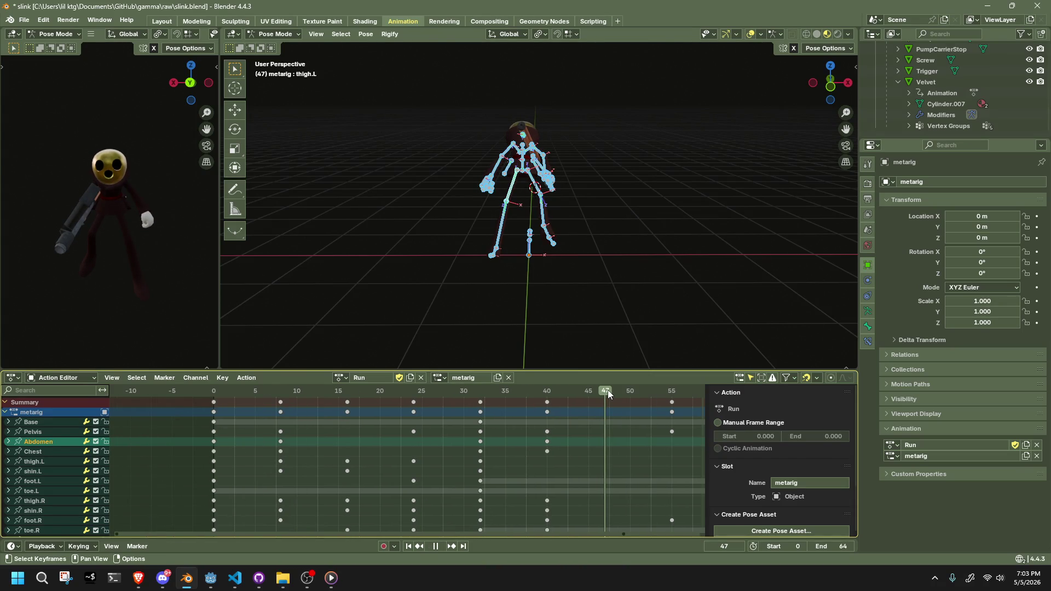
scroll(491, 293, "up", 3)
left_click(344, 393)
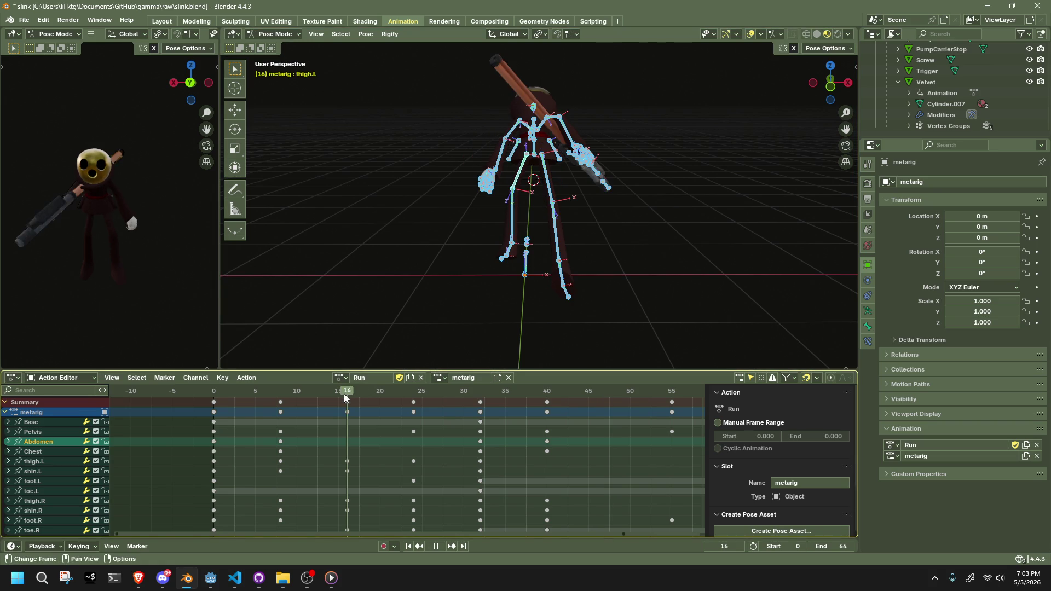
Copy the frame-16 pose of thigh.L, shin.L, foot.L and toe.L.
left_click_drag(373, 474, 340, 394)
left_click(491, 235)
middle_click_drag(521, 204, 573, 204)
left_click(539, 164)
left_click(554, 225, "shift")
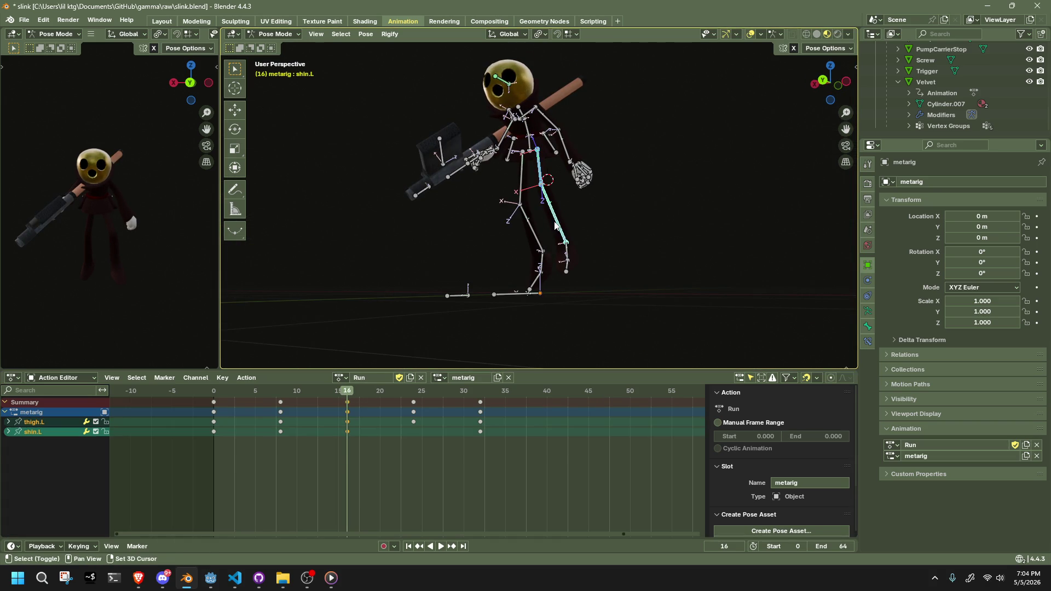
left_click_drag(555, 225, 588, 294, "shift")
key("ctrl+c")
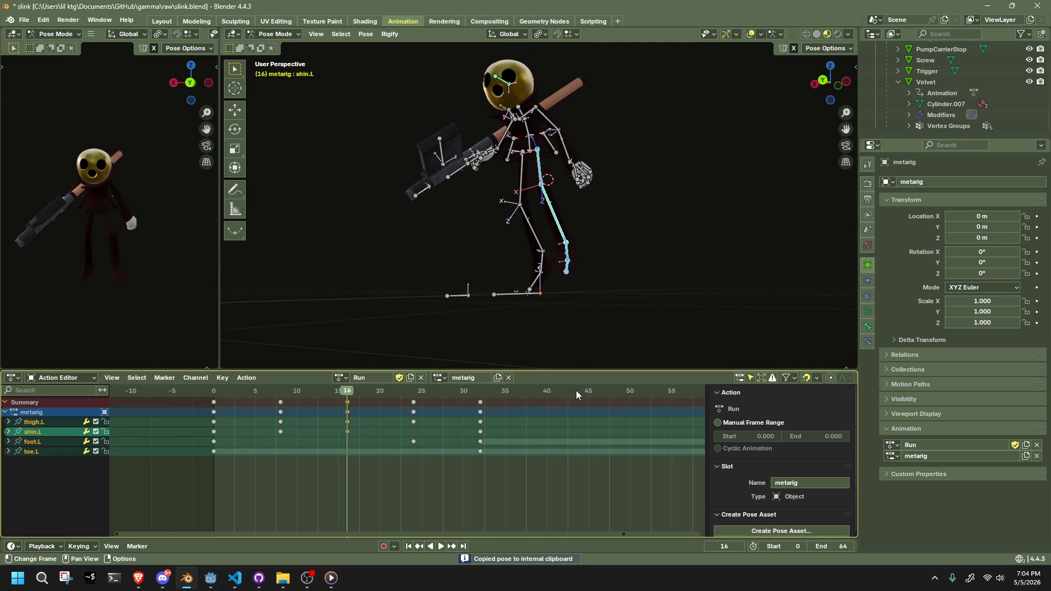
Paste the pose mirrored at frame 49, then play and view from the front.
key("ctrl+a")
key("ctrl+a")
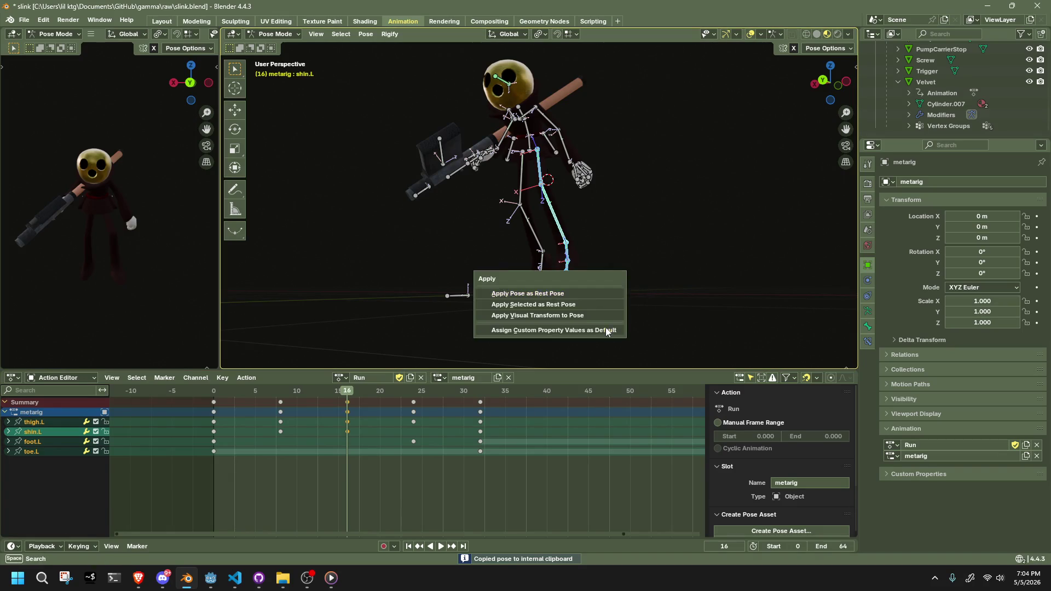
key("a")
left_click(628, 390)
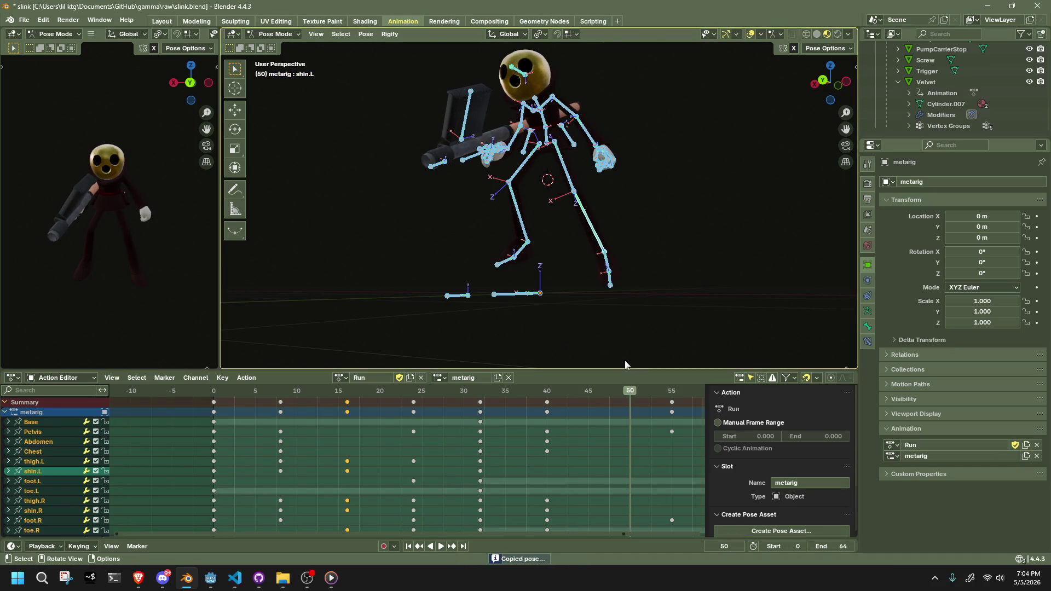
left_click(652, 284)
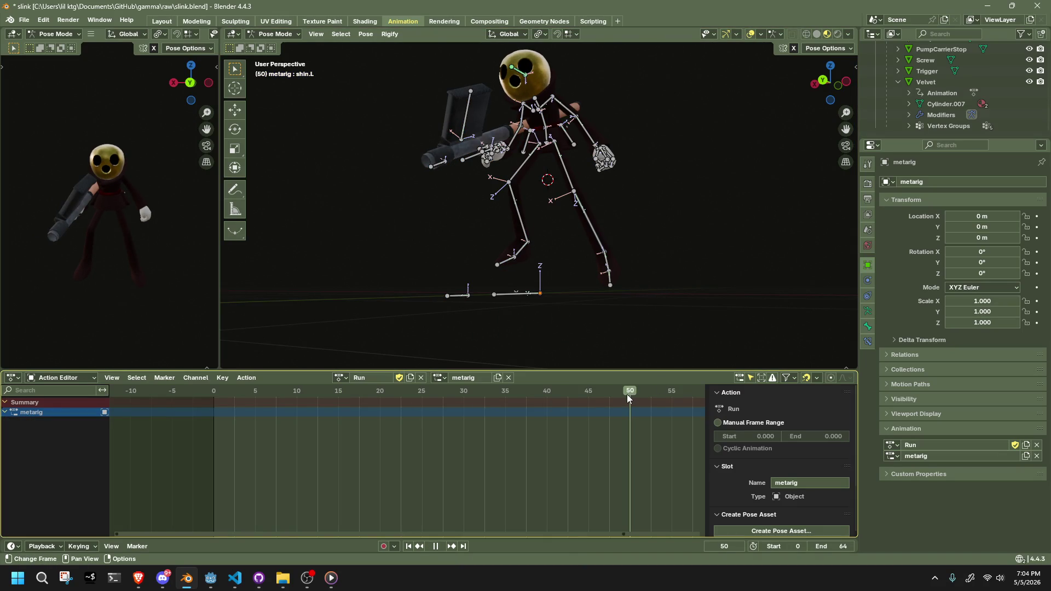
left_click(624, 394)
key("ctrl+shift+v")
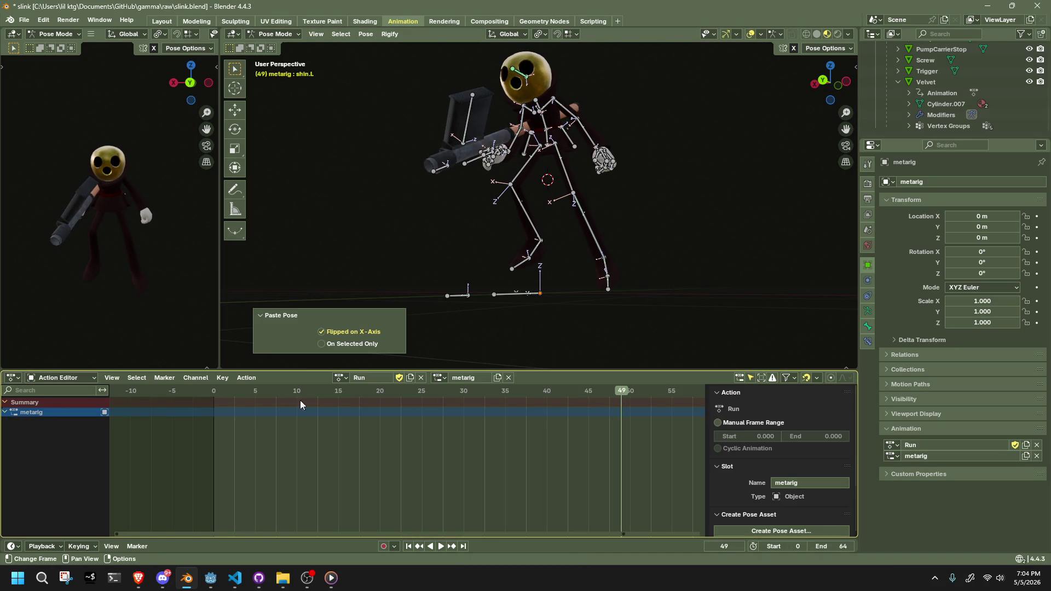
left_click(211, 392)
key("space")
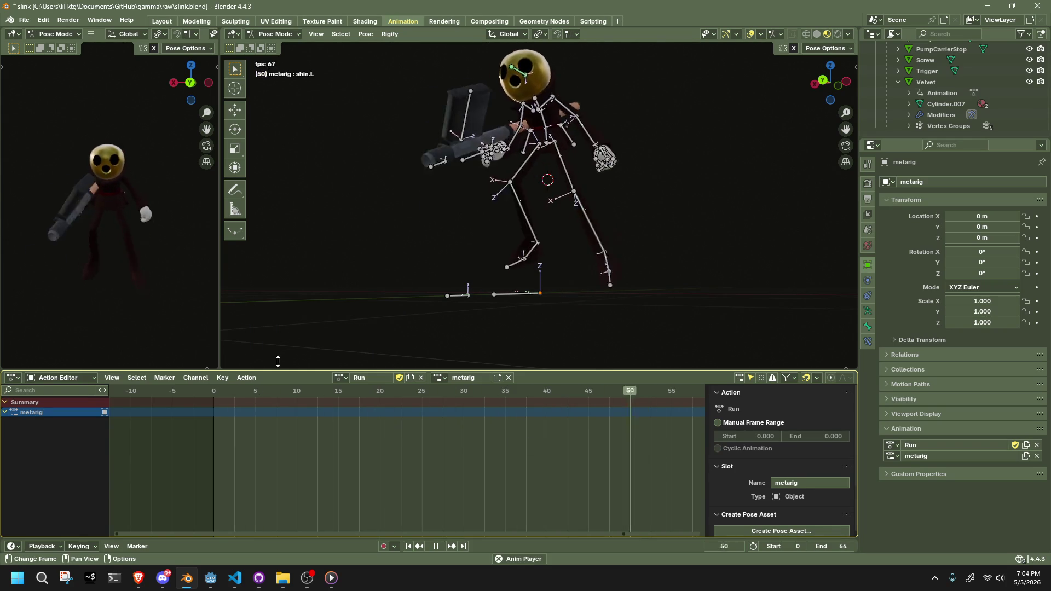
mouse_move(316, 293)
middle_mouse_down()
mouse_move(540, 293)
mouse_move(406, 328)
mouse_move(338, 329)
middle_mouse_up()
left_click(832, 86)
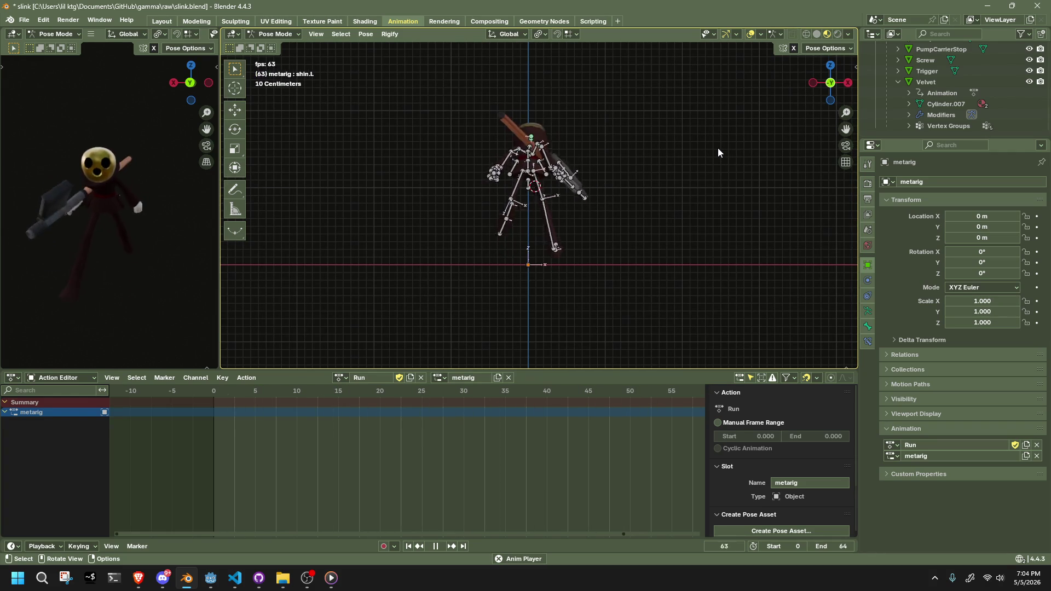
Stop playback and box-select only the right leg bones, thigh.R through toe.R.
key("space")
key("a")
scroll(610, 312, "down", 3)
scroll(602, 431, "down", 1)
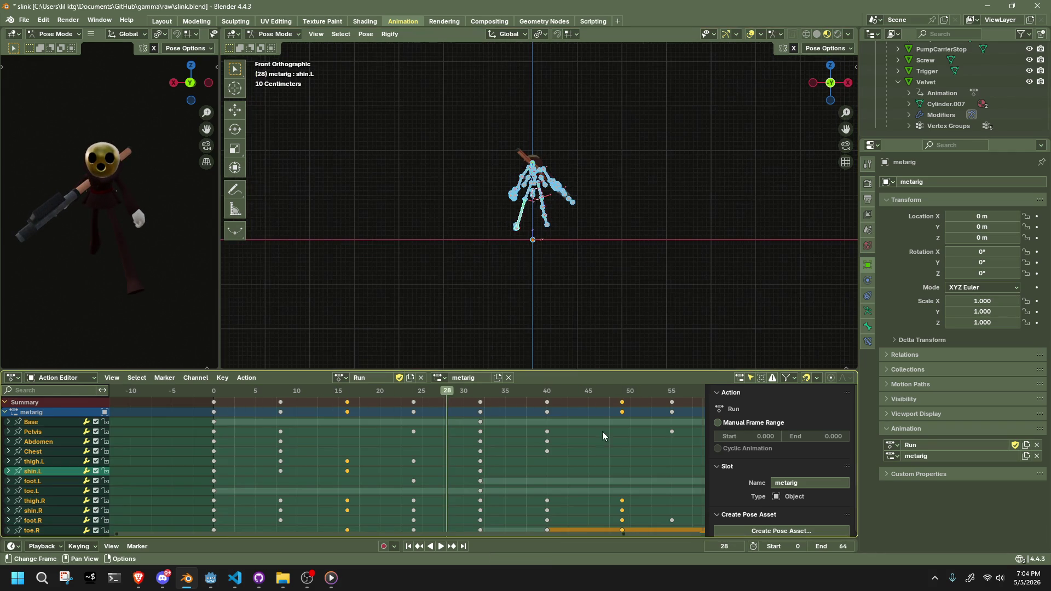
scroll(595, 447, "down", 1)
left_click_drag(589, 464, 564, 388)
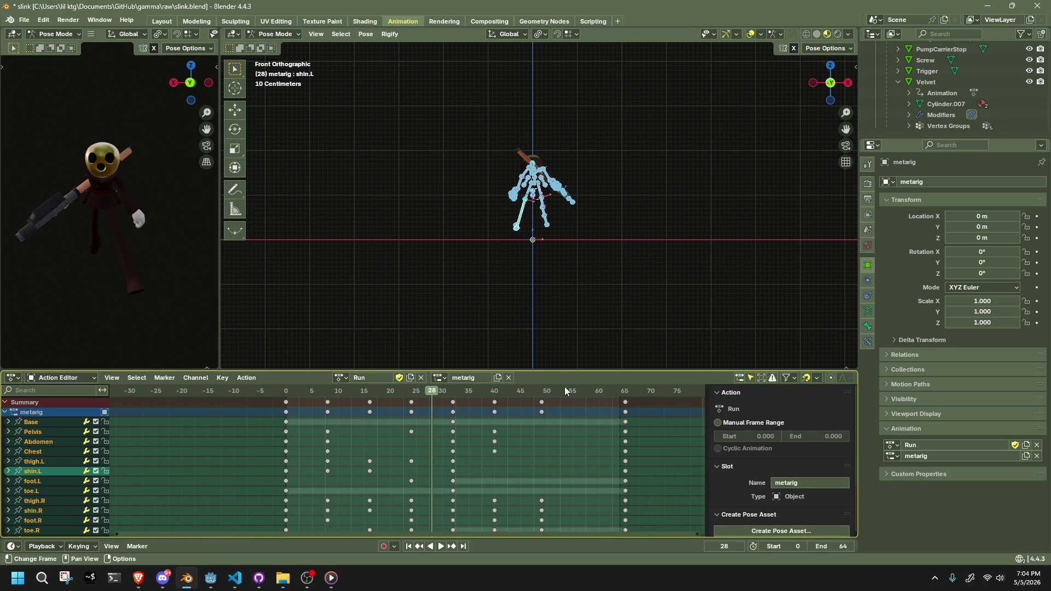
scroll(567, 218, "up", 5)
scroll(567, 218, "up", 3)
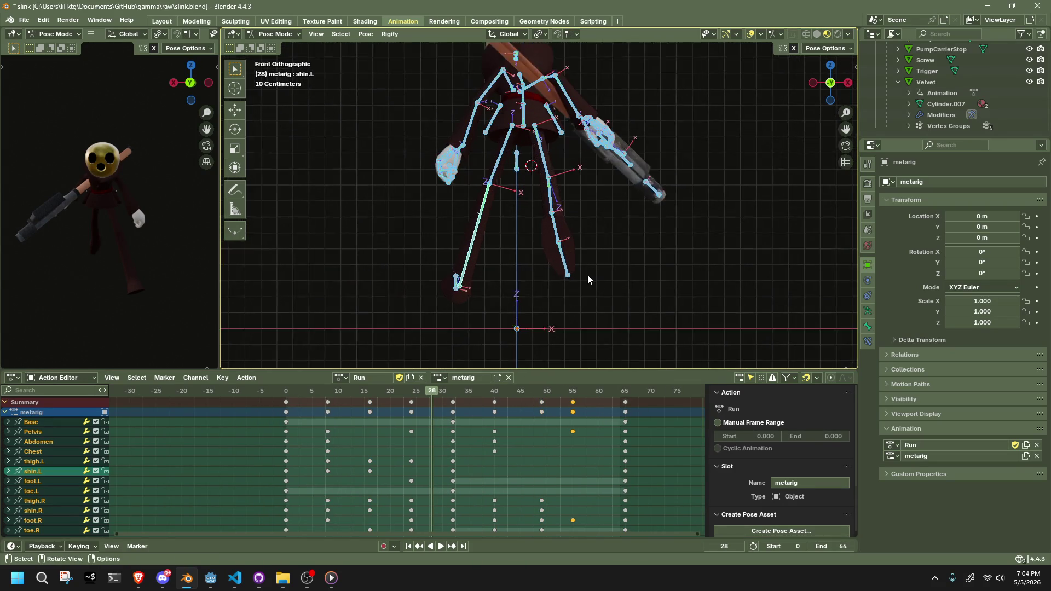
left_click_drag(537, 155, 584, 321)
left_click_drag(585, 433, 566, 381)
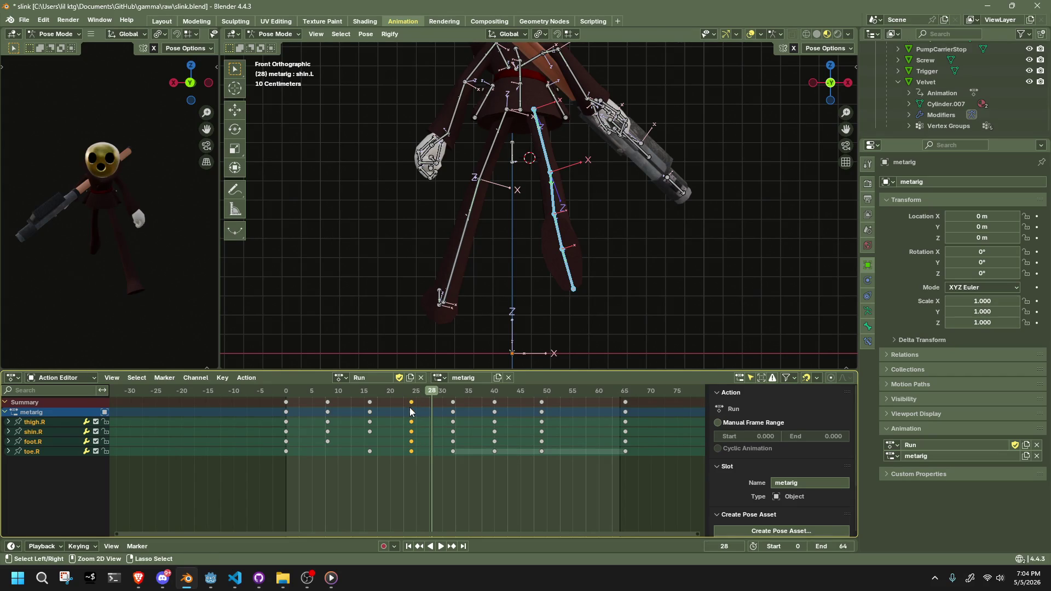
Paste the copied pose mirrored onto the right leg at frame 55 and play it.
left_click(573, 390)
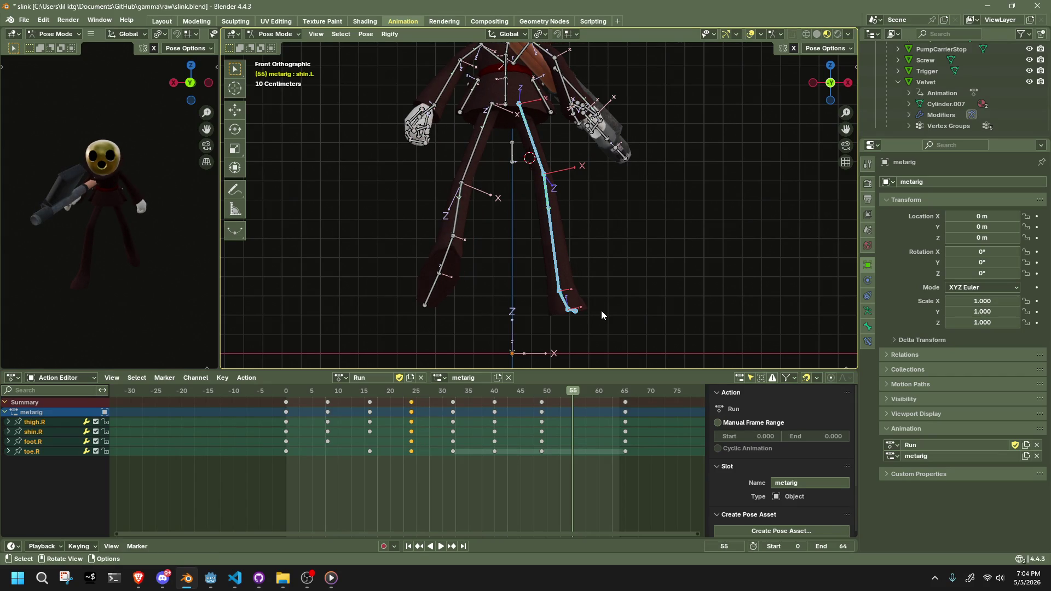
key("ctrl+shift+v")
mouse_move(602, 311)
middle_mouse_down()
mouse_move(506, 317)
mouse_move(476, 307)
middle_mouse_up()
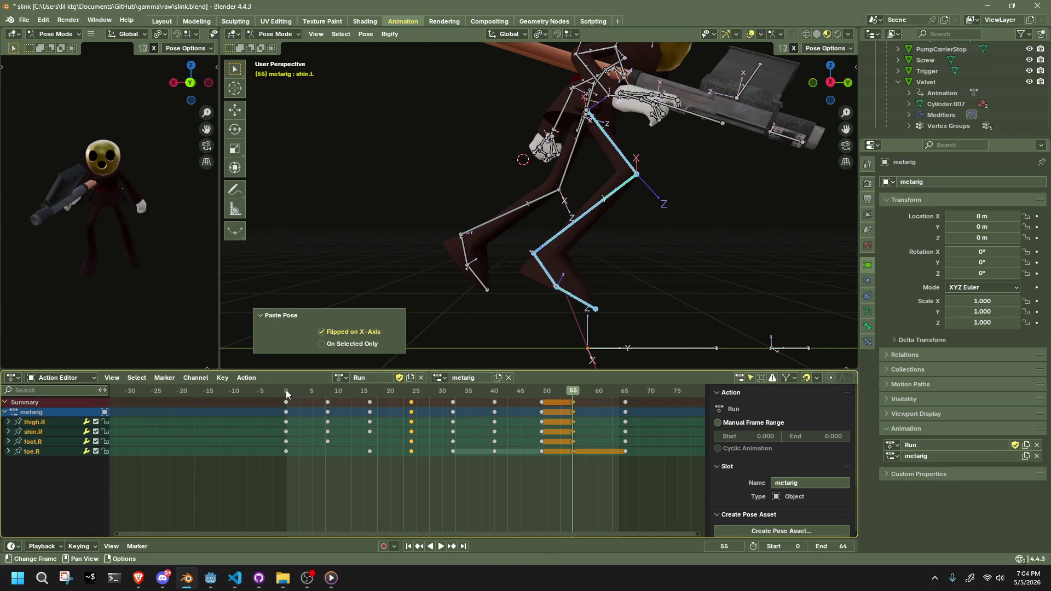
key("space")
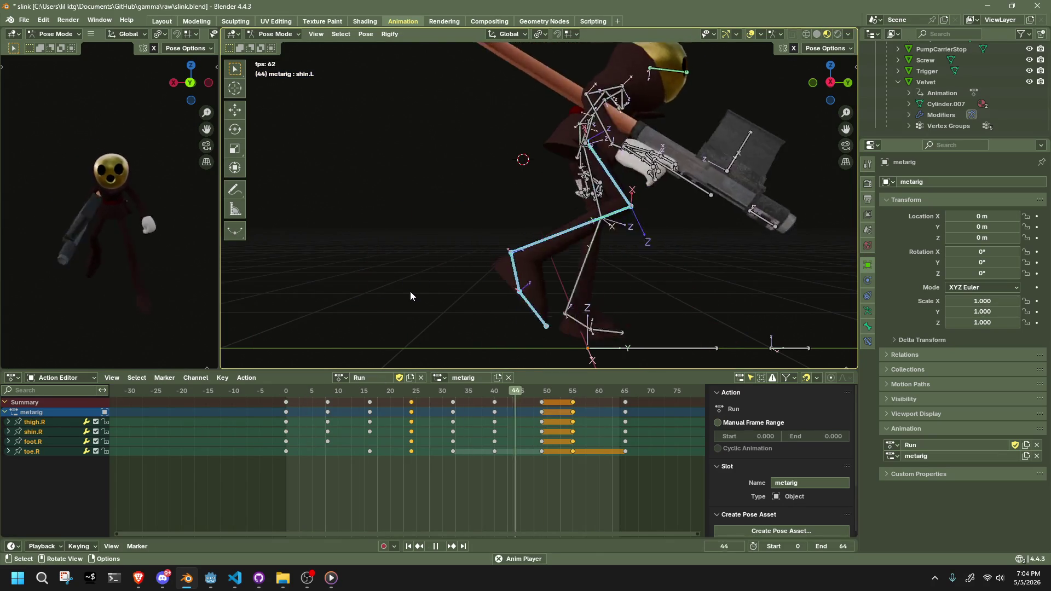
key("space")
Undo the frame-55 paste, replay the cycle, and return to frame 0.
key("ctrl+z")
key("space")
left_click_drag(390, 392, 445, 400)
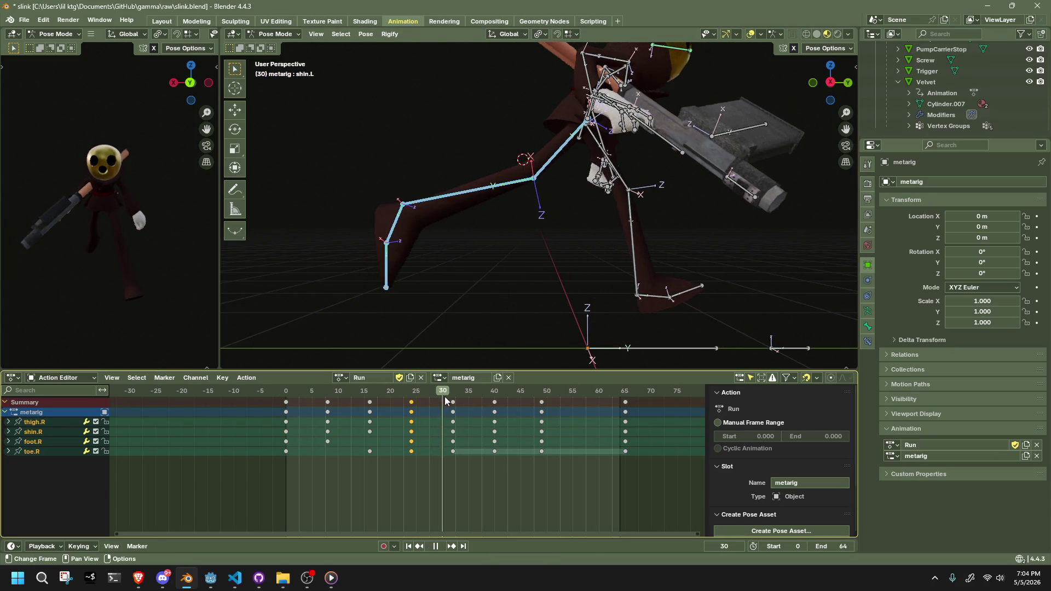
key("space")
mouse_move(535, 298)
middle_mouse_down()
mouse_move(672, 330)
mouse_move(707, 302)
mouse_move(354, 399)
middle_mouse_up()
left_click(286, 393)
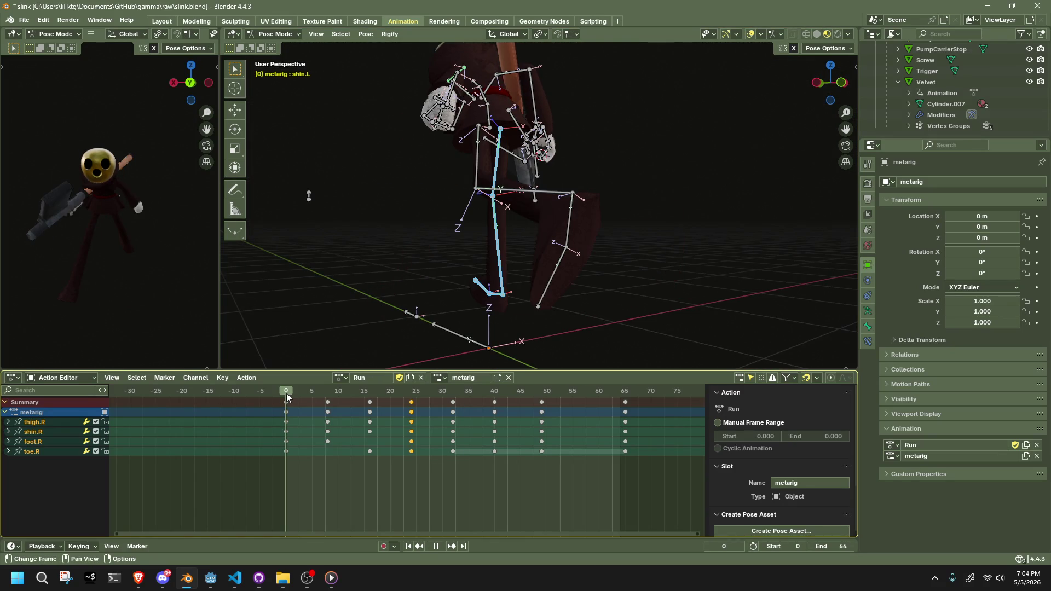
In Left view, compare the rig's poses at frames 0 and 32, then go to frame 24.
left_click(455, 393)
key("shift+Left")
middle_click_drag(711, 181, 802, 118)
left_click(833, 87)
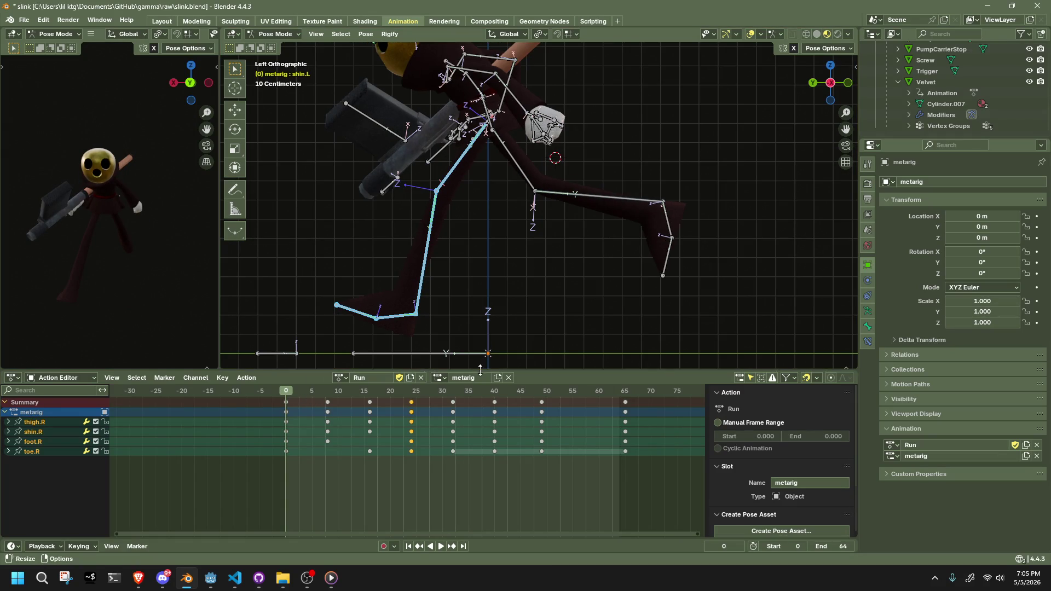
left_click(457, 391)
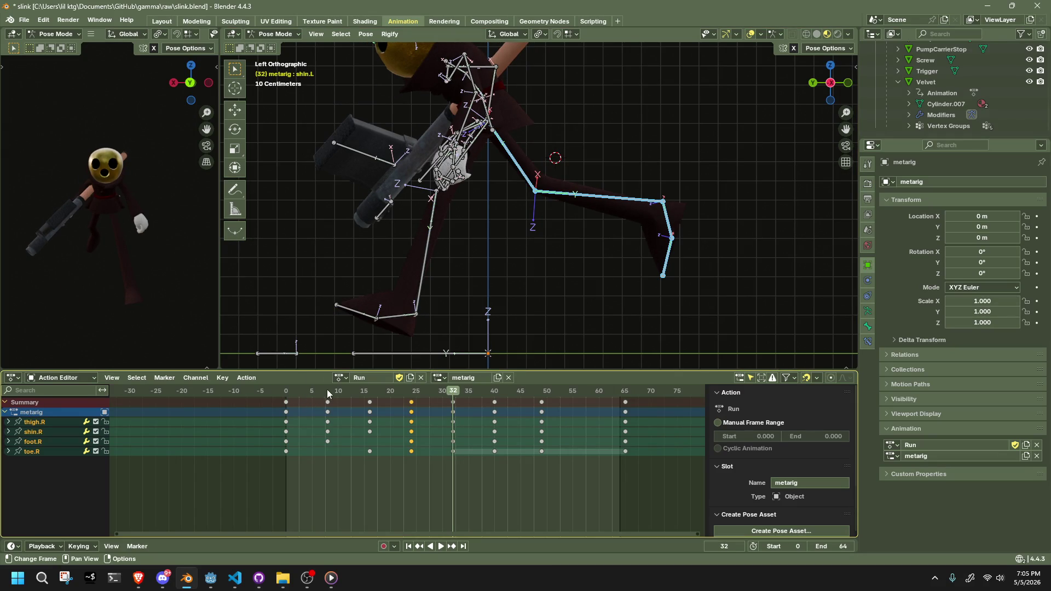
left_click(287, 392)
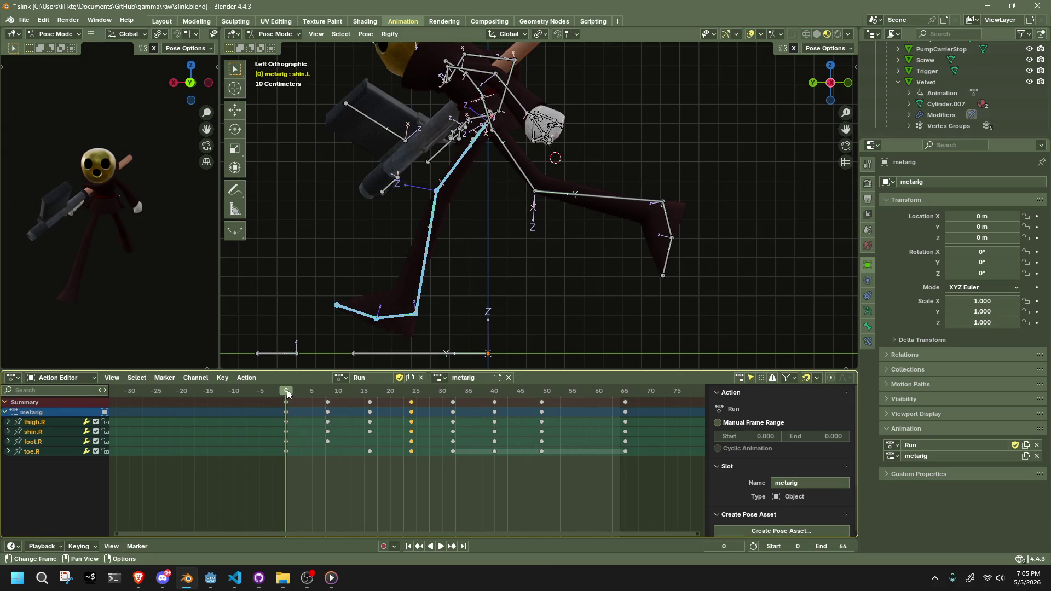
left_click(453, 391)
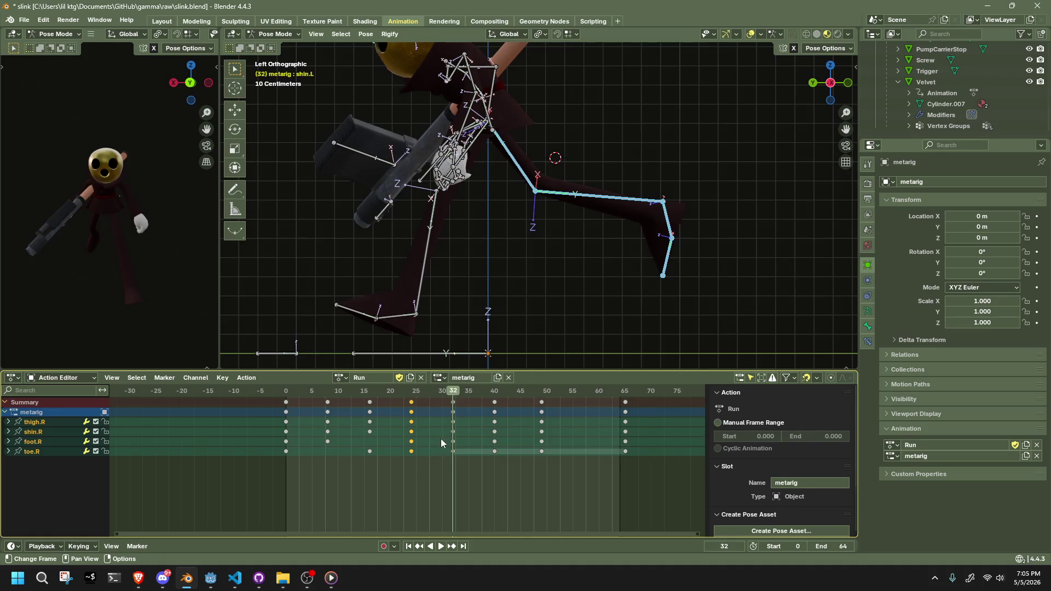
left_click(412, 394)
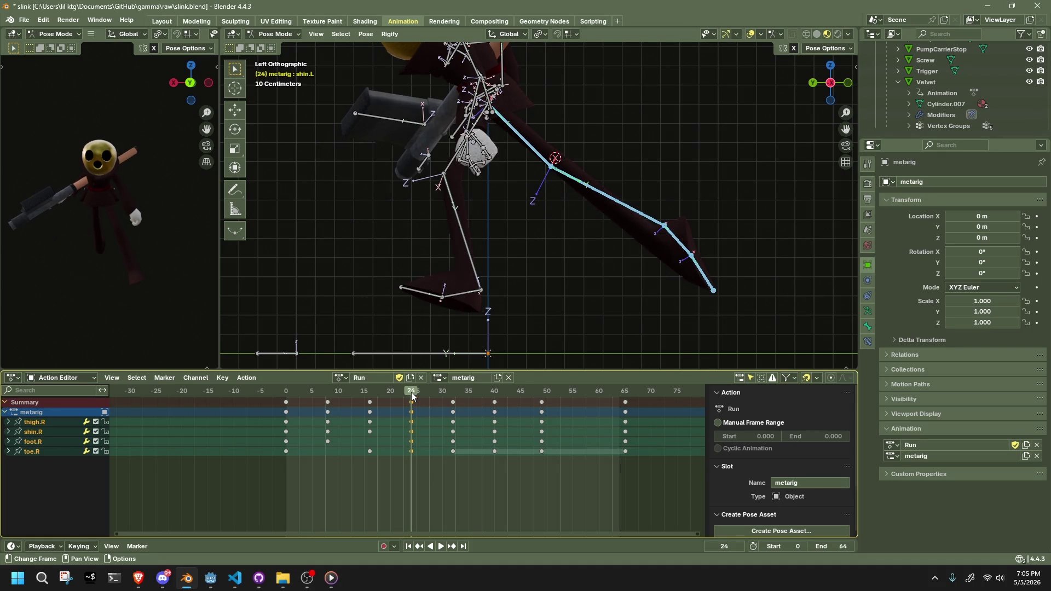
Copy the left leg bones' frame-24 pose, then deselect all at frame 55.
left_click(462, 247)
left_click(449, 162, "shift")
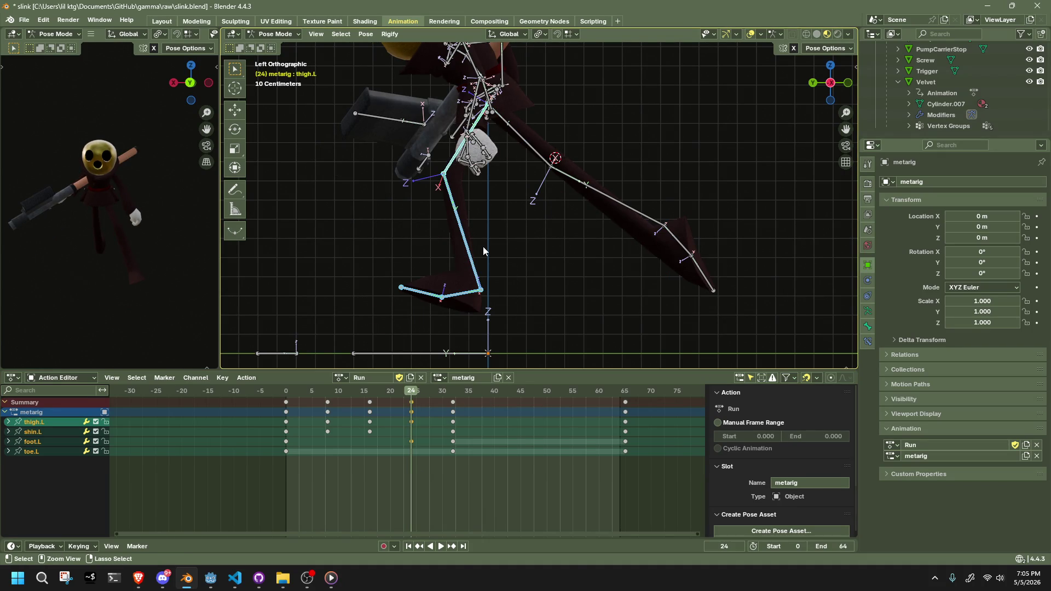
key("ctrl+c")
left_click_drag(456, 392, 454, 392)
key("ctrl+a")
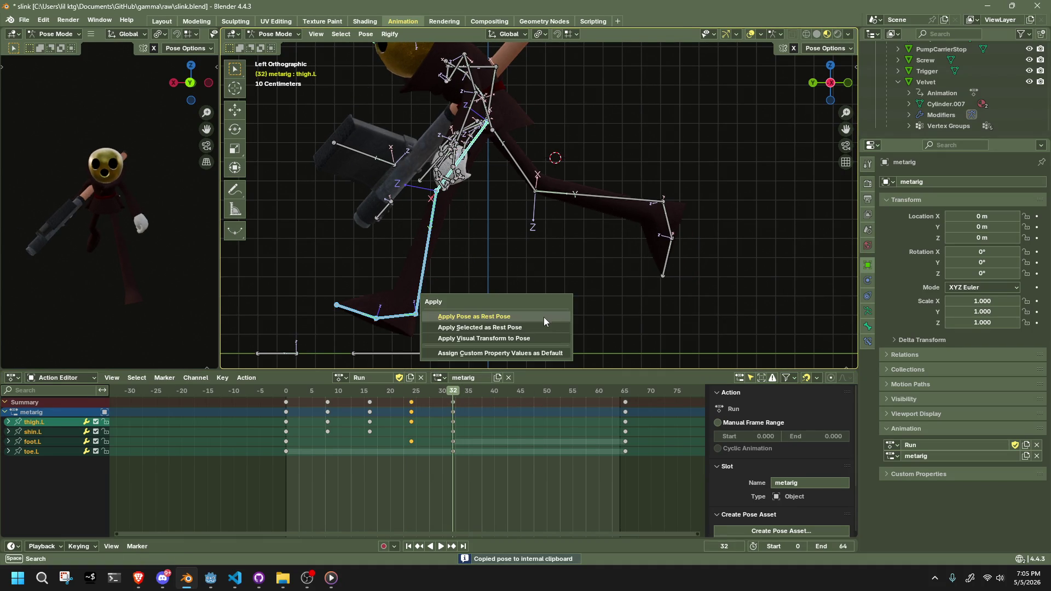
key("Escape")
key("a")
left_click_drag(575, 395, 573, 394)
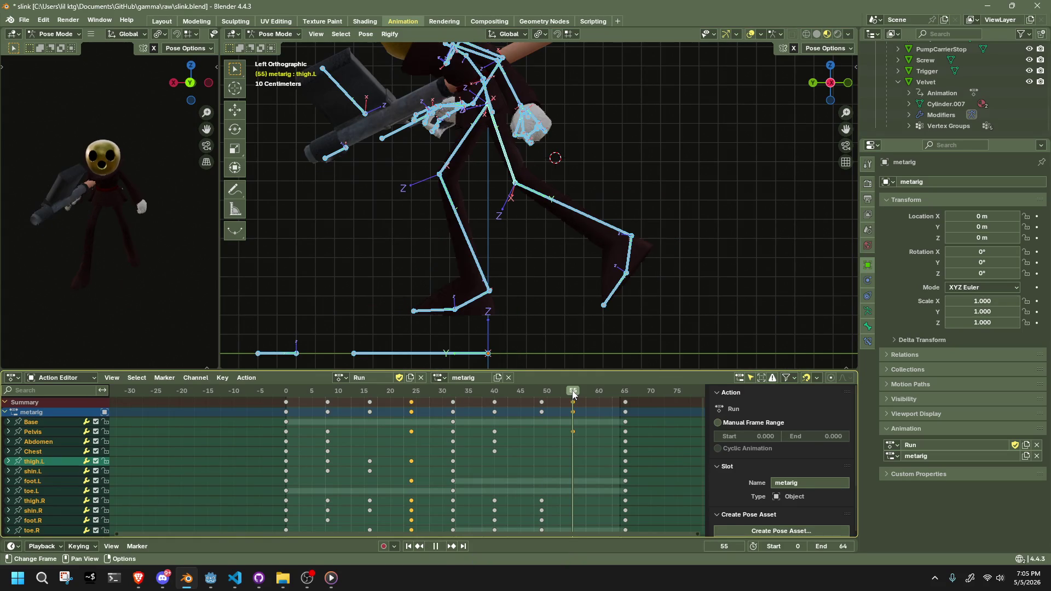
key("alt+a")
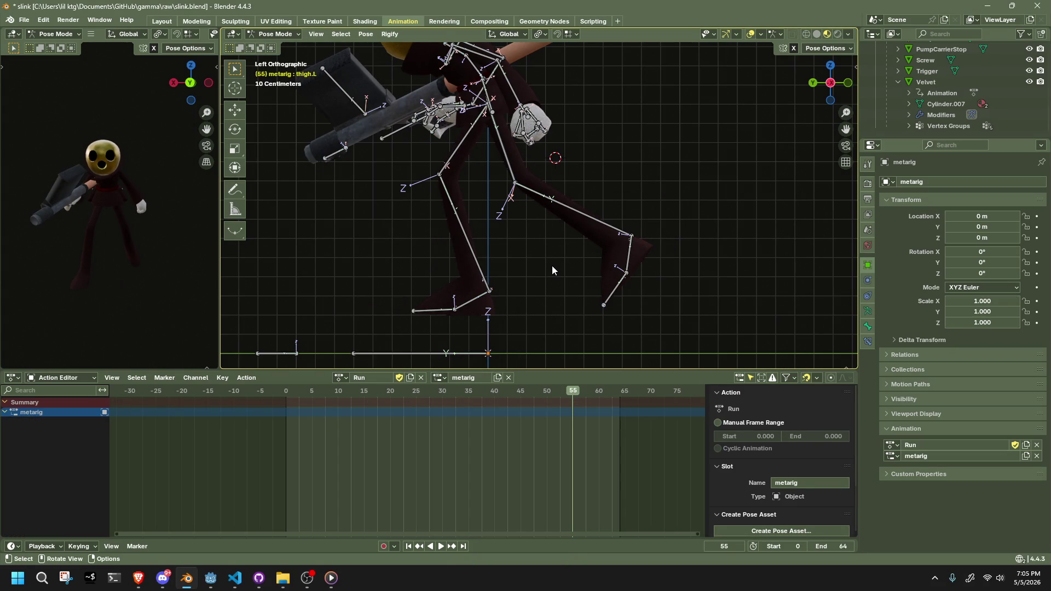
Paste the left-leg pose flipped on X at frame 55, replay, and stop at frame 46.
key("ctrl+shift+v")
mouse_move(314, 396)
left_mouse_down()
mouse_move(290, 391)
mouse_move(638, 425)
mouse_move(567, 434)
mouse_move(269, 423)
mouse_move(330, 431)
mouse_move(293, 429)
left_mouse_up()
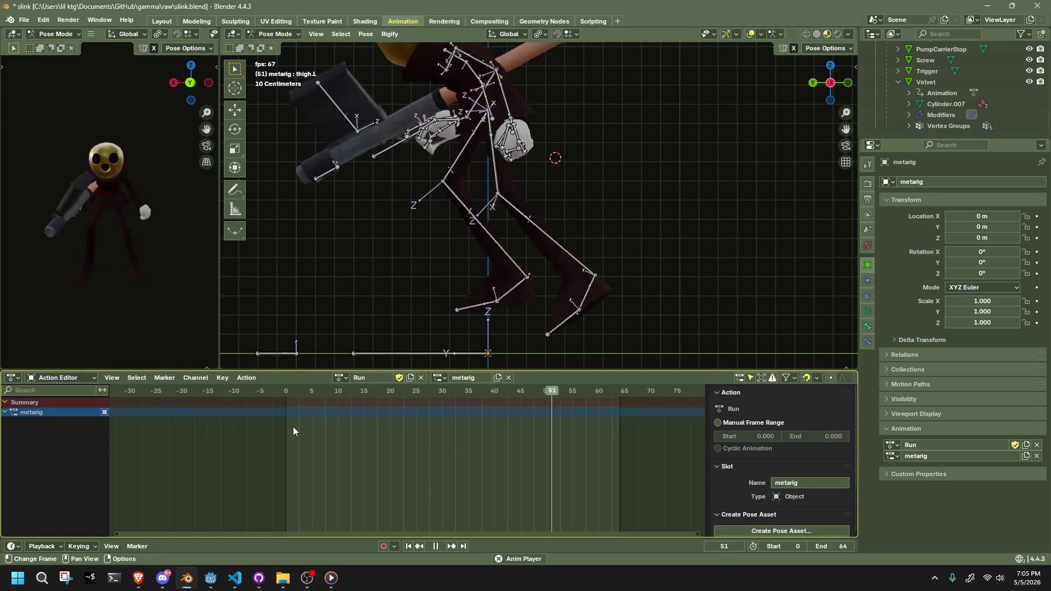
middle_click_drag(498, 248, 655, 245)
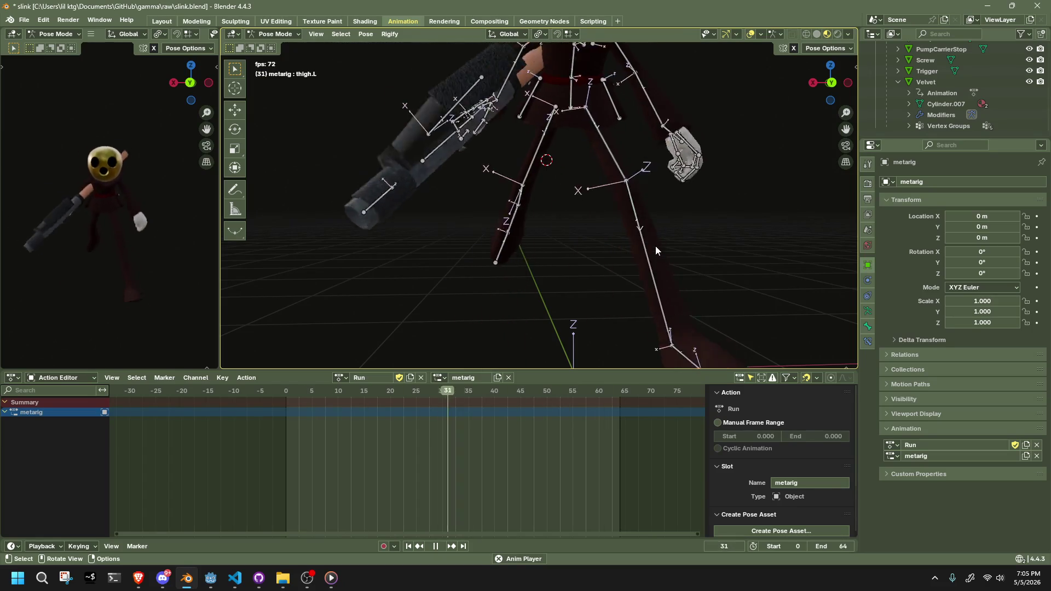
left_click(833, 83)
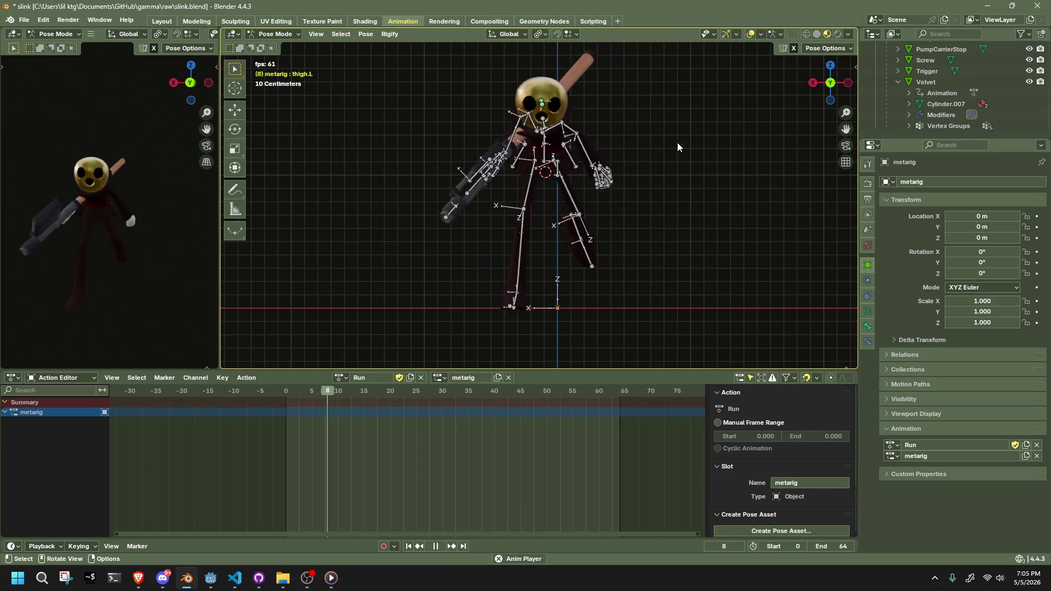
key("space")
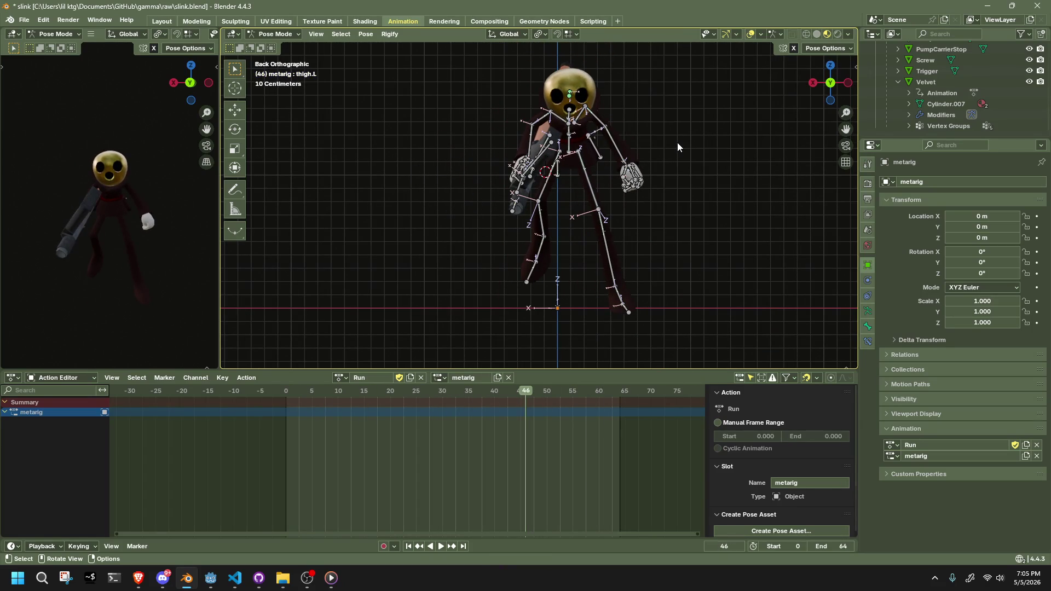
Go to frame 8 and select only the right thigh bone.
key("a")
left_click_drag(287, 392, 327, 399)
left_click(532, 183)
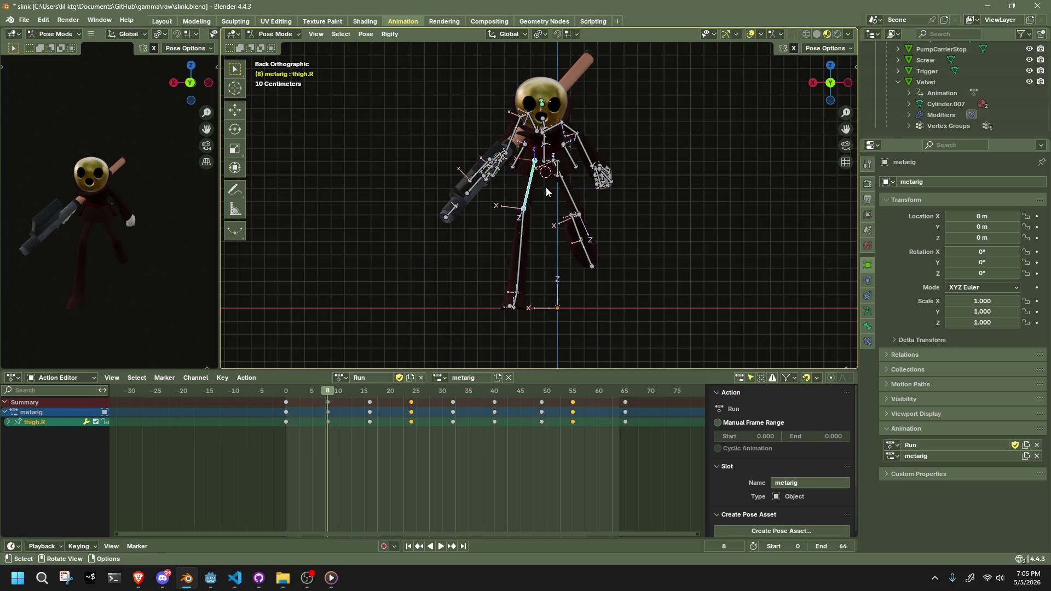
left_click(569, 201, "shift")
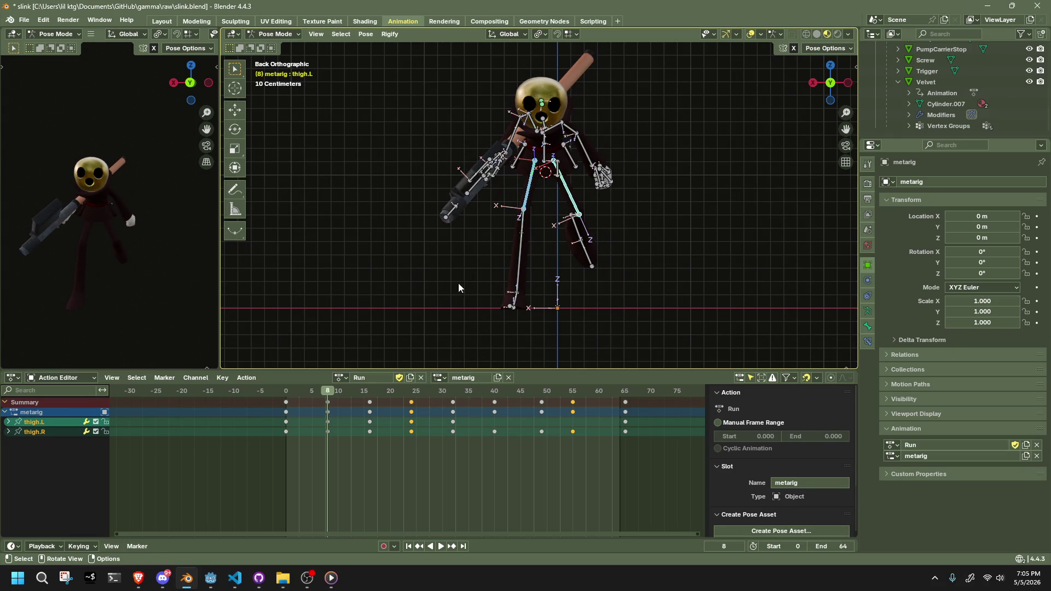
scroll(526, 255, "up", 3)
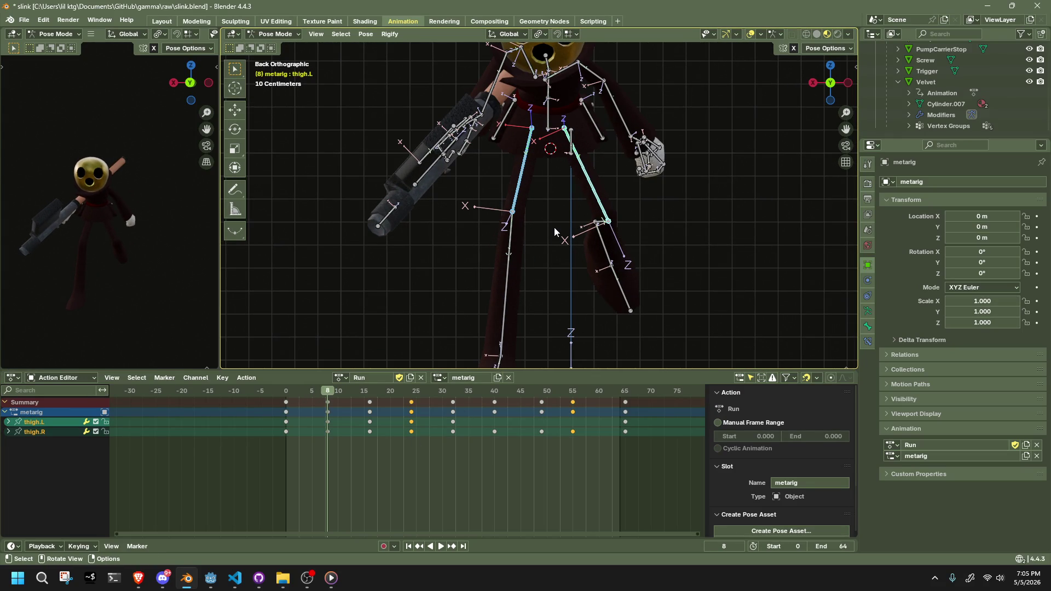
left_click(518, 202)
scroll(529, 209, "down", 2)
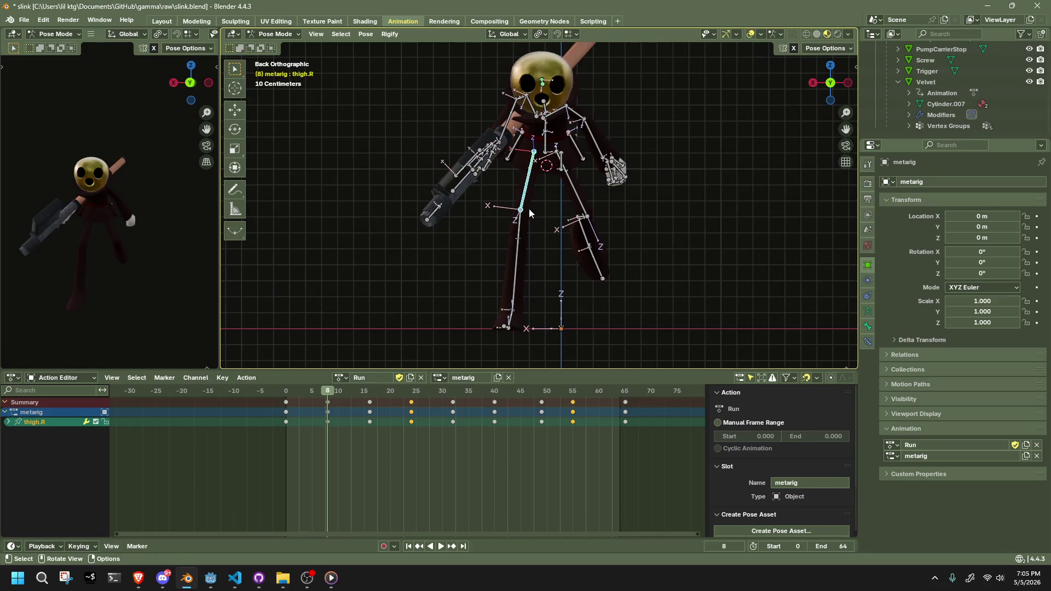
Re-key both thigh poses at frame 8, rotating on the global Y axis.
key("r")
left_click(541, 215)
key("r")
key("y")
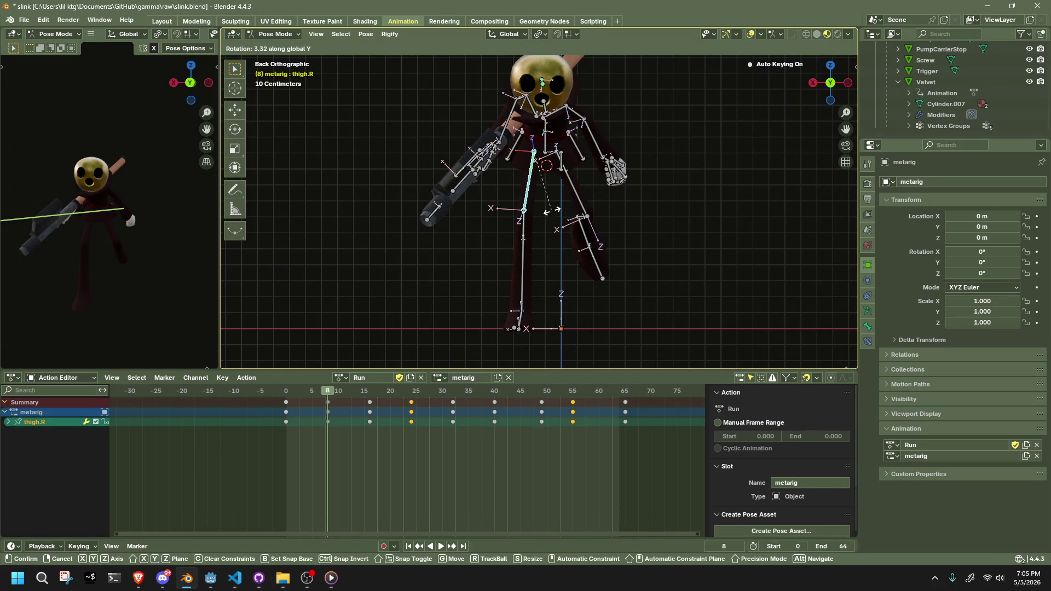
left_click(552, 212)
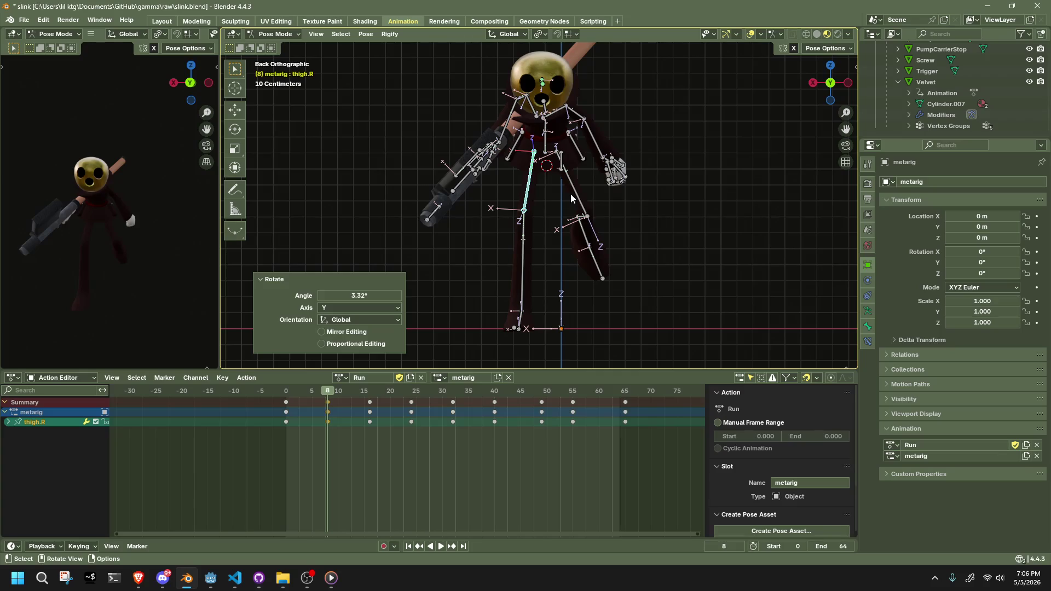
left_click(570, 194)
key("r")
key("y")
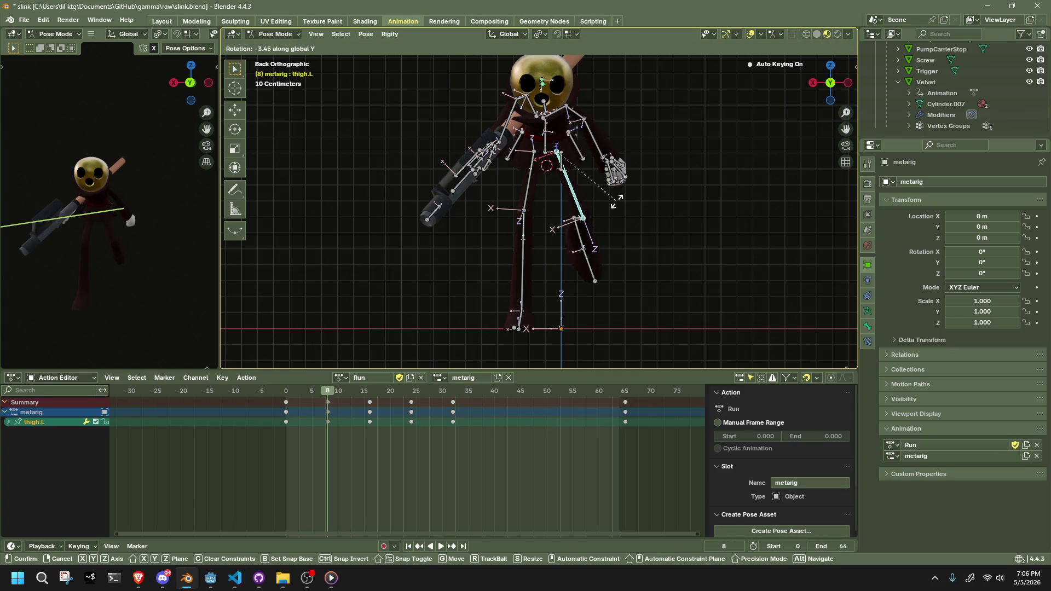
left_click(616, 202)
Re-key the left and right thighs at frame 16 and the left thigh at frame 24.
left_click(372, 390)
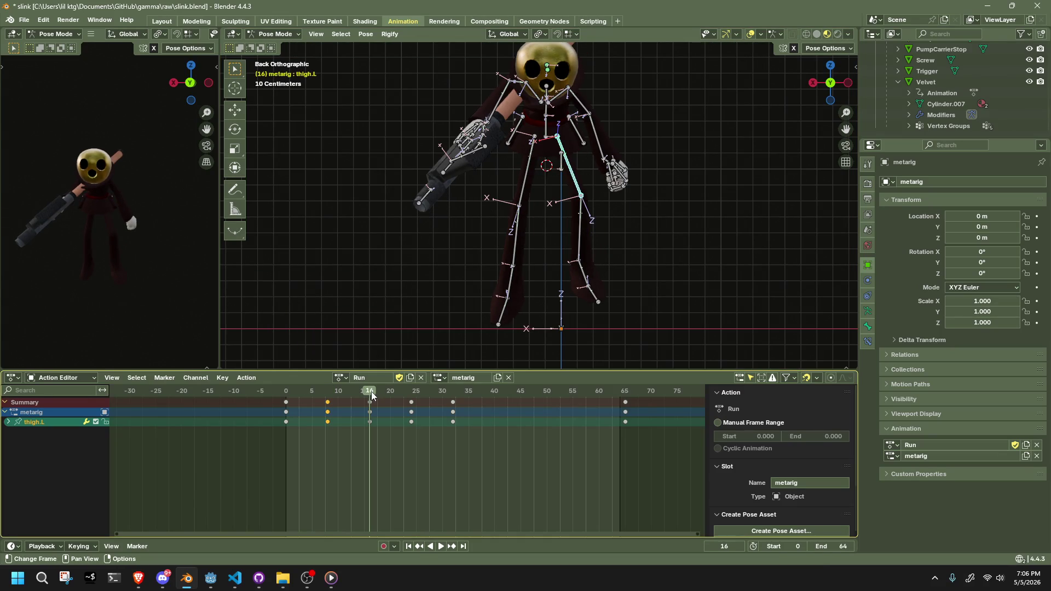
key("r")
key("y")
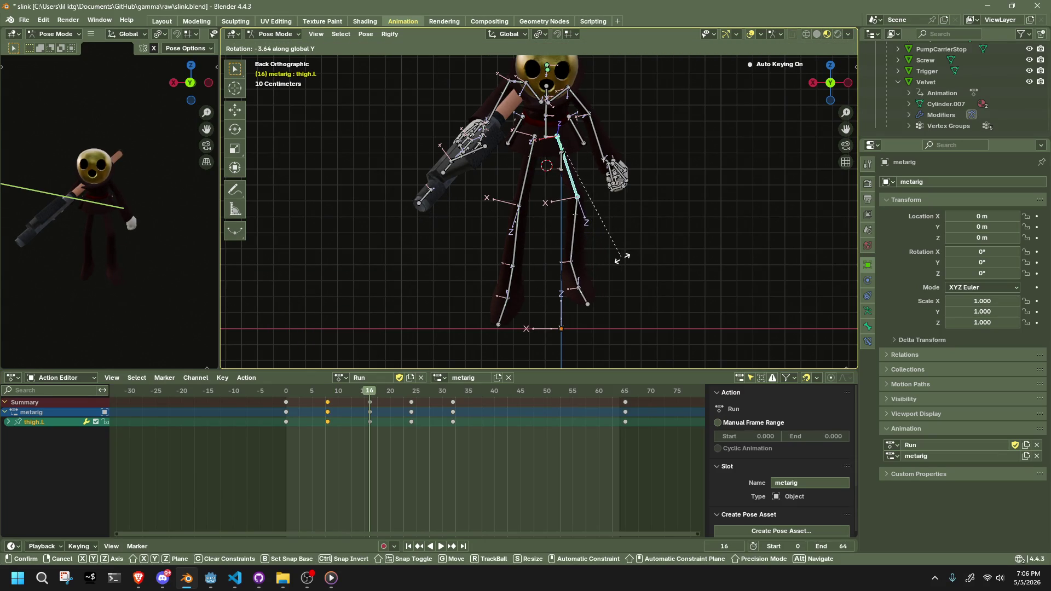
left_click(622, 263)
left_click(525, 202)
key("r")
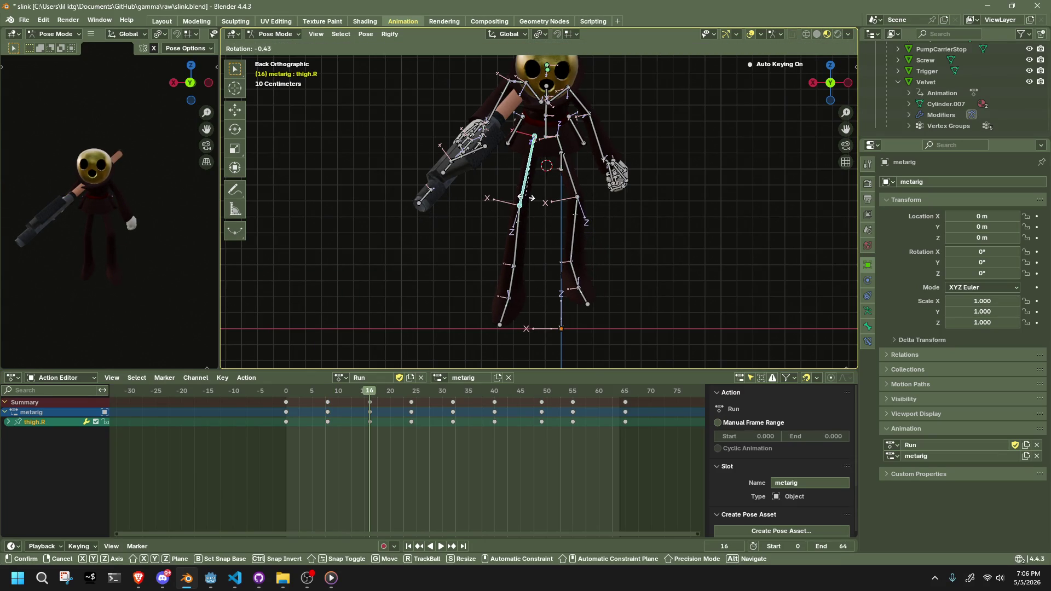
left_click(520, 209)
left_click(412, 392)
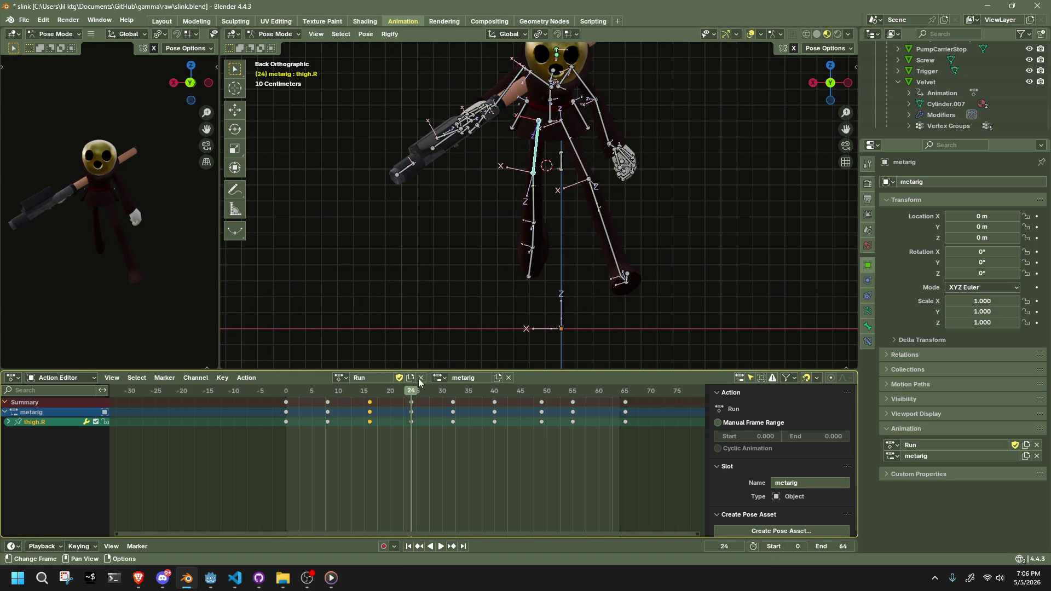
key("r")
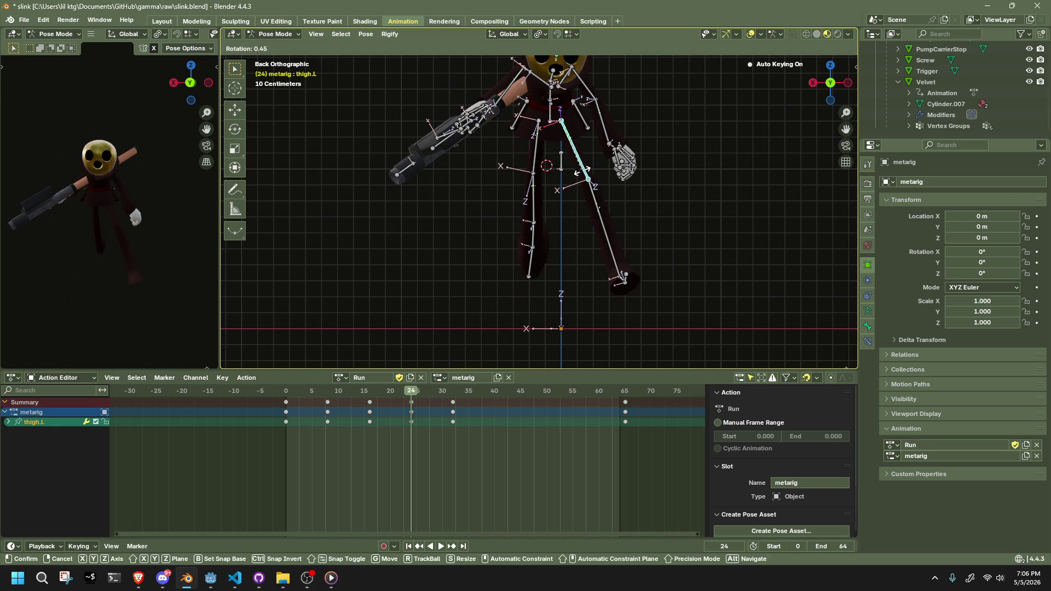
left_click(572, 176)
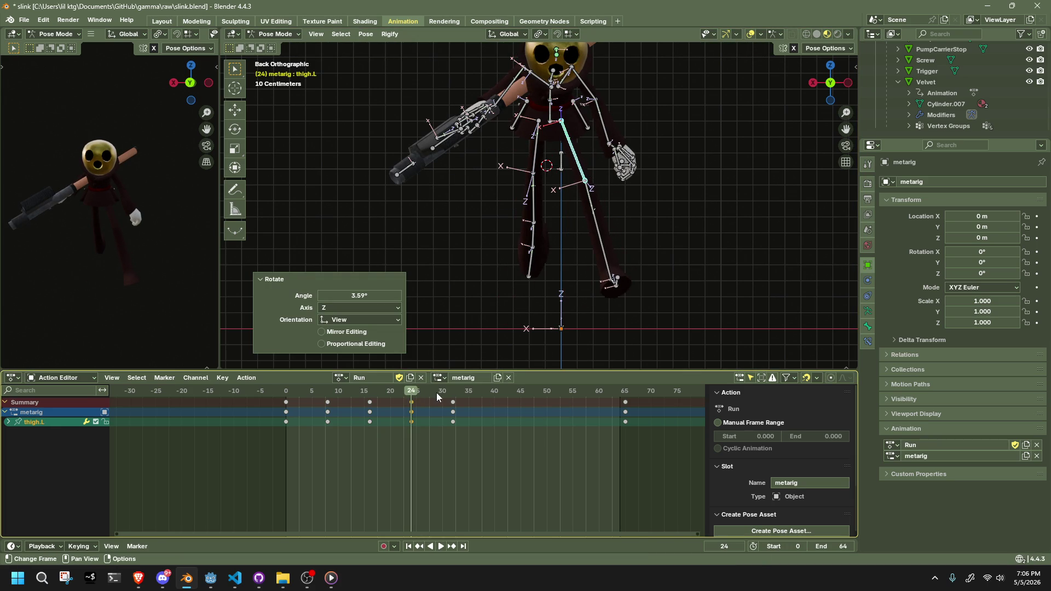
Key the left thigh at frame 32 and the right thigh at frame 40.
left_click(454, 392)
key("space")
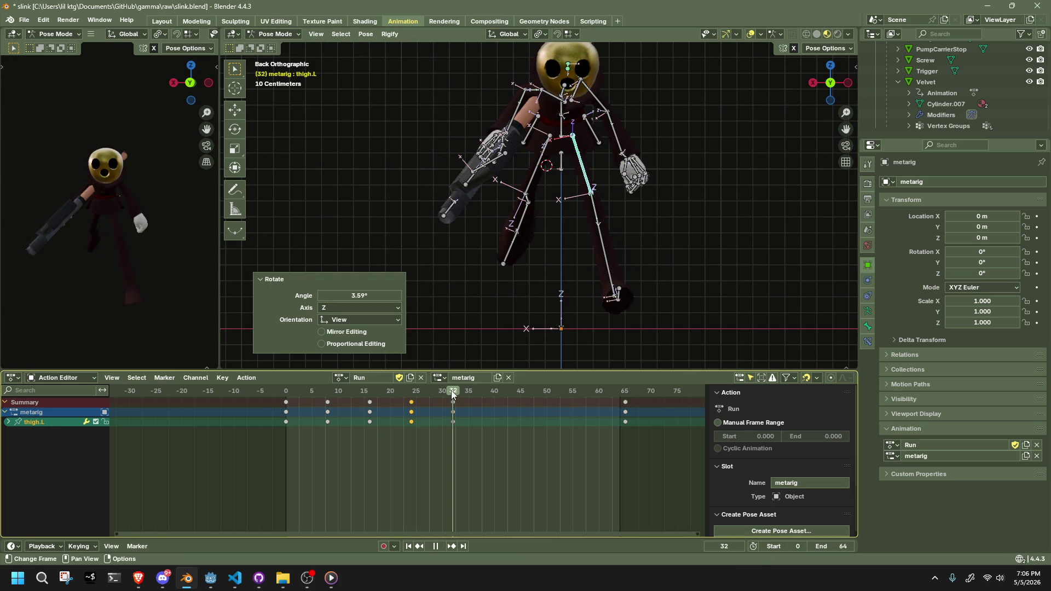
key("Escape")
key("r")
left_click(608, 277)
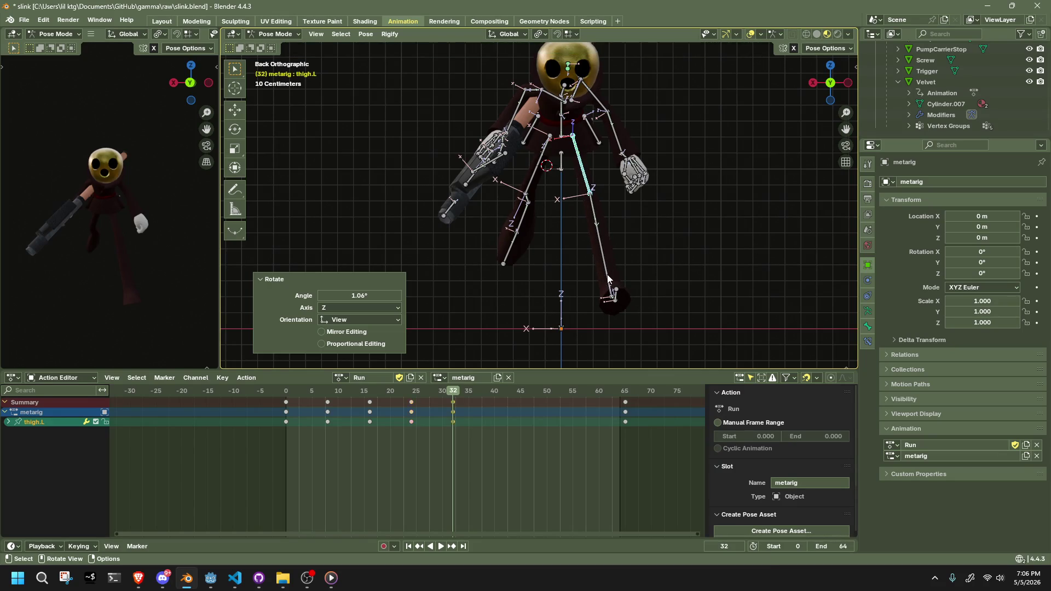
left_click(543, 169)
key("Up")
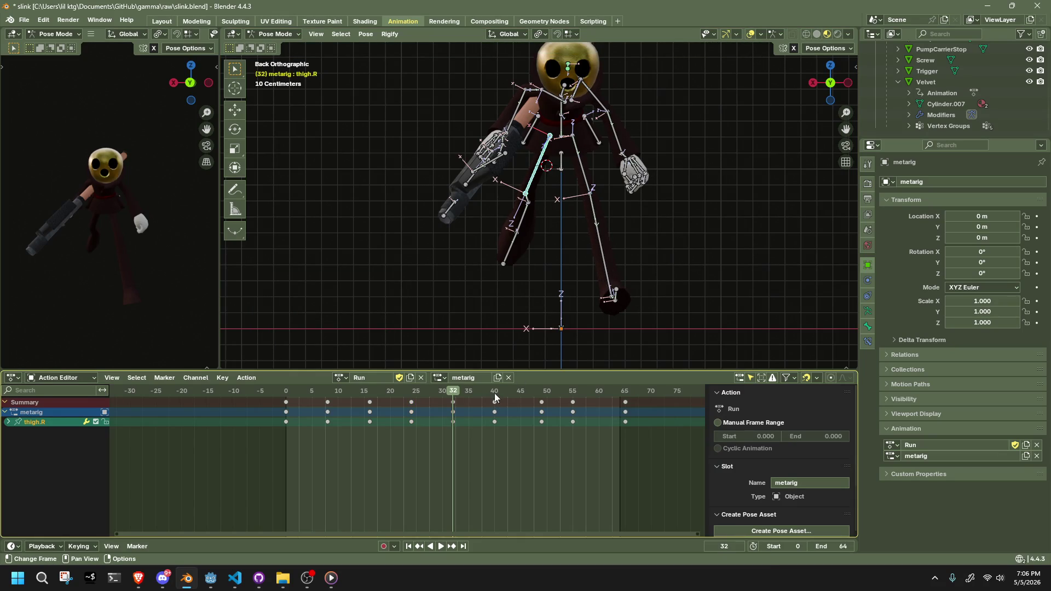
key("r")
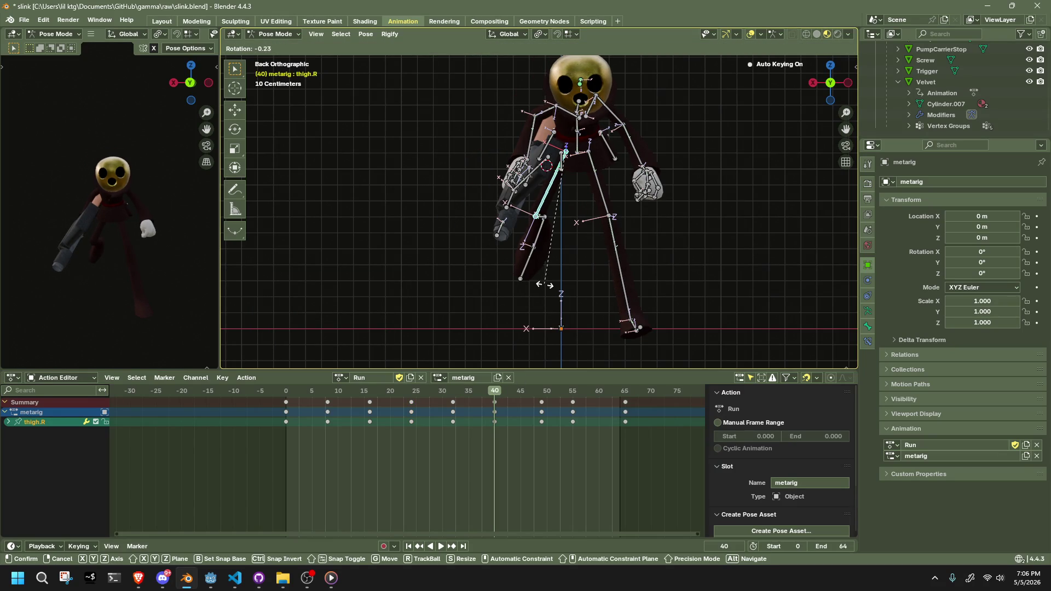
left_click(551, 284)
Re-key both the right and left thigh poses at frame 49.
left_click(543, 390)
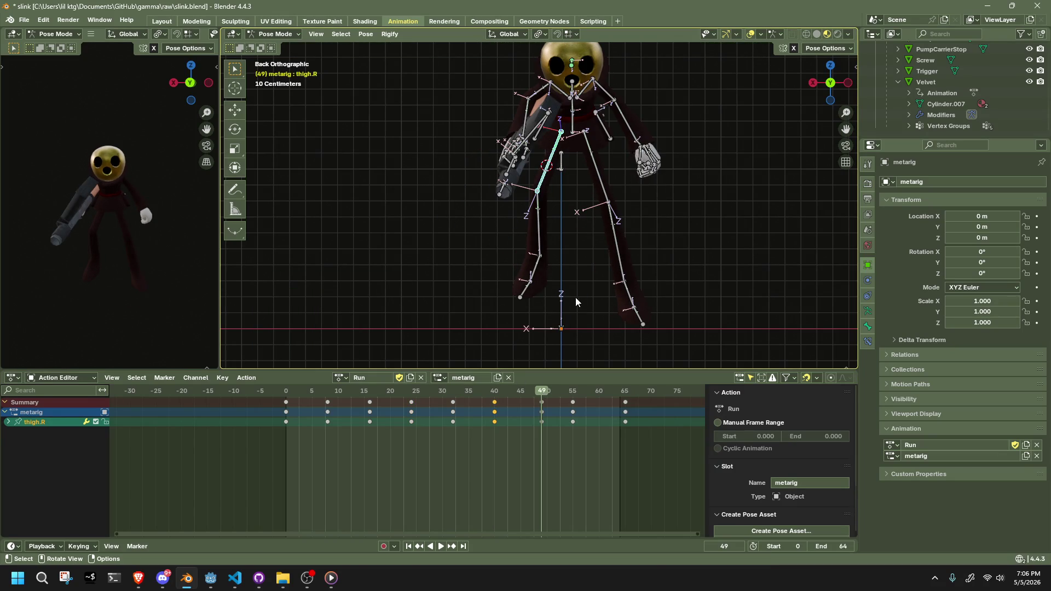
key("r")
left_click(602, 275)
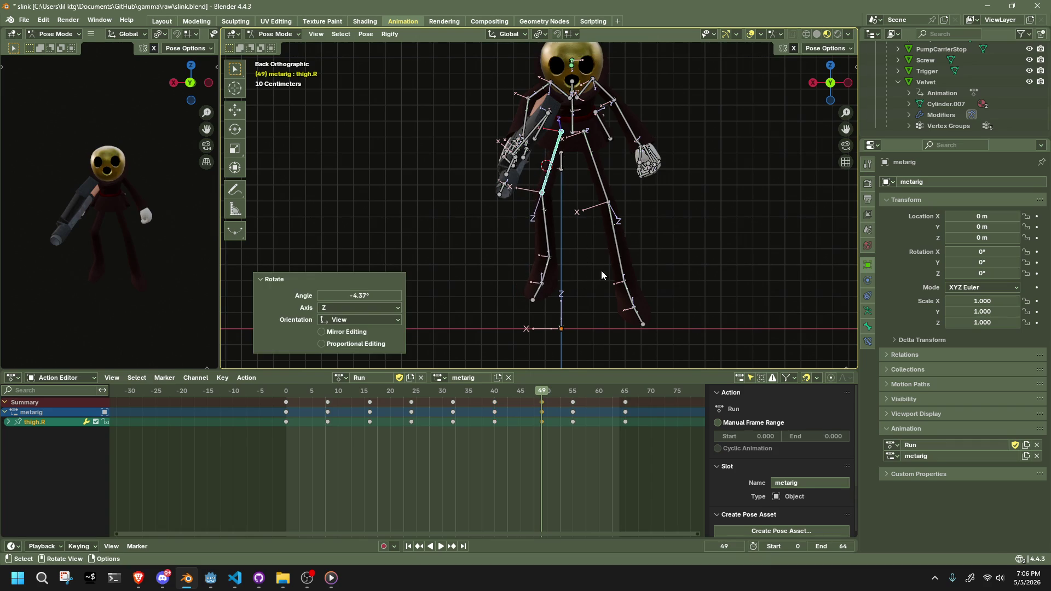
left_click(604, 189)
key("r")
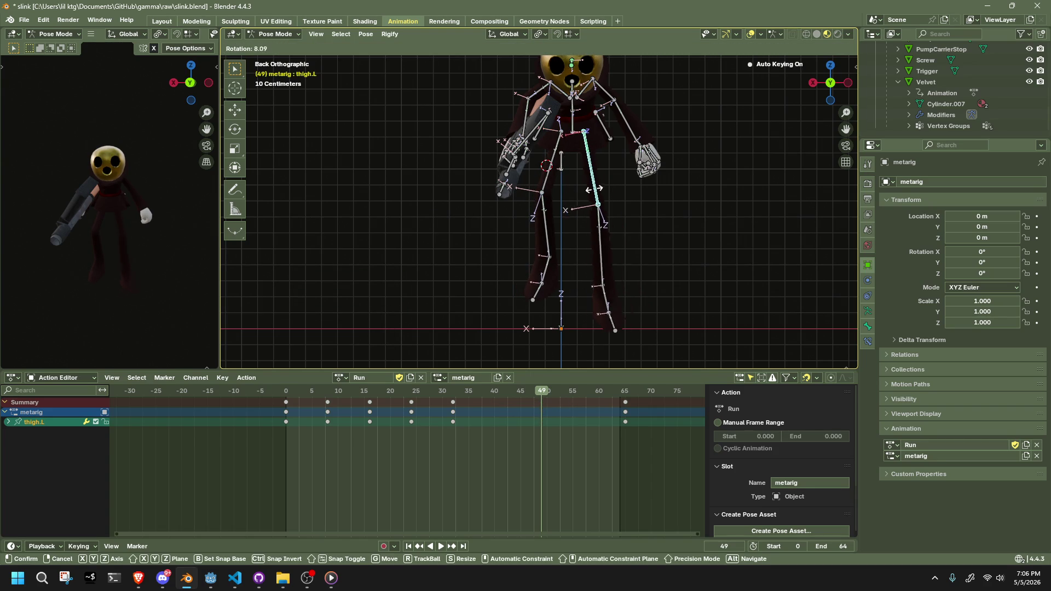
left_click(596, 193)
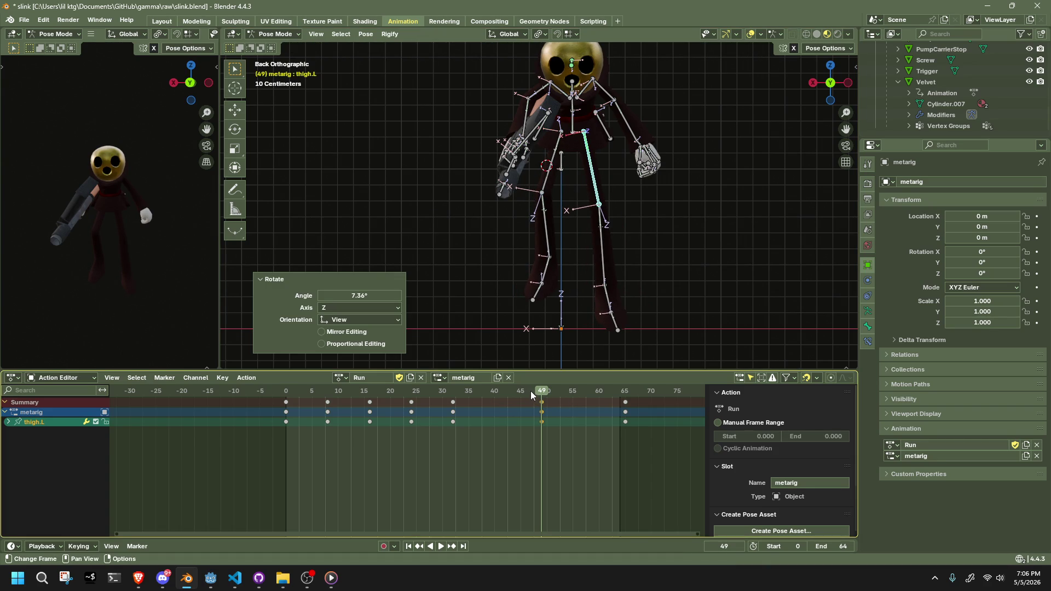
Key the right thigh at frame 55 and play the run back.
left_click_drag(534, 391, 573, 393)
key("r")
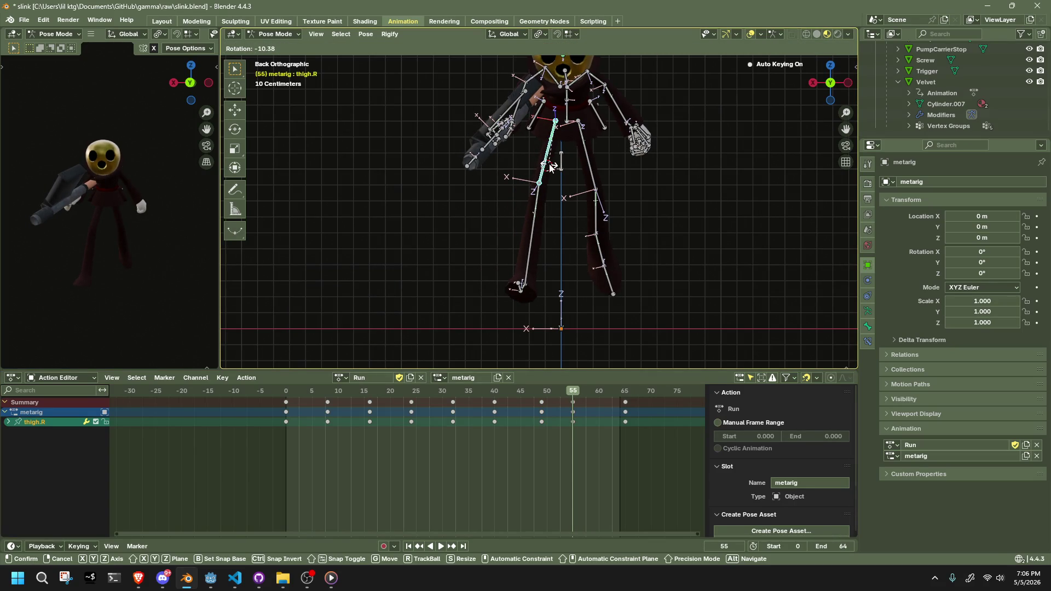
left_click(551, 167)
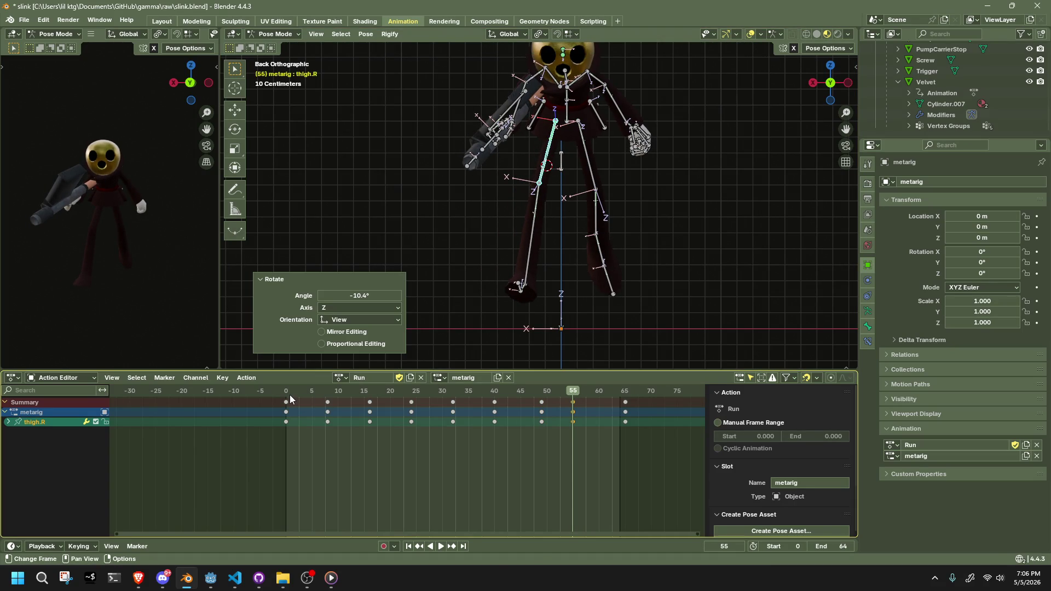
key("space")
mouse_move(153, 245)
middle_mouse_down()
mouse_move(31, 247)
mouse_move(210, 251)
mouse_move(19, 254)
mouse_move(38, 257)
middle_mouse_up()
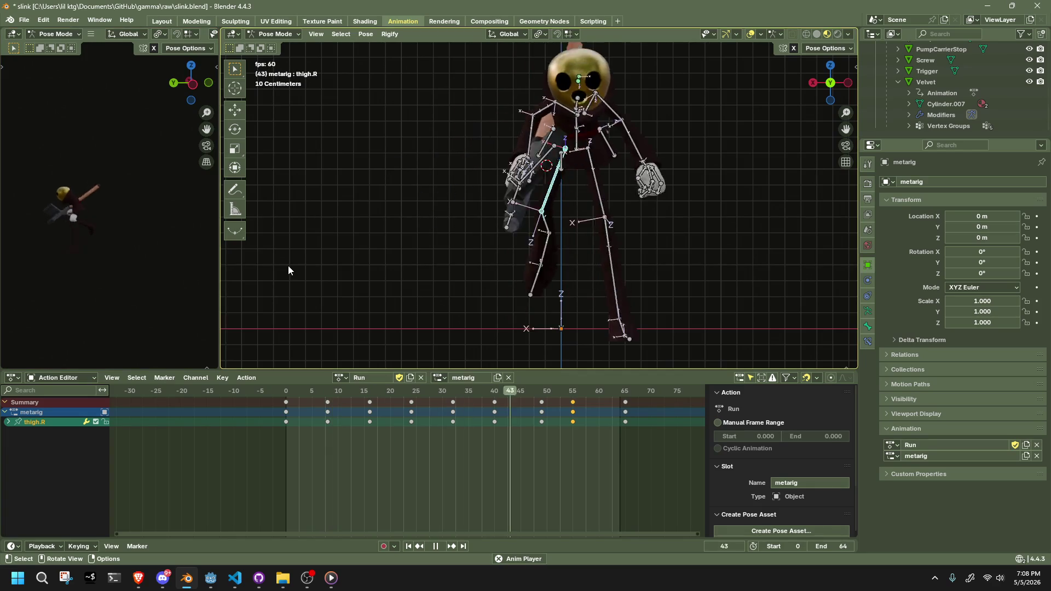
Orbit to an angled perspective view and stop the run at frame 18.
mouse_move(456, 216)
middle_mouse_down()
mouse_move(594, 235)
mouse_move(677, 290)
mouse_move(694, 249)
mouse_move(637, 280)
mouse_move(677, 263)
mouse_move(666, 265)
middle_mouse_up()
mouse_move(168, 51)
middle_mouse_down()
mouse_move(181, 90)
mouse_move(40, 171)
mouse_move(4, 179)
mouse_move(205, 168)
middle_mouse_up()
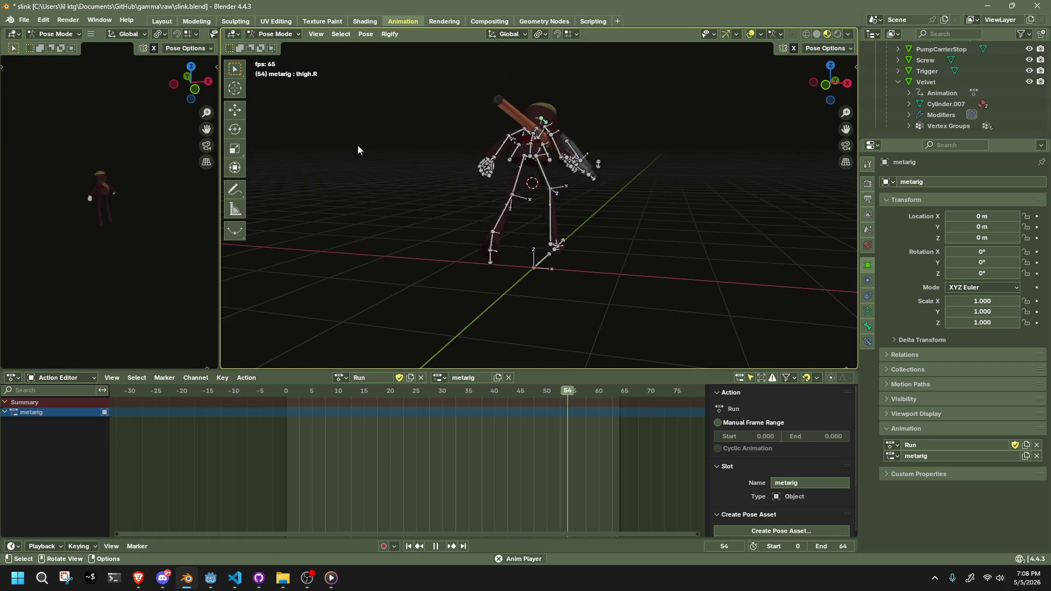
key("space")
left_click_drag(291, 395, 380, 403)
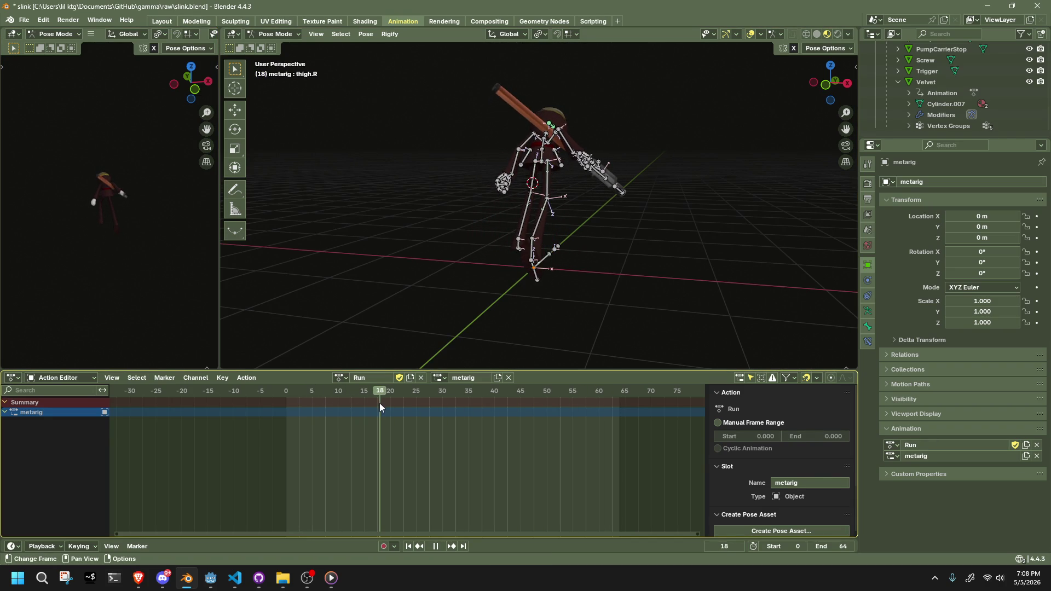
Zoom in and select the forearm.R and upper_arm.R bones to show their keys.
scroll(533, 202, "up", 6)
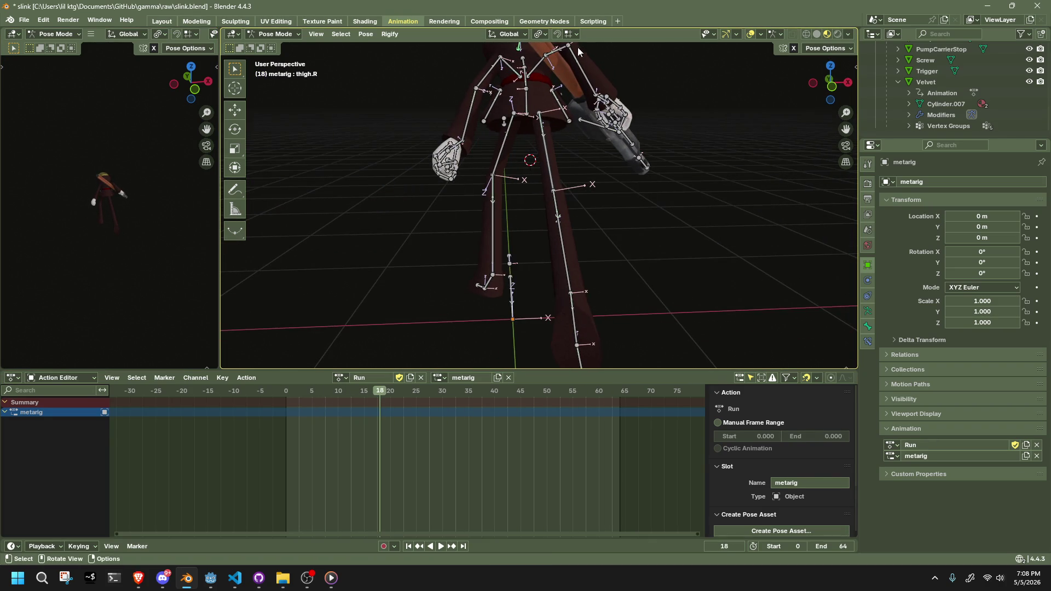
left_click(579, 52)
left_click(559, 50, "shift")
scroll(402, 428, "up", 1)
mouse_move(433, 266)
middle_mouse_down()
mouse_move(443, 288)
mouse_move(336, 453)
middle_mouse_up()
left_click(275, 400)
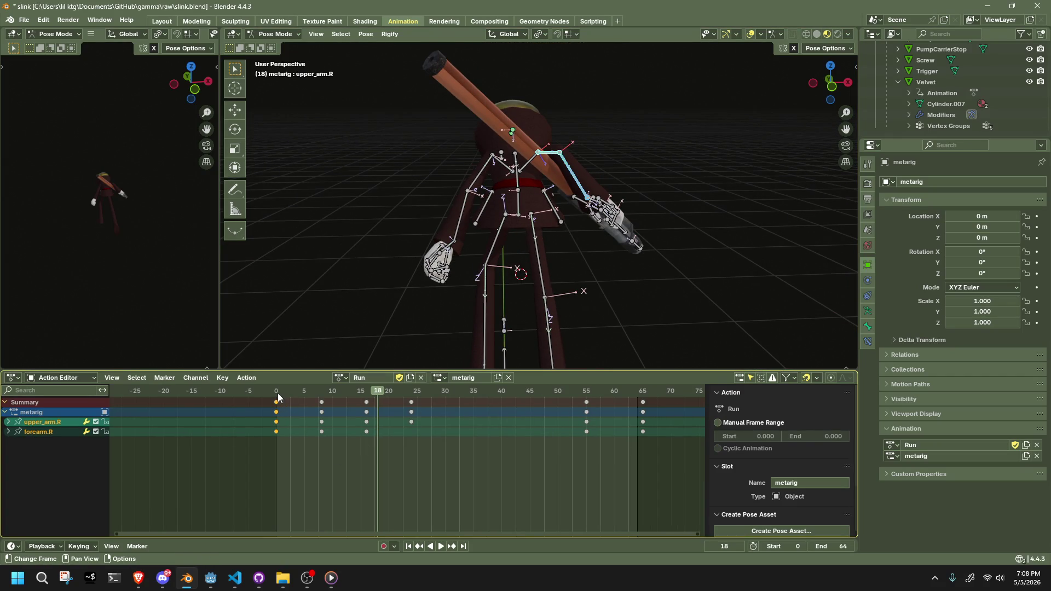
key("shift+ctrl+space")
left_click_drag(336, 399, 413, 409)
left_click_drag(392, 479, 314, 398)
key("Delete")
left_click_drag(607, 445, 576, 393)
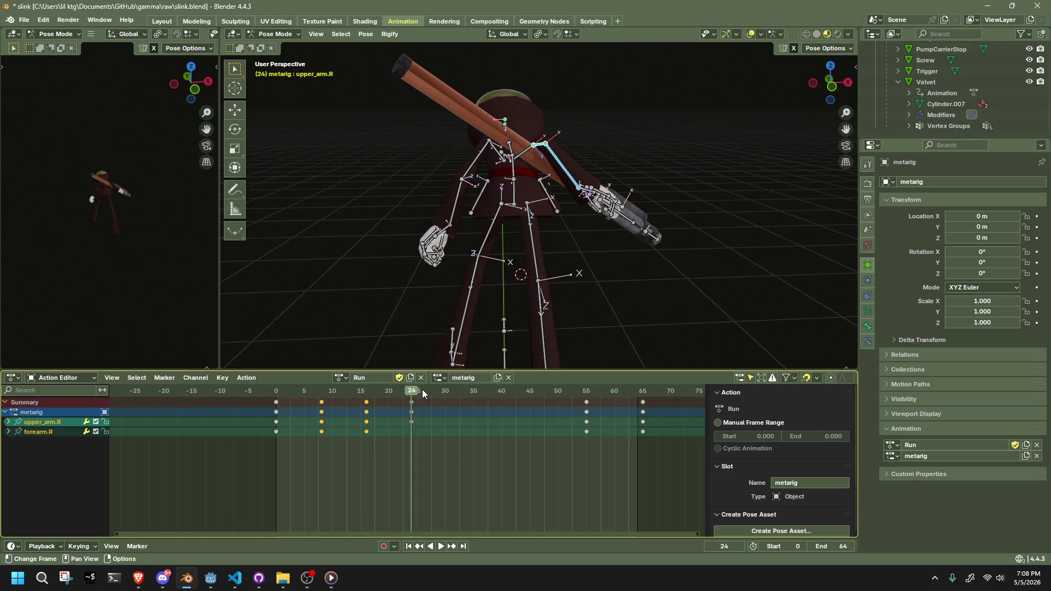
left_click_drag(459, 461, 389, 395)
key("g")
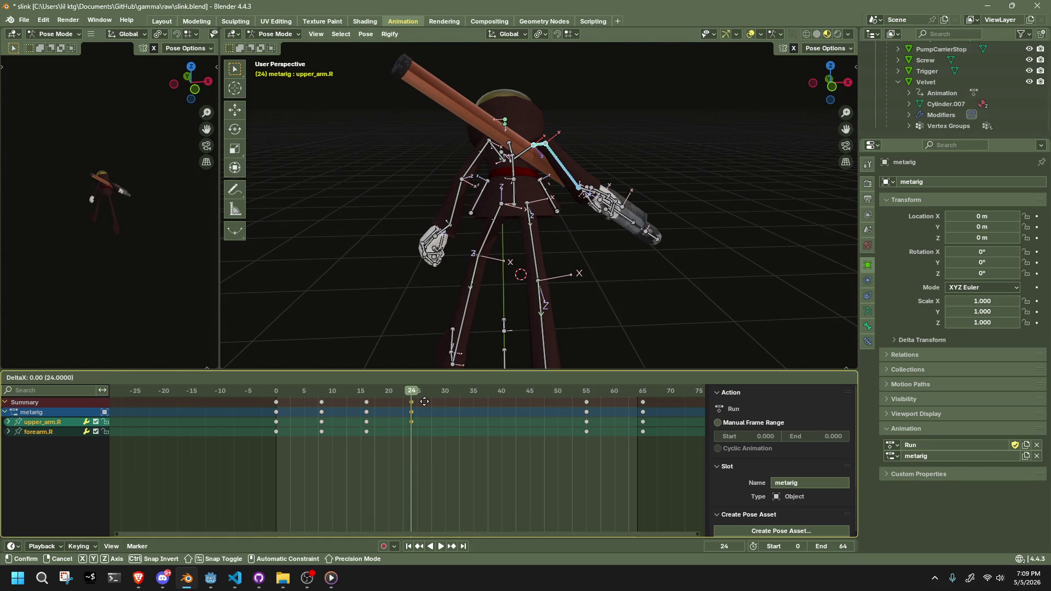
left_click(431, 408)
key("ctrl+z")
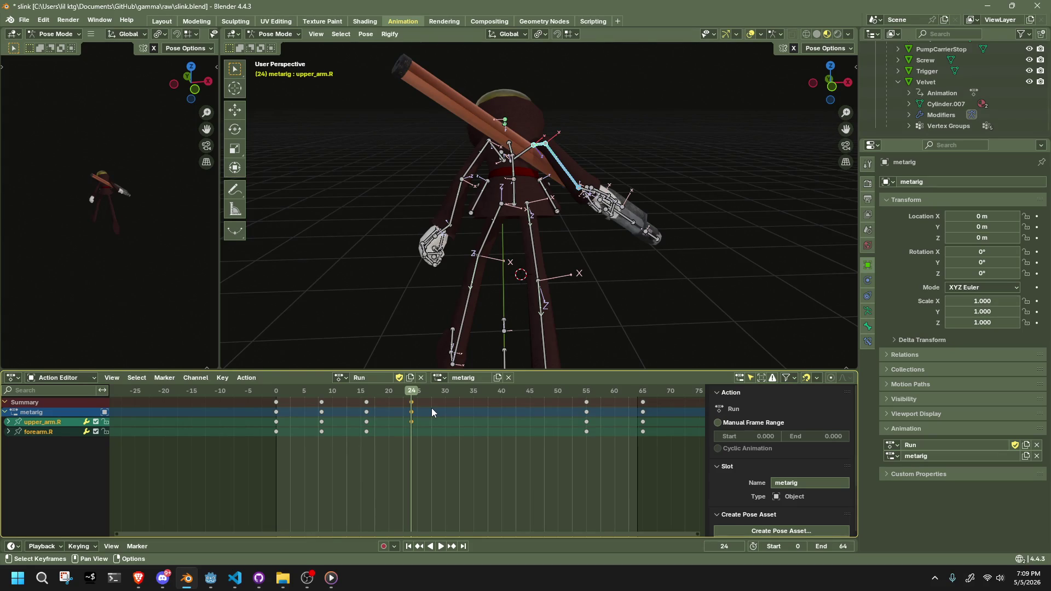
Select the upper_arm.R and forearm.R bones and box-select their frame-24 keys.
key("a")
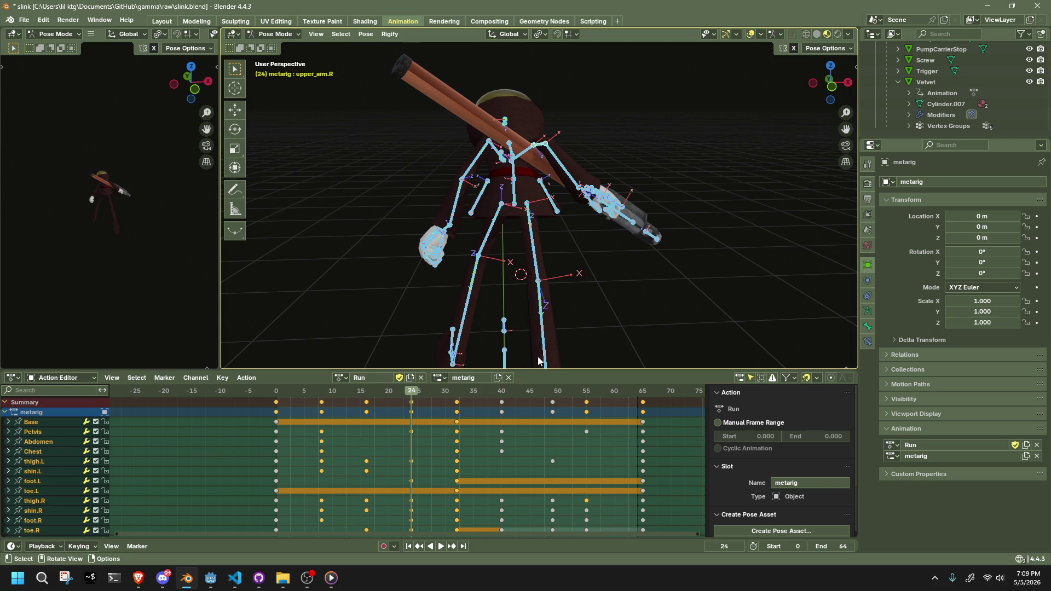
key("alt+a")
left_click(542, 144)
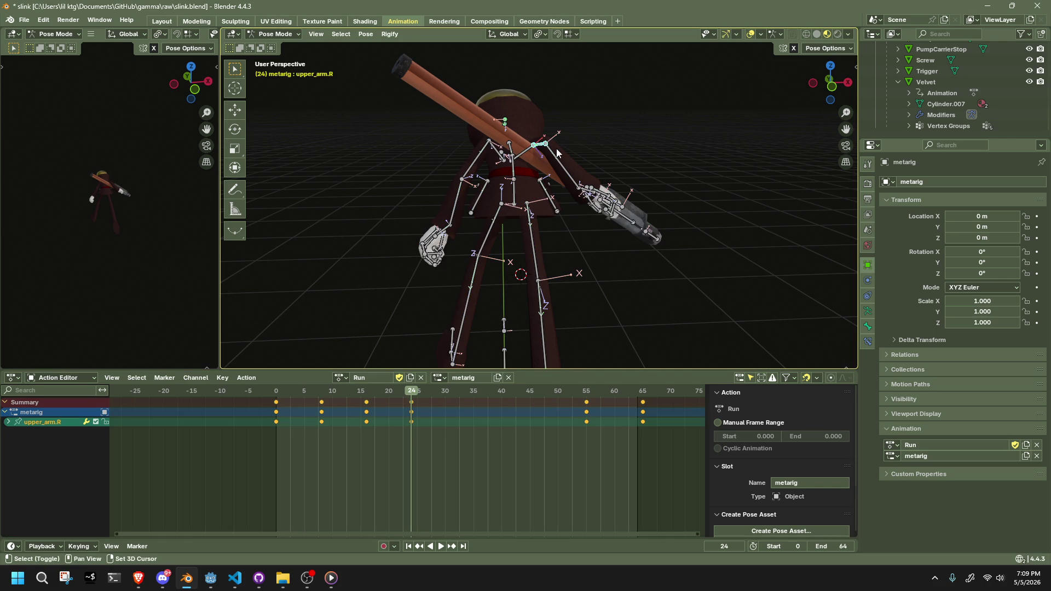
left_click(557, 156, "shift")
mouse_move(454, 457)
left_mouse_down()
mouse_move(402, 394)
mouse_move(413, 399)
left_mouse_up()
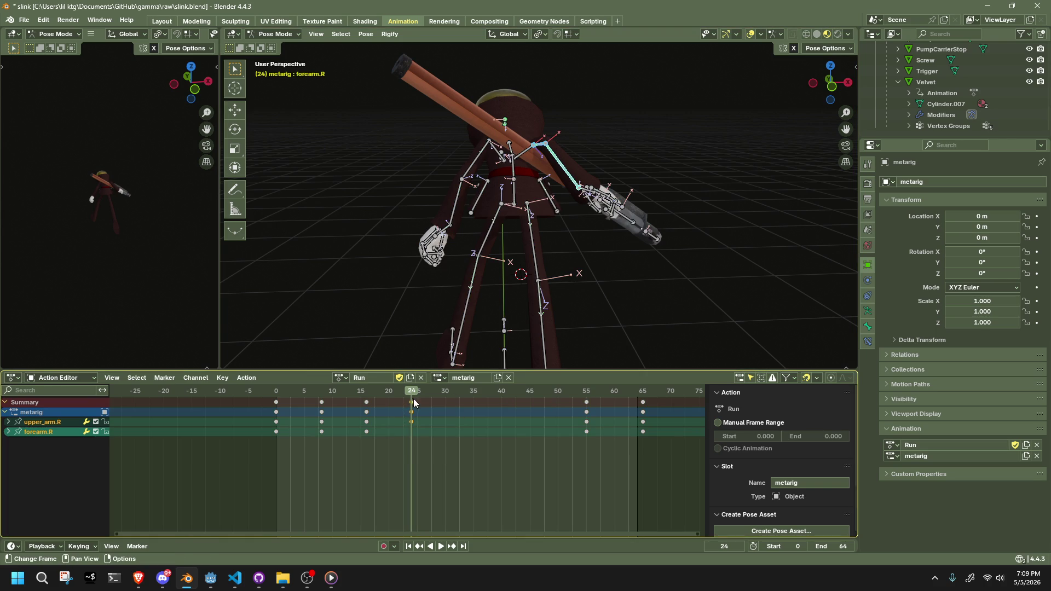
key("a")
key("ctrl+z")
key("a")
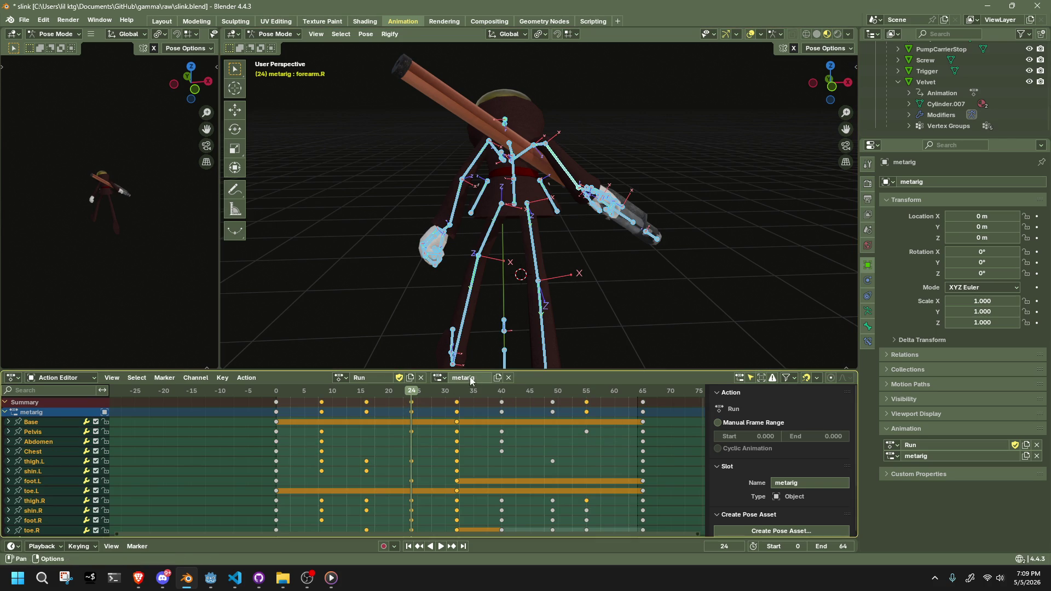
Move the right arm's frame-24 keys to frame 32.
left_click(458, 392)
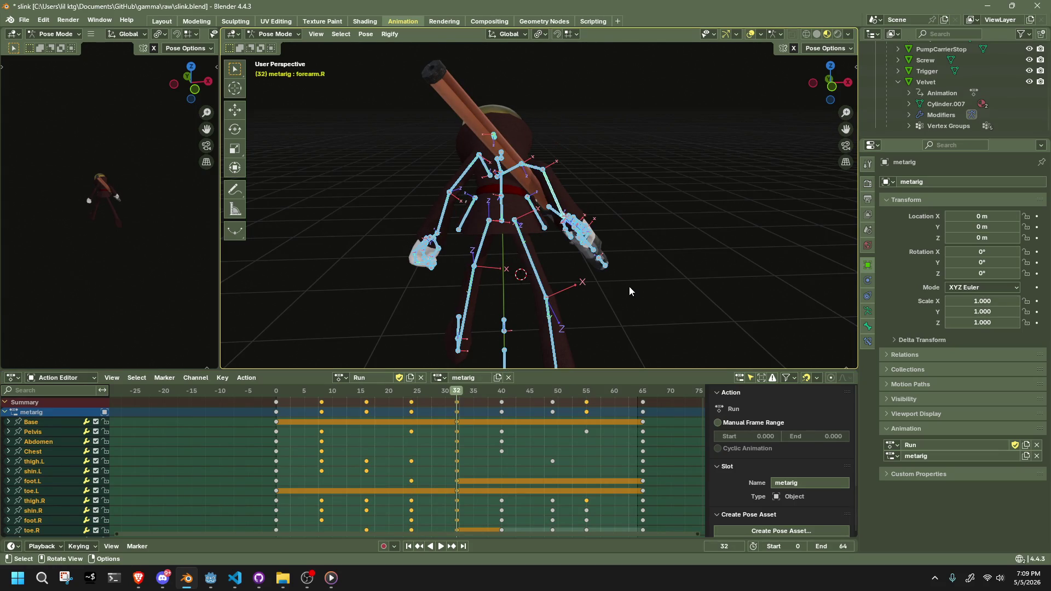
left_click(566, 183)
left_click(552, 184)
left_click(530, 165, "shift")
left_click_drag(432, 451, 401, 396)
key("g")
left_click(447, 403)
Delete the right arm keys at frames 8, 16 and 55.
left_click_drag(419, 460, 310, 399)
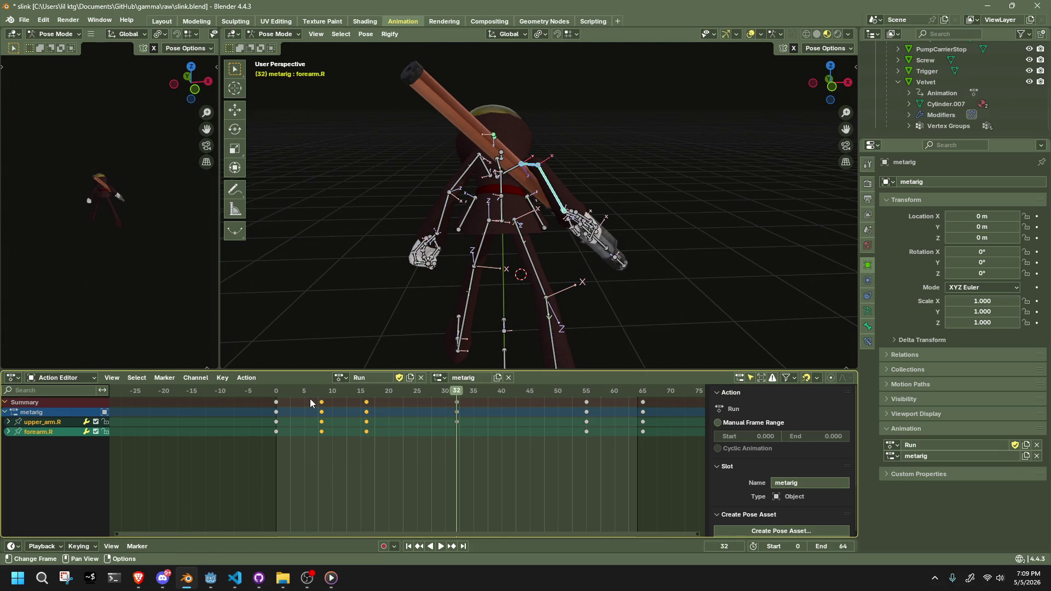
key("Delete")
left_click_drag(627, 449, 570, 398)
key("Delete")
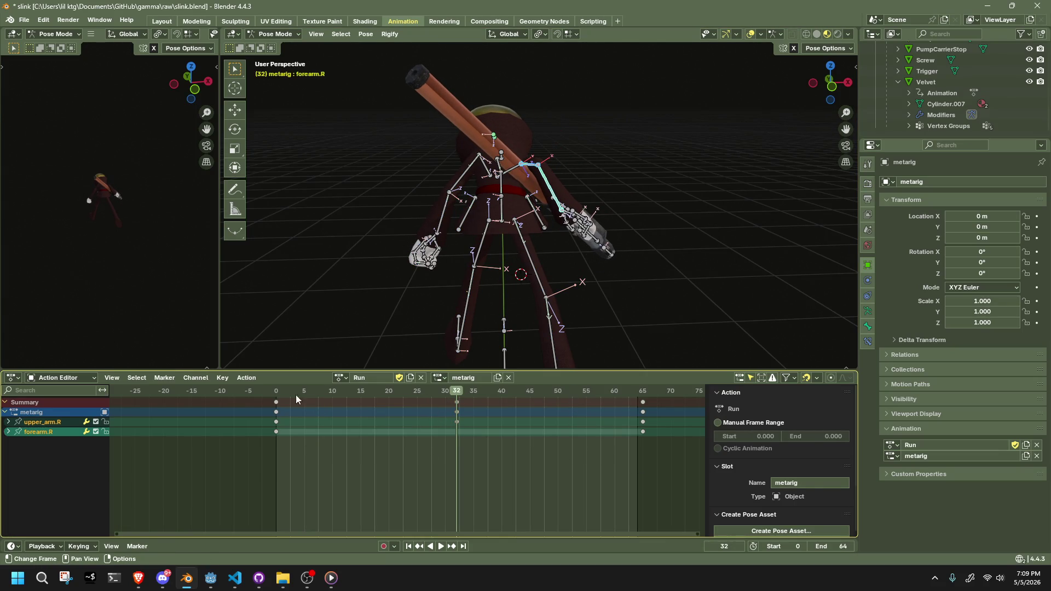
Play the run from frame 0 several times and scrub to frame 30 to check it.
left_click(277, 392)
key("space")
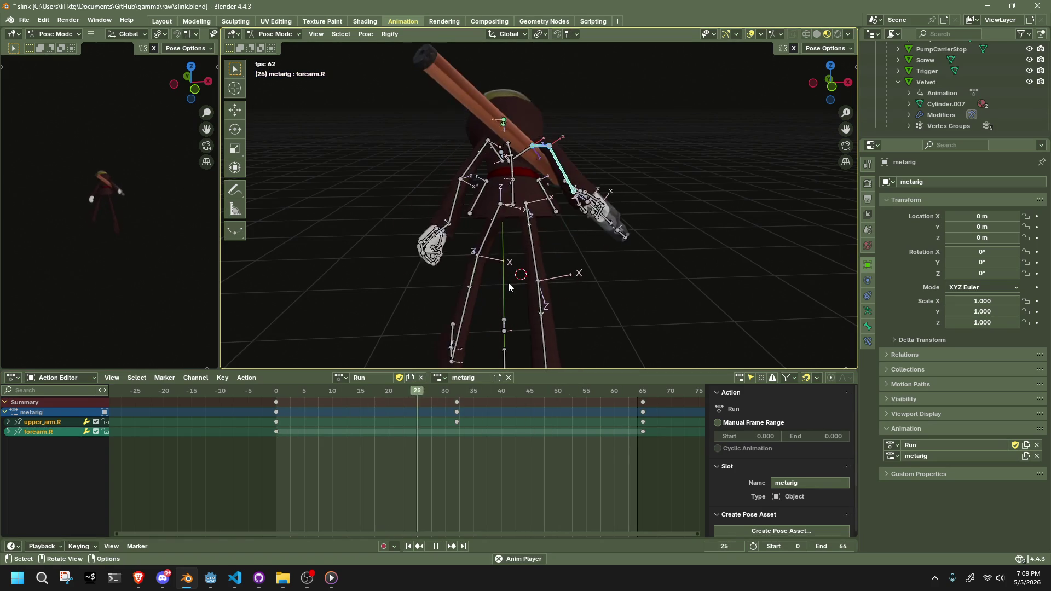
key("space")
left_click(277, 390)
key("space")
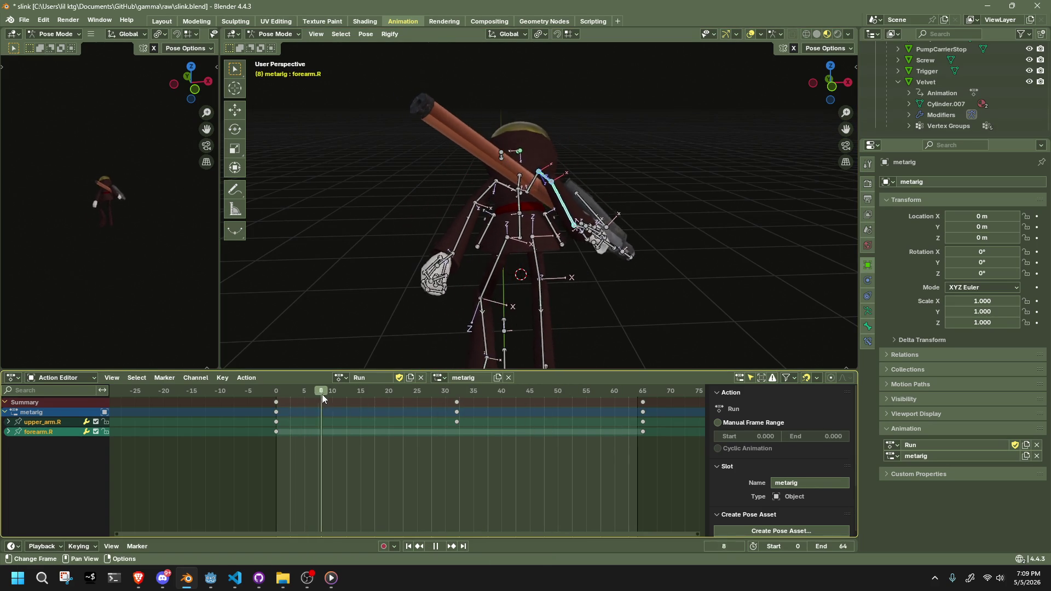
key("space")
mouse_move(471, 362)
middle_mouse_down()
mouse_move(567, 291)
mouse_move(483, 297)
middle_mouse_up()
left_click(284, 392)
key("space")
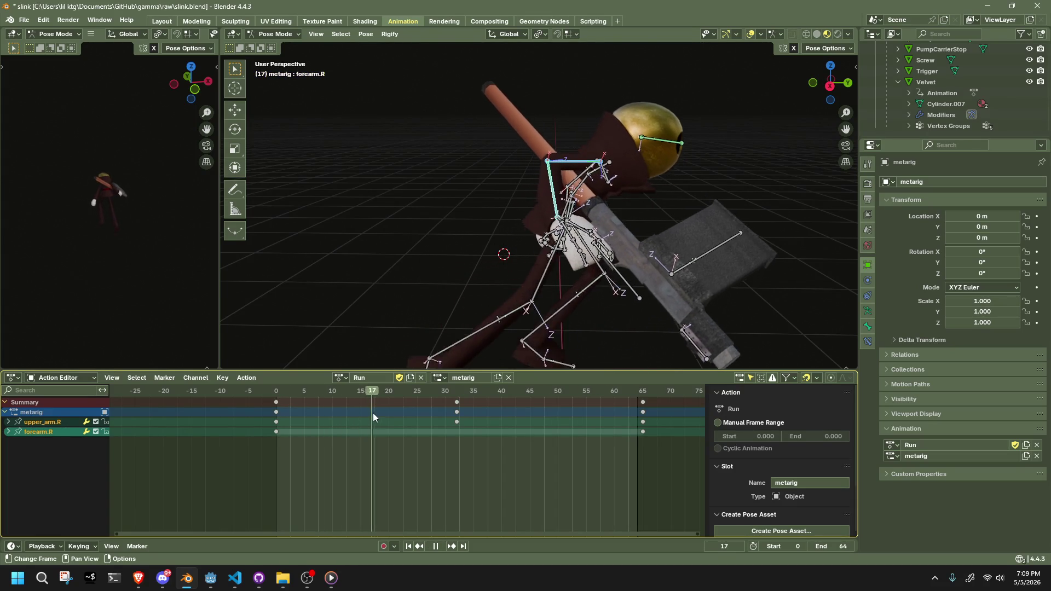
left_click_drag(422, 425, 277, 424)
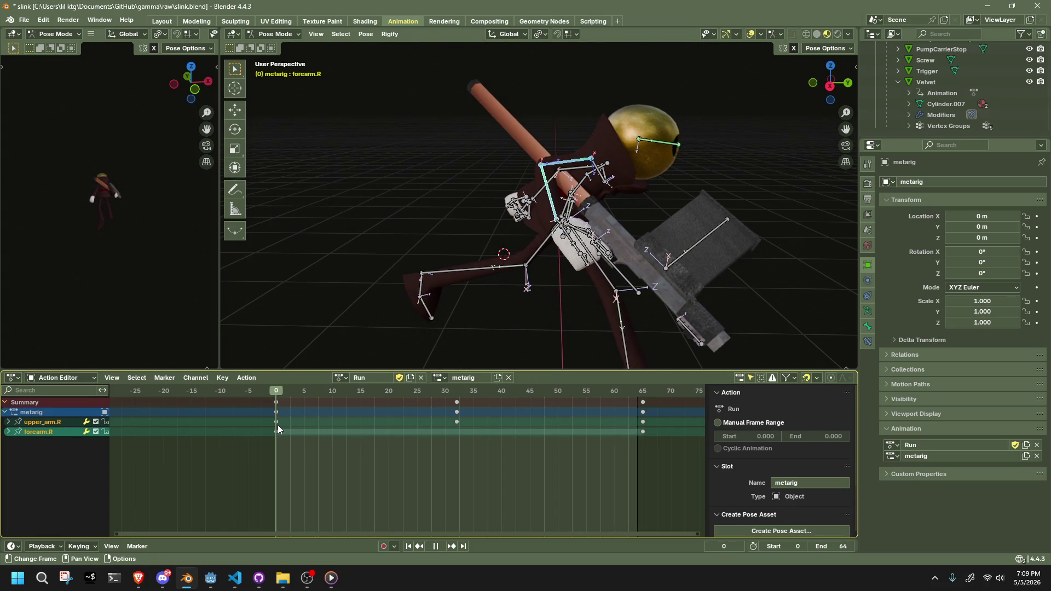
left_click_drag(277, 424, 443, 423)
key("space")
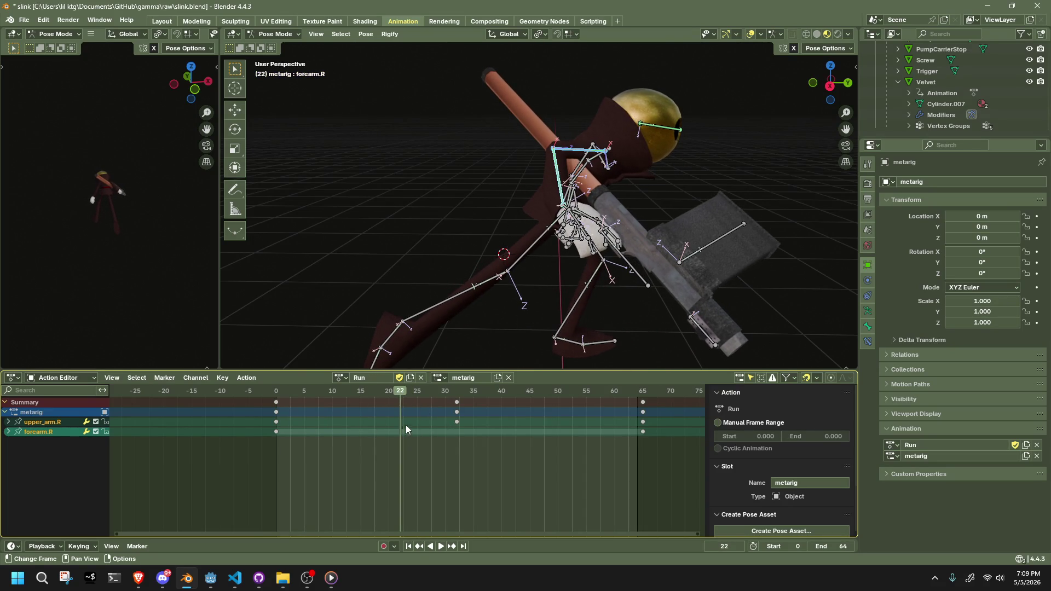
Undo the key move, delete only the arm keys at 8, 16 and 55, and replay from frame 0.
key("ctrl+z")
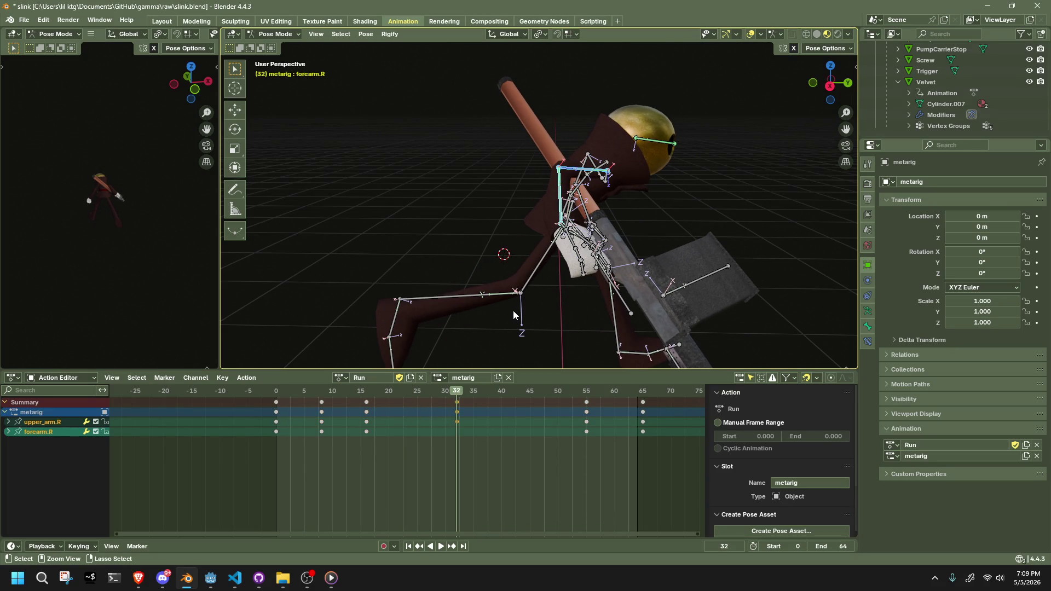
key("ctrl+z")
left_click_drag(397, 462, 306, 400)
key("Delete")
left_click_drag(605, 461, 567, 396)
key("Delete")
left_click_drag(343, 396, 276, 393)
key("space")
mouse_move(337, 407)
left_mouse_down()
mouse_move(446, 431)
mouse_move(629, 446)
mouse_move(537, 447)
left_mouse_up()
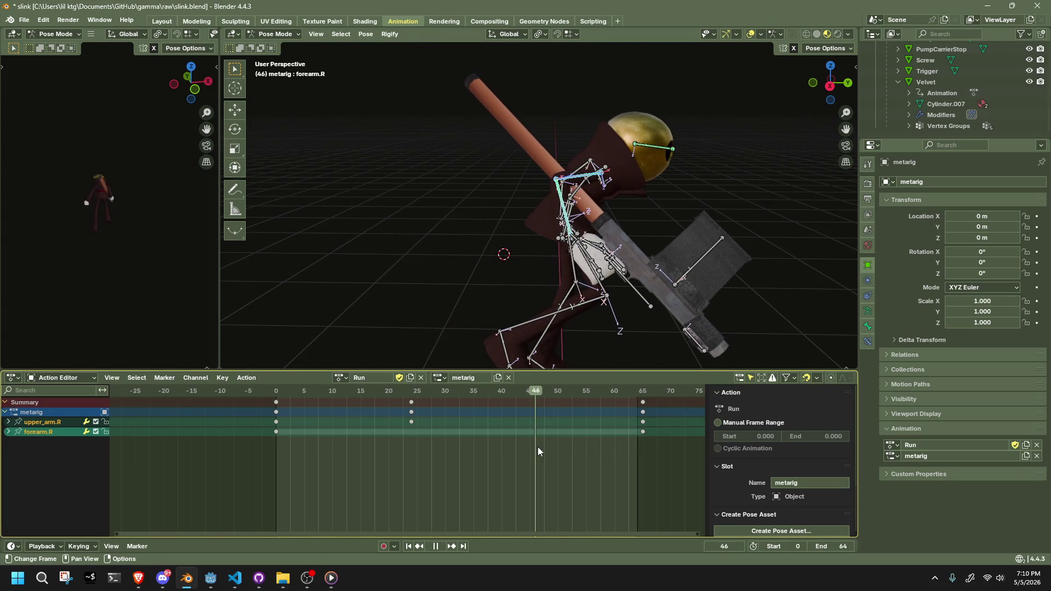
At frame 55, rotate upper_arm.R 41.2° about the Z axis.
key("a")
left_click(418, 392)
left_click_drag(417, 392, 588, 395)
mouse_move(569, 350)
middle_mouse_down()
mouse_move(394, 285)
mouse_move(508, 178)
middle_mouse_up()
left_click(552, 158)
key("r")
key("y")
key("z")
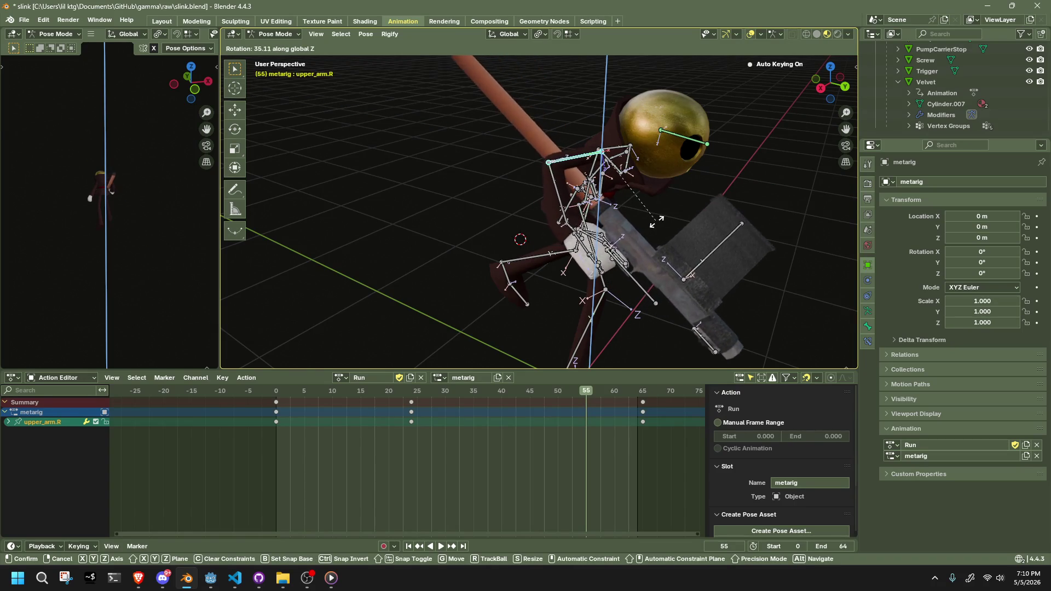
left_click(685, 244)
Rotate the upper arm a further 18.2° on Y, then undo an extra Z rotation.
mouse_move(695, 249)
middle_mouse_down()
mouse_move(680, 240)
mouse_move(774, 225)
mouse_move(733, 247)
middle_mouse_up()
key("r")
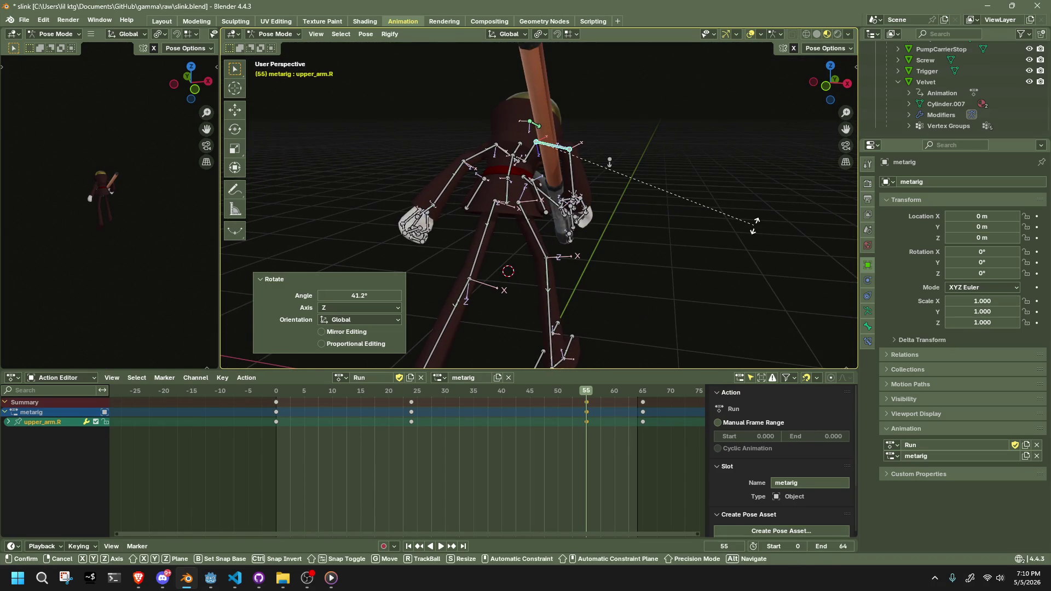
key("y")
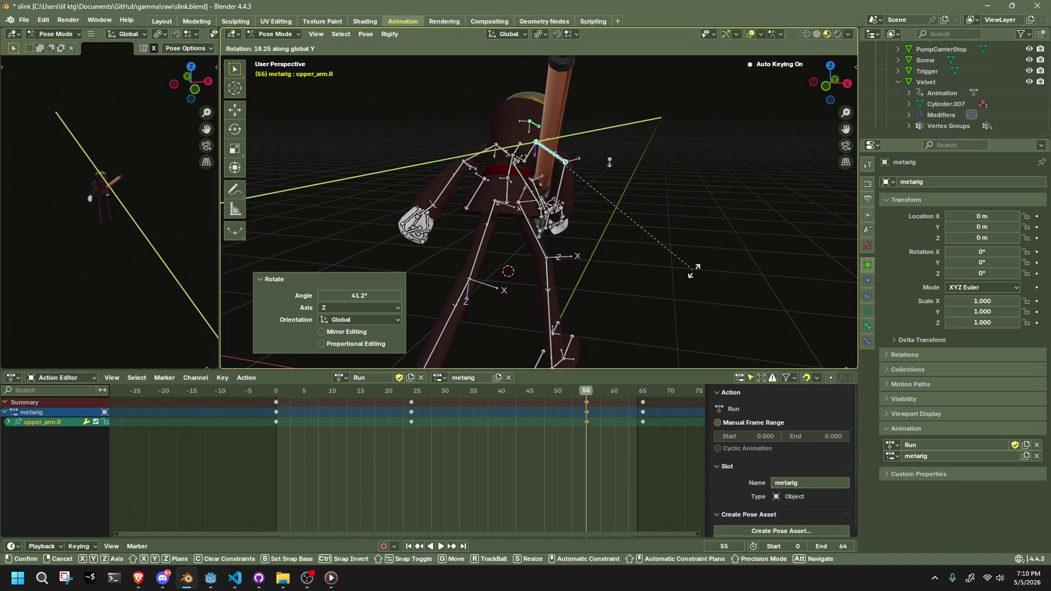
left_click(695, 271)
key("r")
key("z")
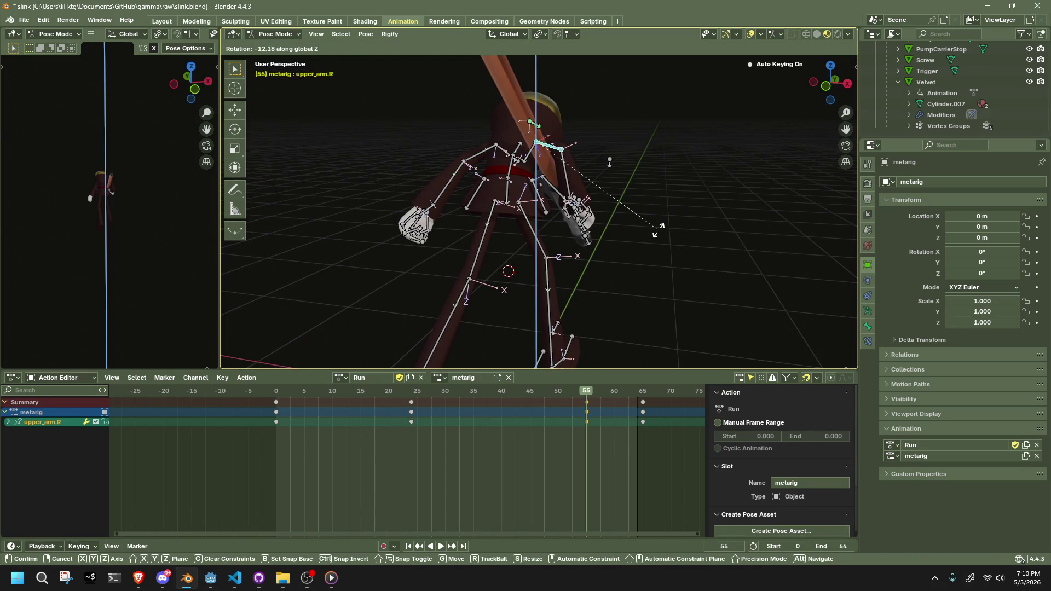
left_click(644, 236)
key("ctrl+z")
From a side view, reselect the forearm.R and then the upper_arm.R bone.
middle_click_drag(645, 236, 526, 233)
left_click(559, 193)
left_click(560, 193)
mouse_move(559, 193)
middle_mouse_down()
mouse_move(685, 259)
mouse_move(582, 292)
mouse_move(646, 264)
mouse_move(552, 251)
middle_mouse_up()
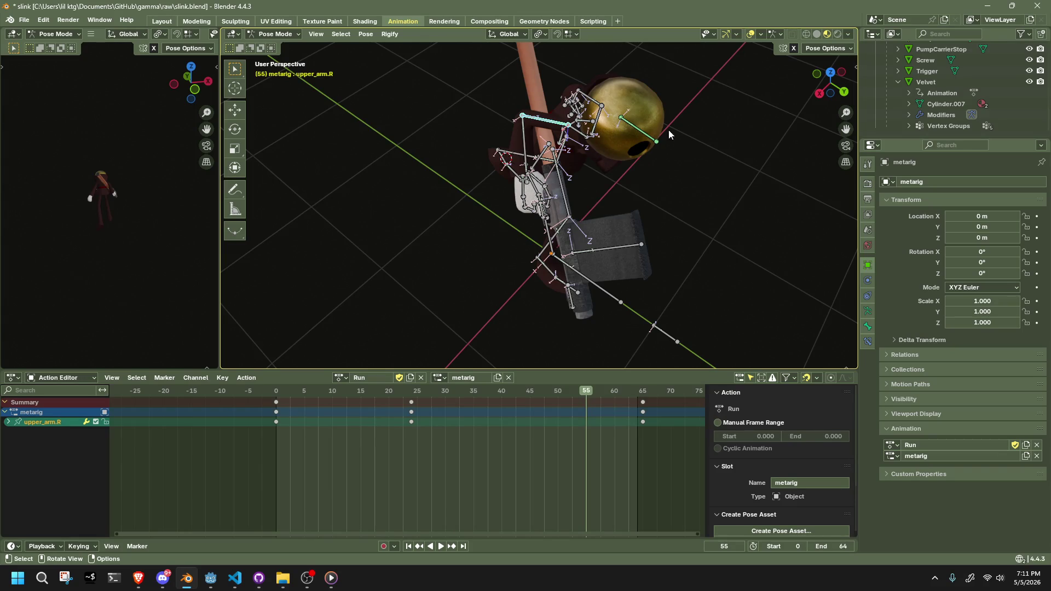
At frame 55, swing the right arm by pulling forearm.R into a new pose.
left_click(524, 144, "shift")
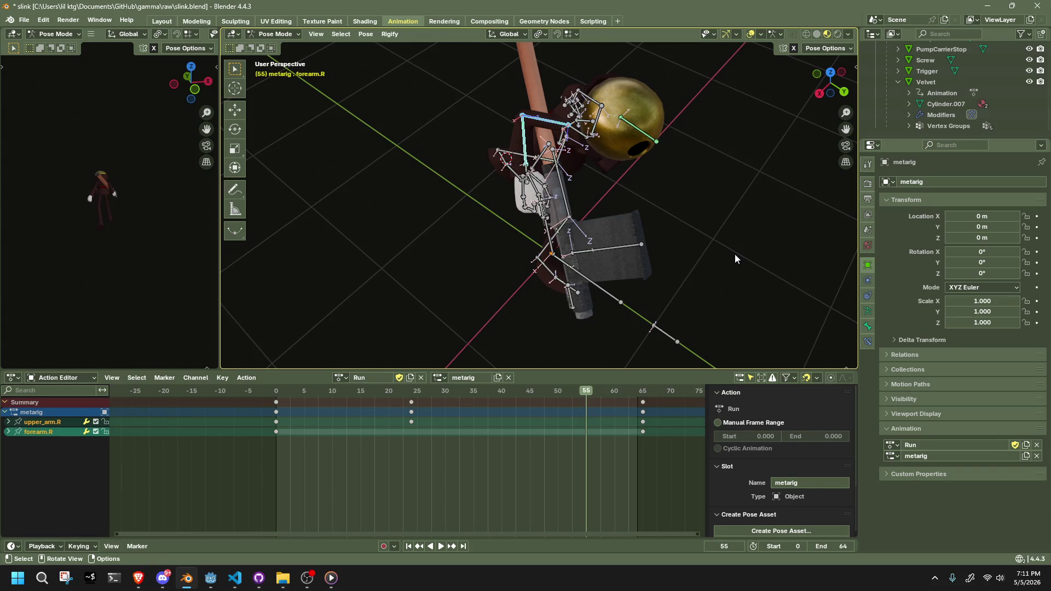
mouse_move(585, 177)
middle_mouse_down()
mouse_move(523, 83)
mouse_move(574, 177)
mouse_move(616, 190)
mouse_move(585, 177)
mouse_move(574, 194)
middle_mouse_up()
left_click(585, 177)
left_click_drag(491, 174, 476, 176)
left_click(495, 160)
mouse_move(496, 160)
middle_mouse_down()
mouse_move(651, 170)
mouse_move(724, 189)
middle_mouse_up()
Rotate upper_arm.R about the global Z axis and pull the forearm to reposition the arm.
key("r")
key("z")
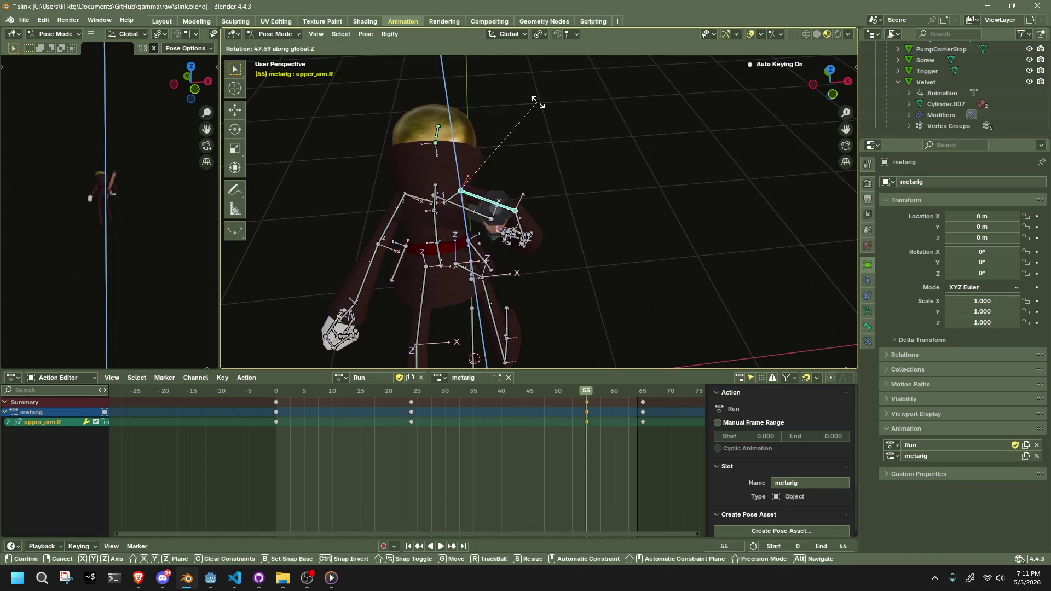
left_click(548, 104)
mouse_move(548, 105)
middle_mouse_down()
mouse_move(538, 217)
mouse_move(513, 186)
middle_mouse_up()
left_click_drag(506, 189, 492, 210)
mouse_move(602, 216)
middle_mouse_down()
mouse_move(488, 219)
mouse_move(388, 192)
mouse_move(378, 208)
middle_mouse_up()
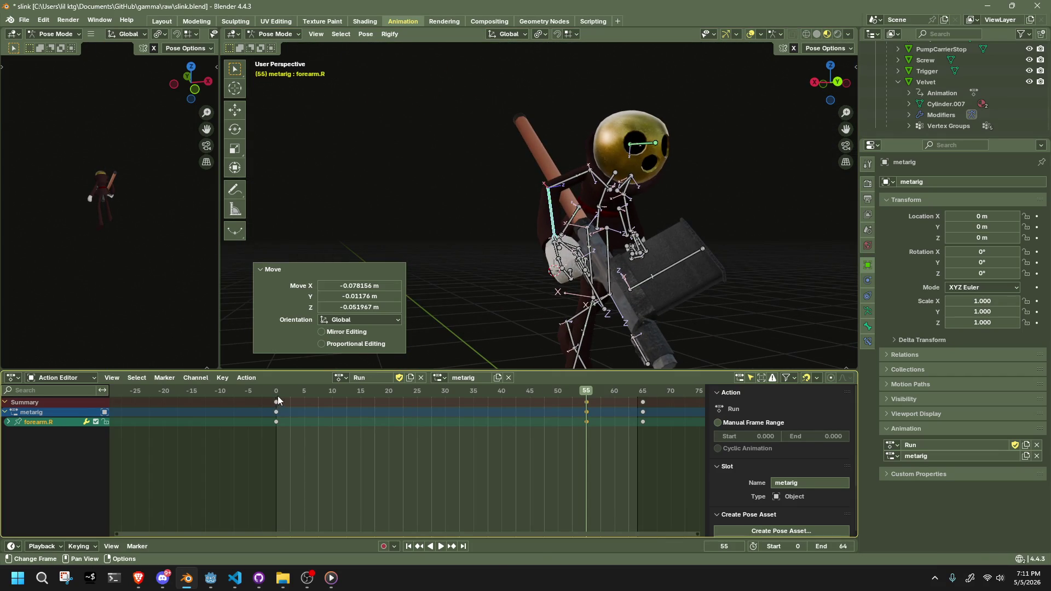
Play the run to check the arm, then return to frame 55.
key("space")
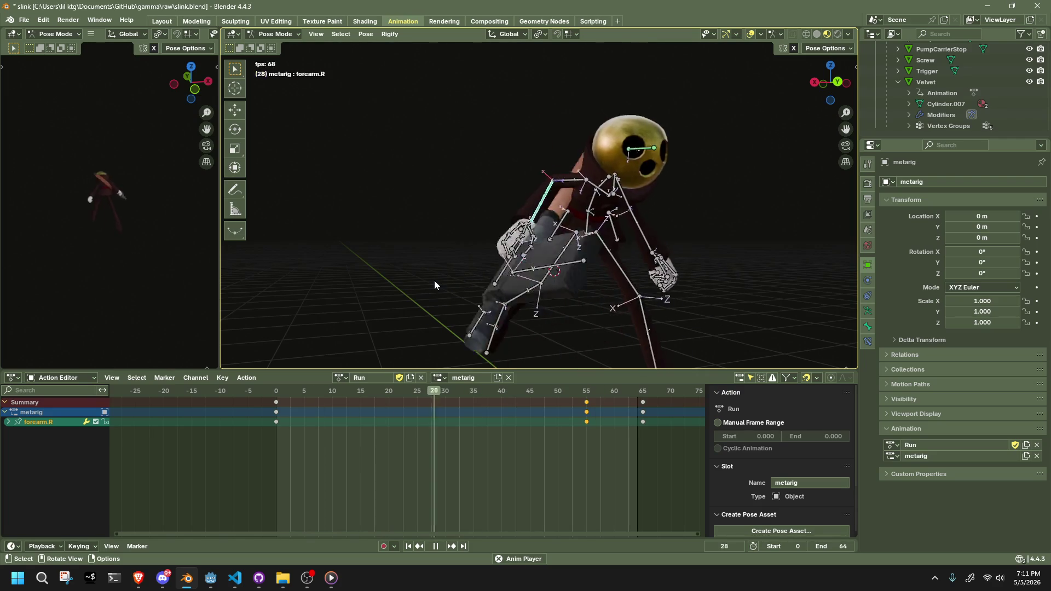
middle_click_drag(435, 280, 675, 239)
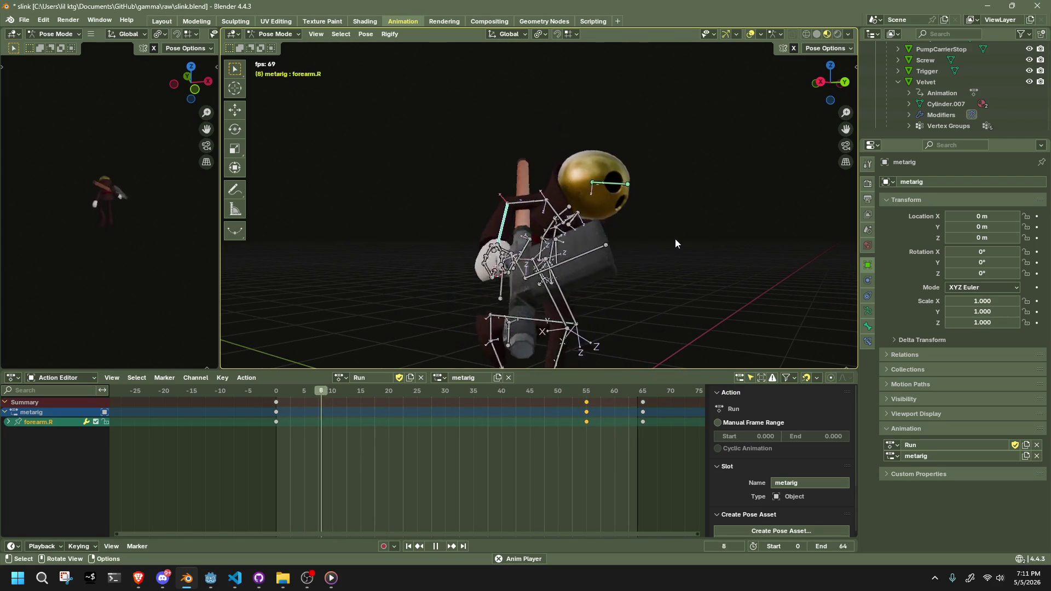
key("space")
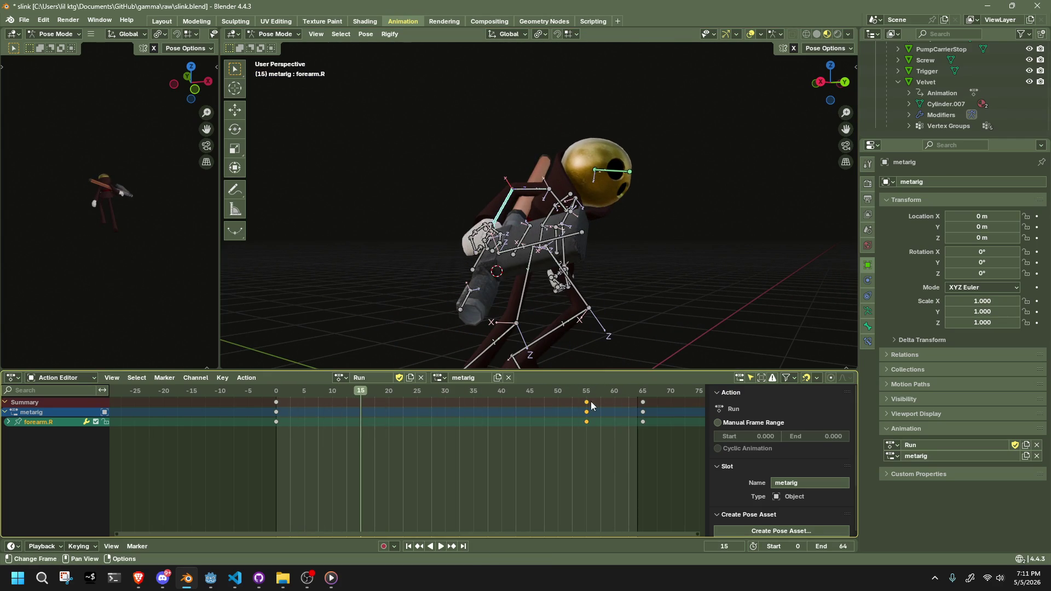
left_click(591, 391)
key("Left")
In back orthographic view, rotate upper_arm.R and move forearm.R at frame 55.
mouse_move(482, 307)
middle_mouse_down()
mouse_move(551, 287)
mouse_move(708, 147)
middle_mouse_up()
left_click(833, 81)
left_click(579, 181)
key("r")
left_click(575, 200)
left_click(583, 206)
key("g")
left_click(575, 198)
Nudge forearm.R twice more to settle the right arm's reach.
mouse_move(575, 199)
middle_mouse_down()
mouse_move(633, 182)
mouse_move(645, 113)
mouse_move(580, 189)
mouse_move(642, 281)
mouse_move(792, 307)
mouse_move(677, 266)
mouse_move(551, 256)
mouse_move(581, 255)
middle_mouse_up()
key("g")
left_click(577, 190)
key("g")
left_click(641, 260)
Replay the run from the start up to frame 23 and select every bone.
left_click(284, 393)
key("space")
left_click_drag(284, 394, 413, 406)
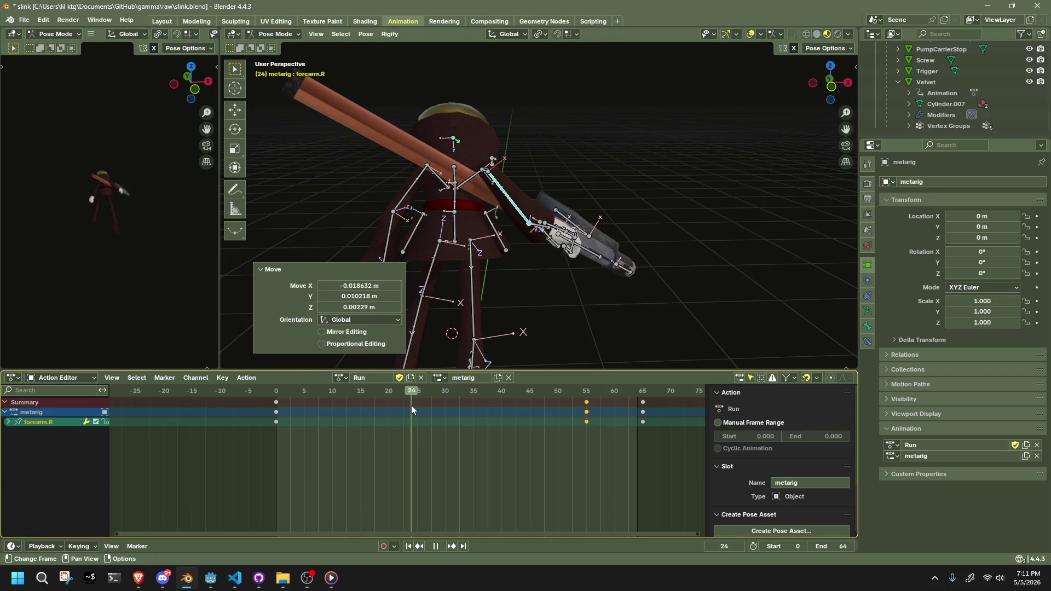
key("a")
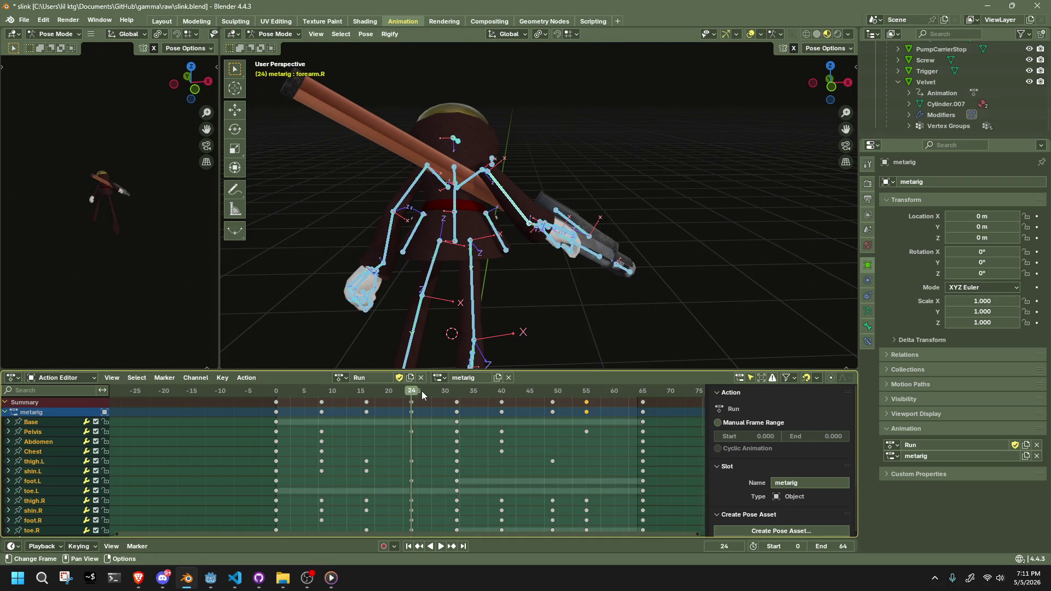
Rotate Pocket.L about global X, Z and Y, auto-keying its pose at frame 24.
scroll(396, 295, "up", 3)
left_click(420, 250)
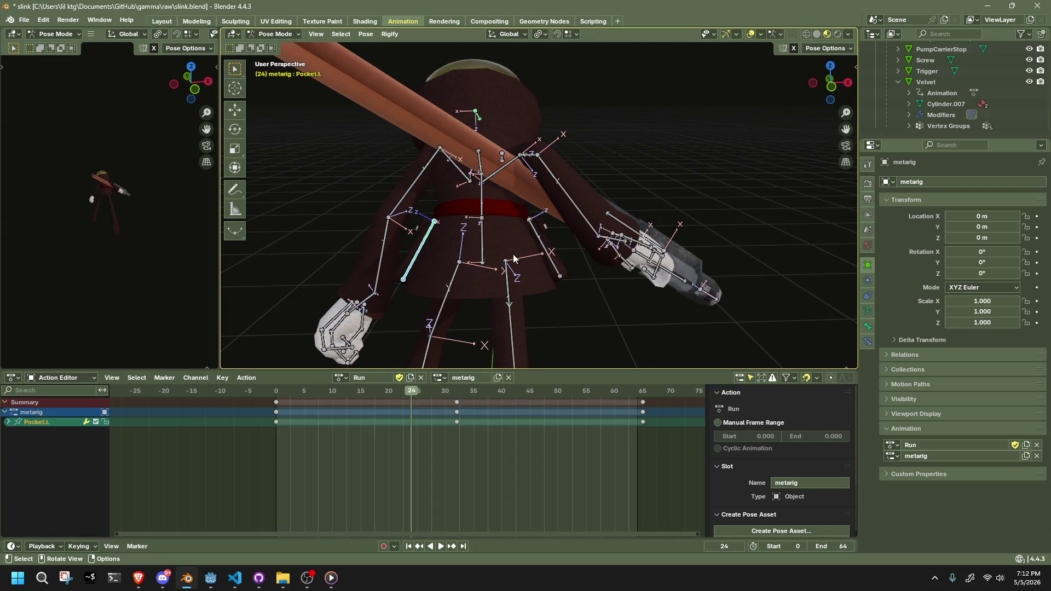
key("r")
key("x")
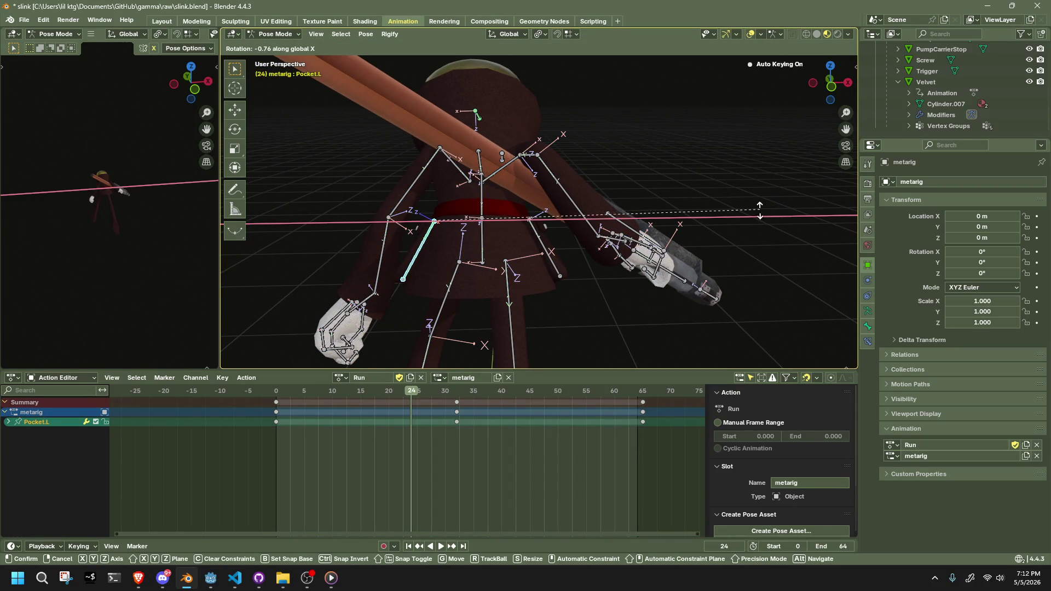
left_click(635, 294)
key("r")
key("z")
left_click(598, 293)
key("r")
key("y")
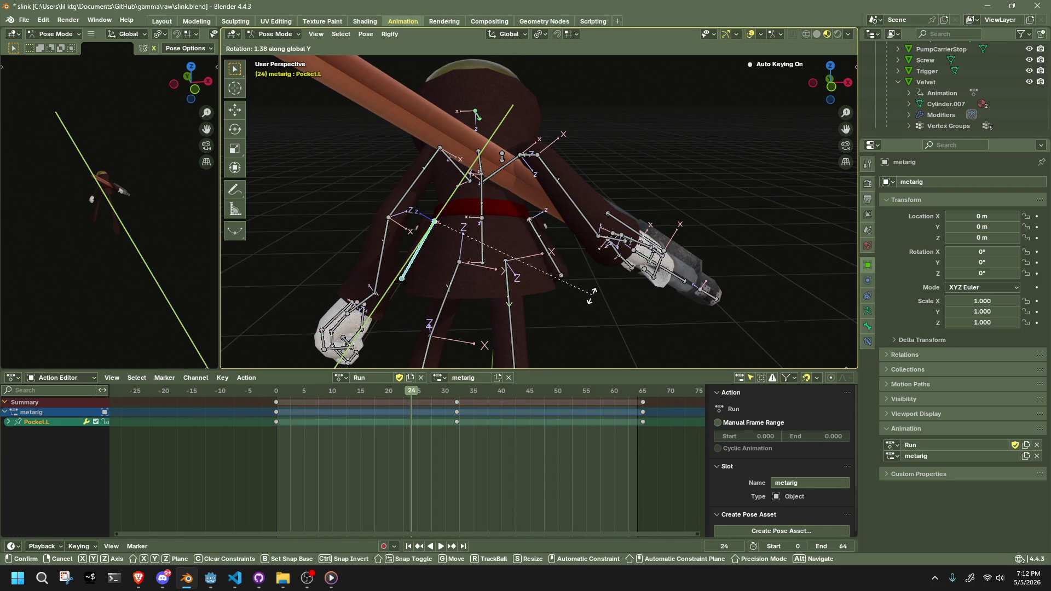
left_click(526, 322)
Preview the new arm pose, then duplicate the frame 24 keys to frame 55.
left_click_drag(280, 390, 410, 398)
mouse_move(422, 398)
left_mouse_down()
mouse_move(488, 406)
mouse_move(410, 419)
left_mouse_up()
scroll(417, 449, "down", 2)
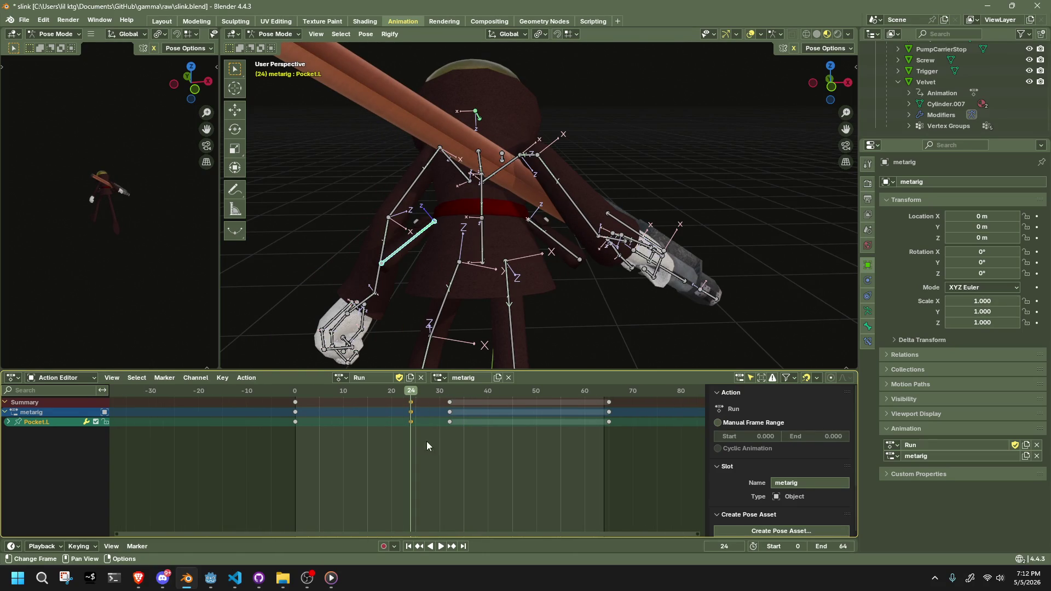
key("shift+d")
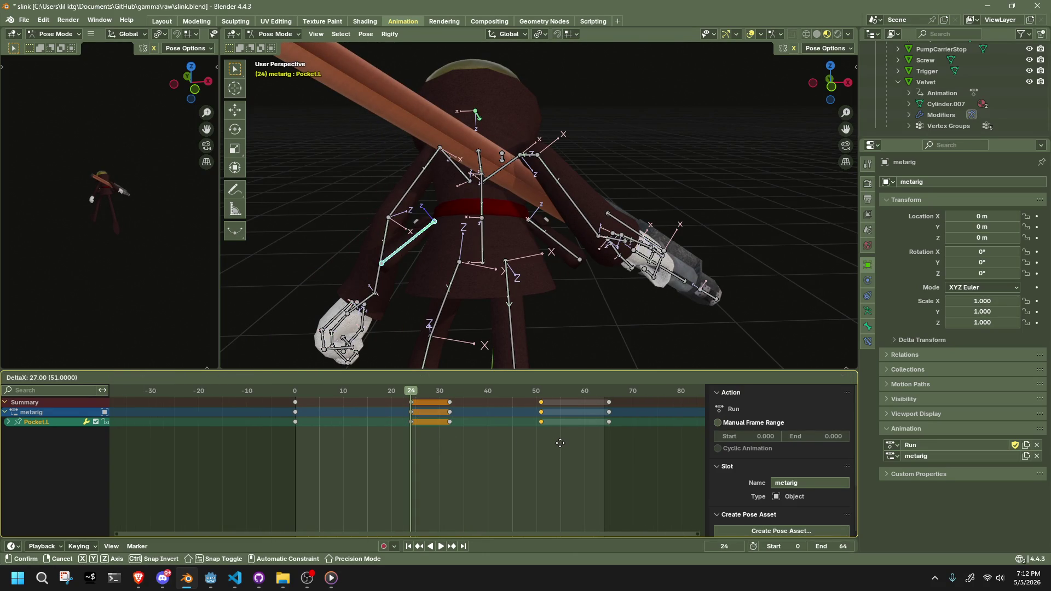
left_click(567, 444)
scroll(571, 439, "up", 1)
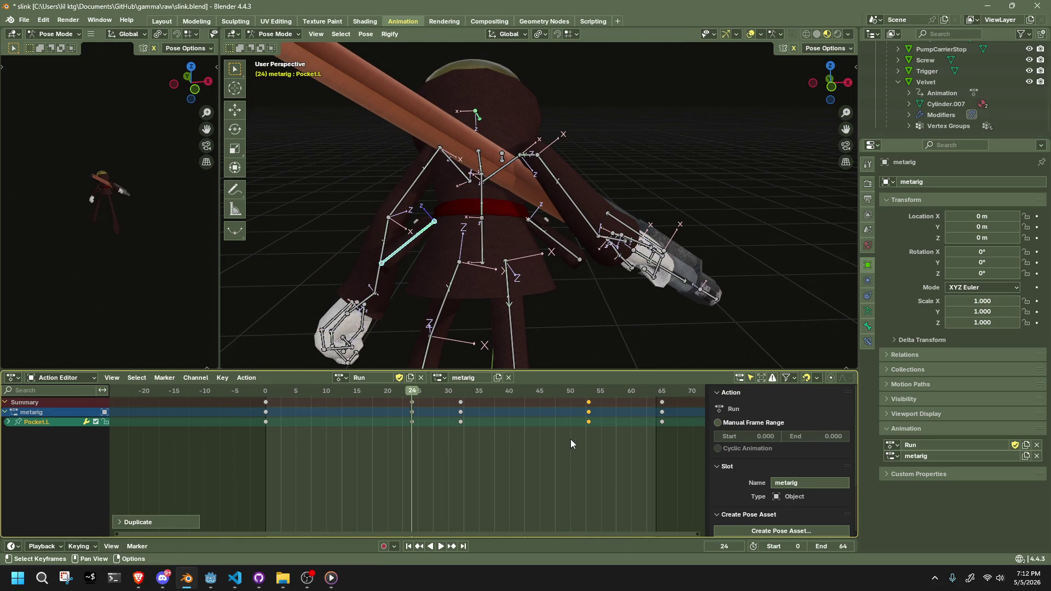
key("g")
left_click(602, 431)
Play the run from frame 0 and switch the rig to Object Mode to watch it.
left_click(268, 394)
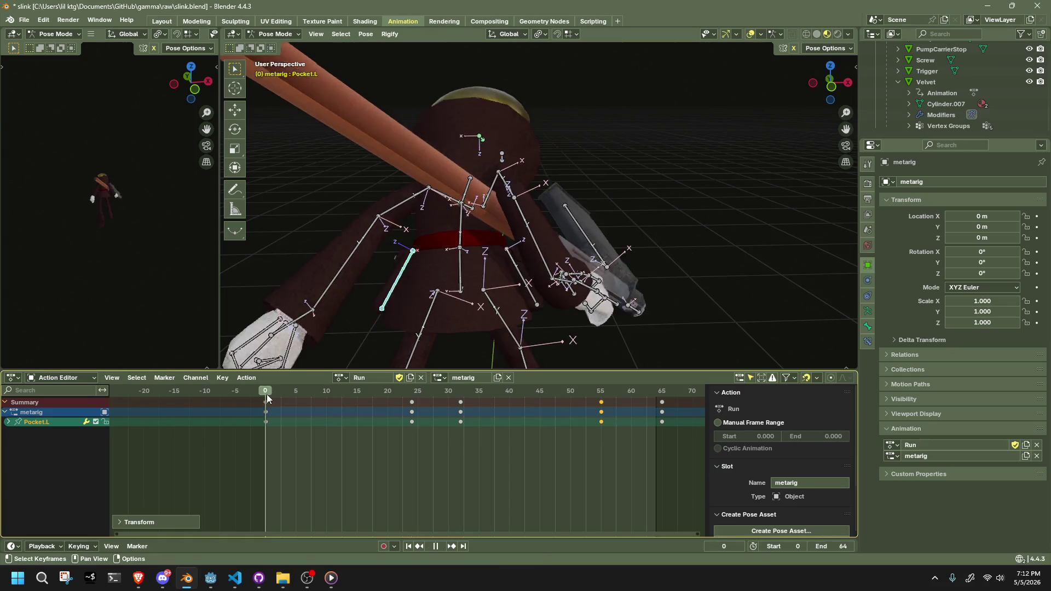
key("space")
mouse_move(400, 301)
middle_mouse_down()
mouse_move(535, 239)
mouse_move(627, 239)
mouse_move(739, 199)
mouse_move(711, 211)
middle_mouse_up()
key("a")
left_click(296, 33)
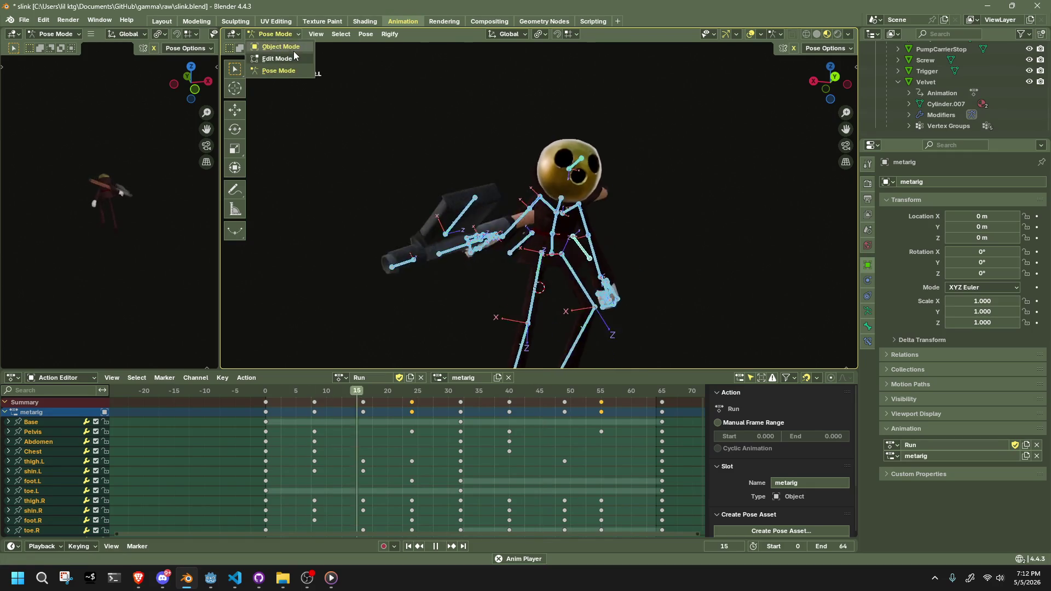
left_click(293, 51)
left_click(431, 178)
mouse_move(611, 232)
middle_mouse_down()
mouse_move(664, 242)
mouse_move(626, 251)
mouse_move(730, 253)
mouse_move(255, 271)
mouse_move(845, 283)
mouse_move(746, 251)
middle_mouse_up()
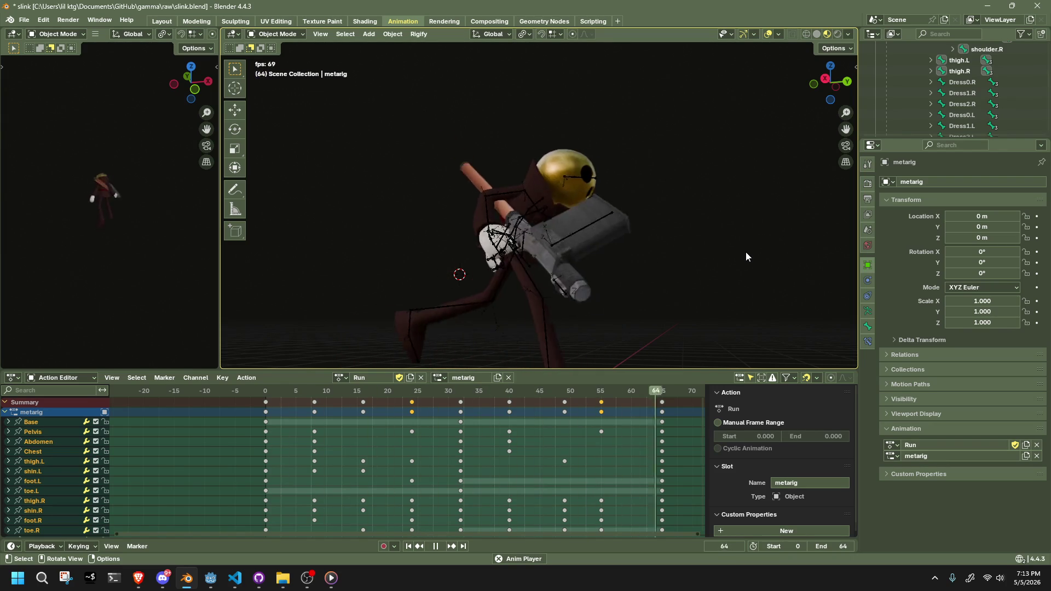
Snap to front orthographic view, restart playback and scrub to around frame 57.
scroll(751, 253, "down", 5)
mouse_move(757, 254)
middle_mouse_down()
mouse_move(652, 273)
mouse_move(714, 298)
mouse_move(844, 303)
mouse_move(274, 300)
middle_mouse_up()
left_click(830, 88)
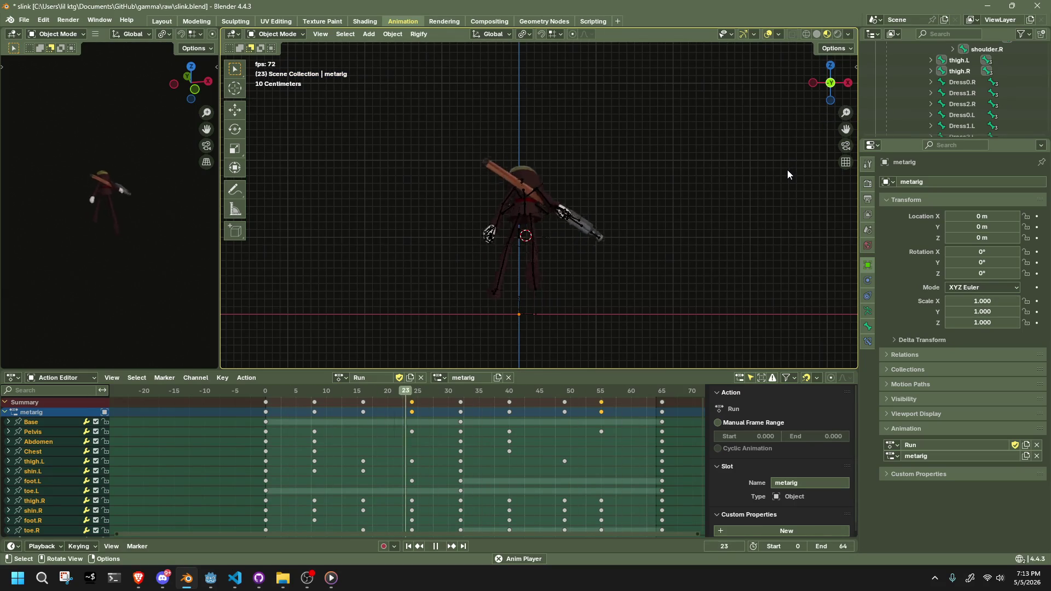
key("Escape")
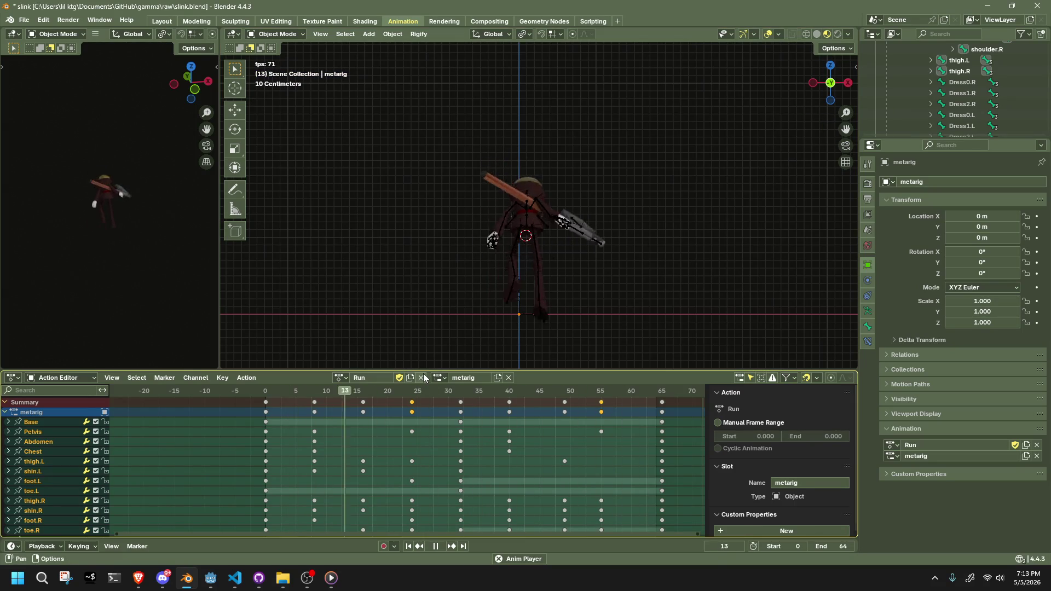
key("space")
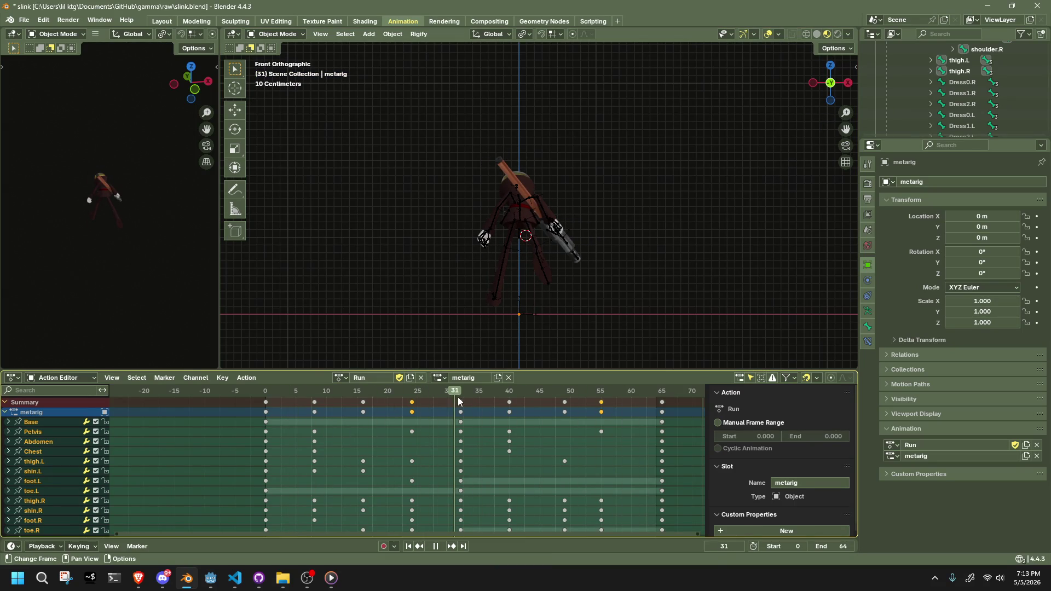
mouse_move(509, 403)
left_mouse_down()
mouse_move(618, 413)
mouse_move(460, 425)
left_mouse_up()
Stop playback, return to Pose Mode and box-select the right leg's bones.
key("space")
left_click(293, 34)
left_click(294, 64)
mouse_move(500, 236)
left_mouse_down()
mouse_move(517, 293)
mouse_move(505, 325)
left_mouse_up()
left_click_drag(531, 243, 554, 292, "shift")
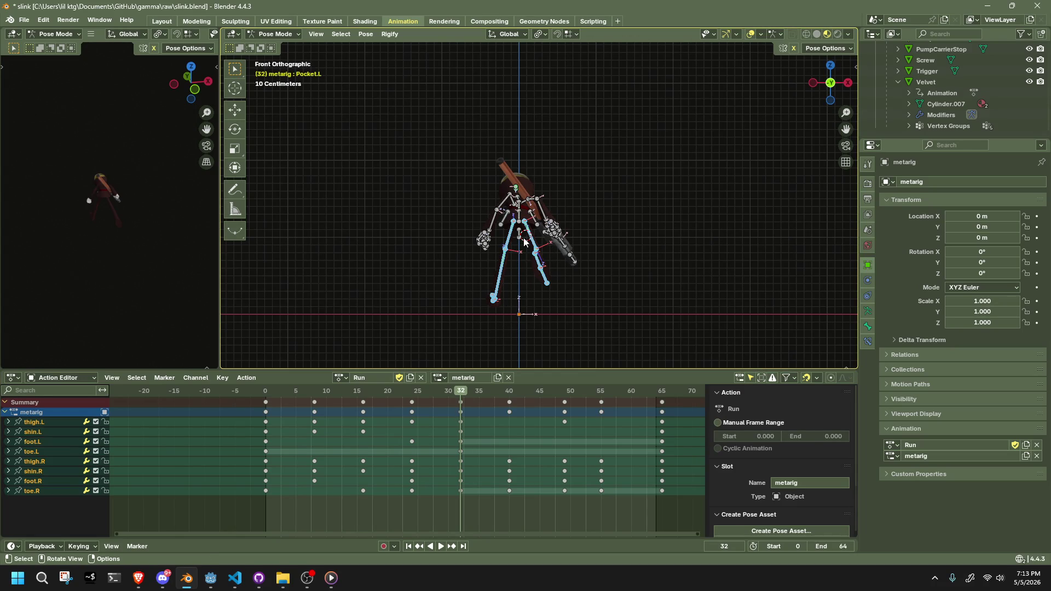
left_click_drag(526, 237, 539, 256)
left_click_drag(550, 297, 549, 297)
At frame 0, rotate thigh.R and thigh.L to re-key their poses.
key("space")
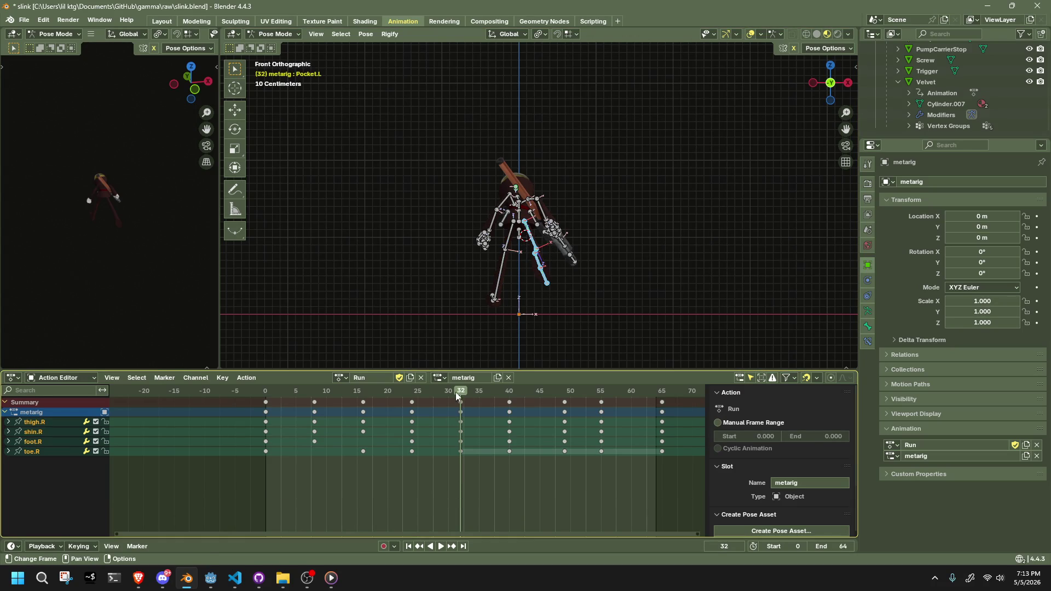
left_click_drag(317, 403, 263, 408)
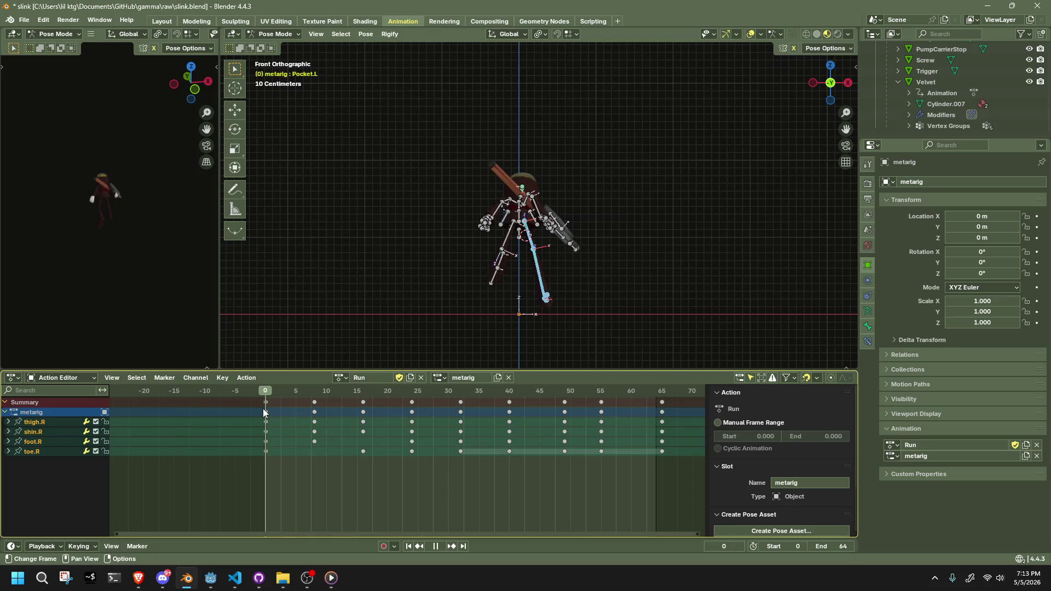
key("space")
scroll(570, 296, "up", 5)
left_click(524, 285)
scroll(608, 299, "down", 3)
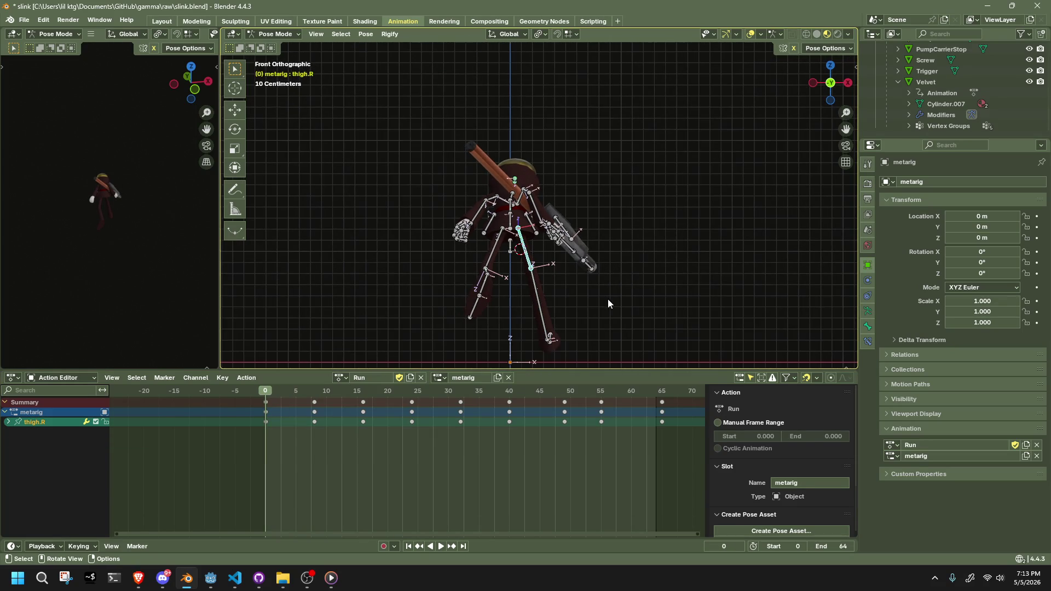
key("r")
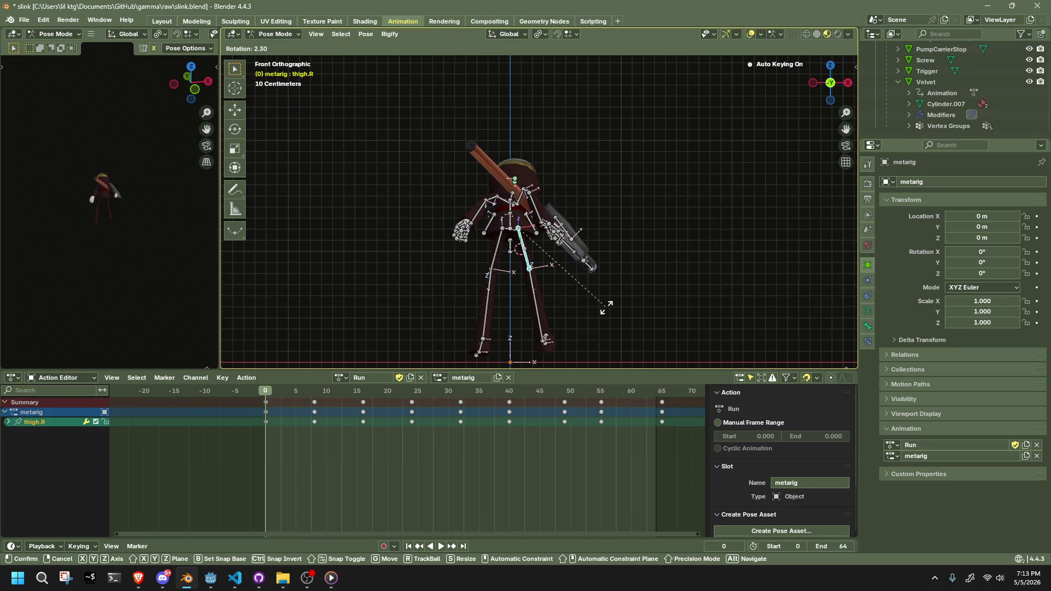
key("Escape")
key("r")
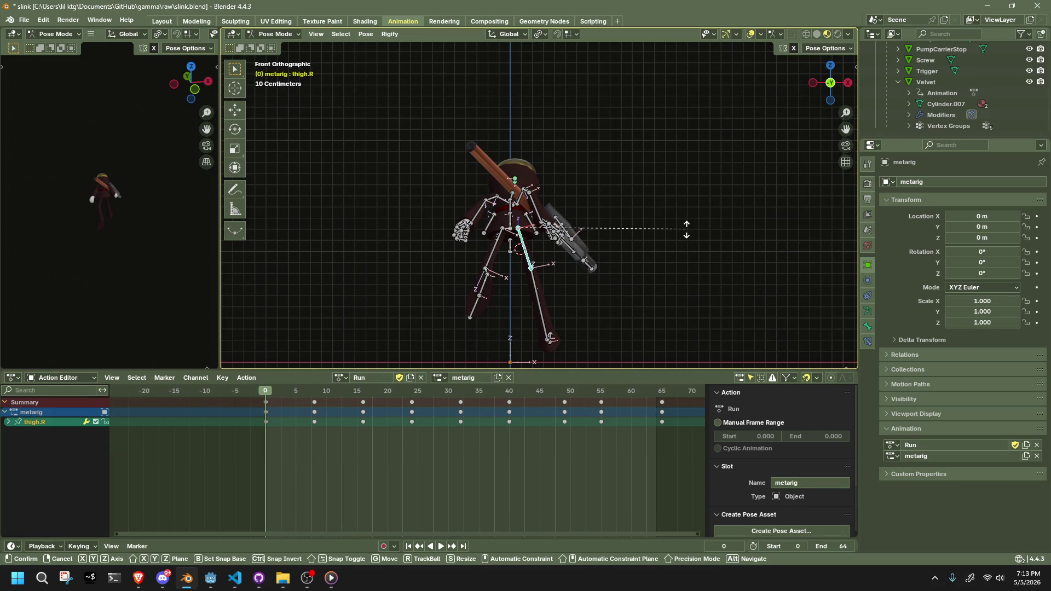
left_click(666, 243)
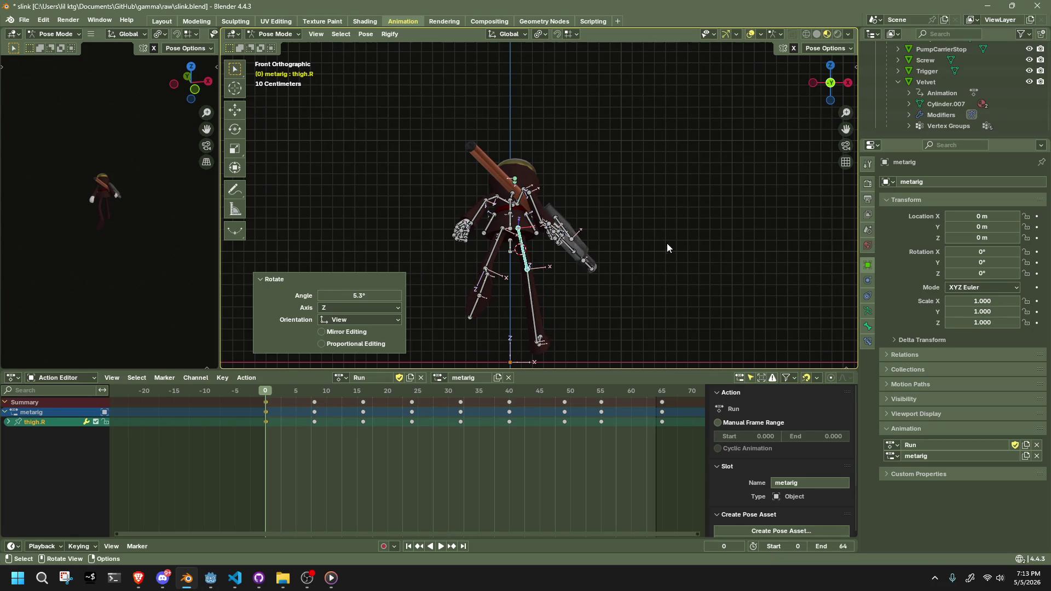
left_click(488, 252)
key("r")
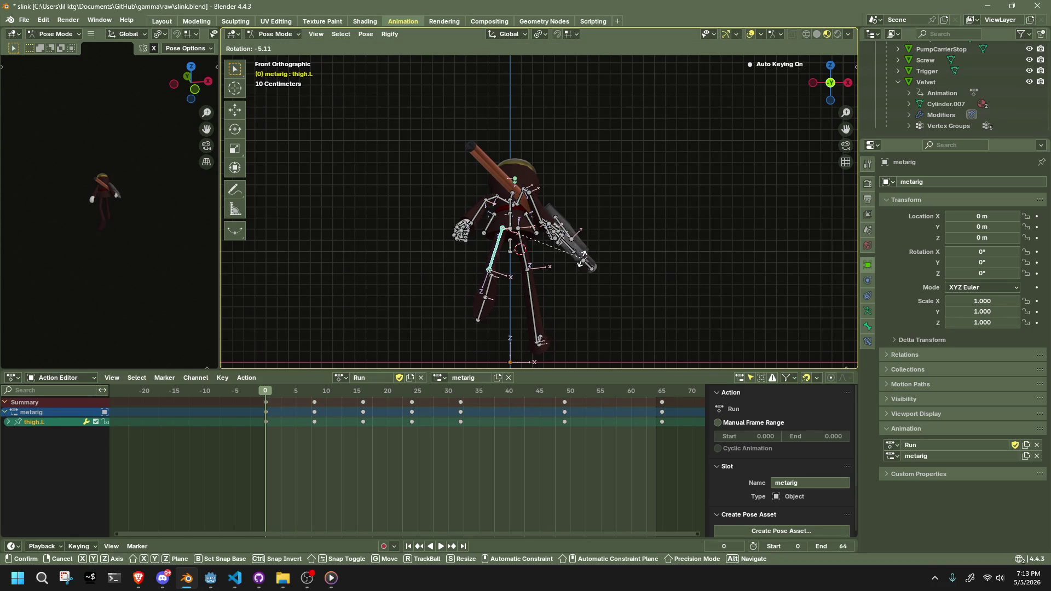
left_click(586, 255)
Rotate thigh.L again at frame 8 to key its new pose.
left_click(317, 393)
key("space")
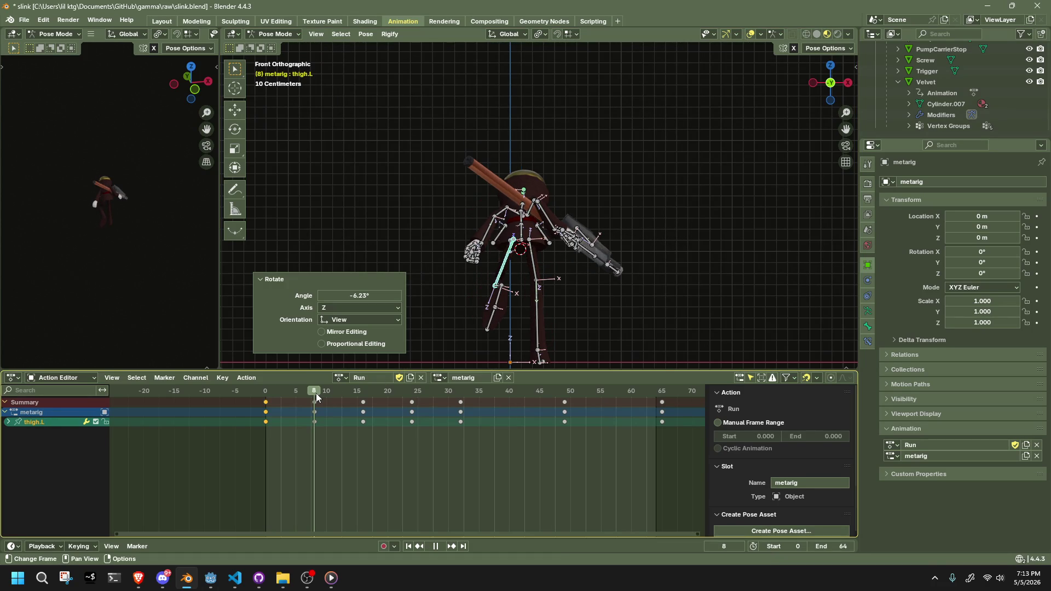
key("Escape")
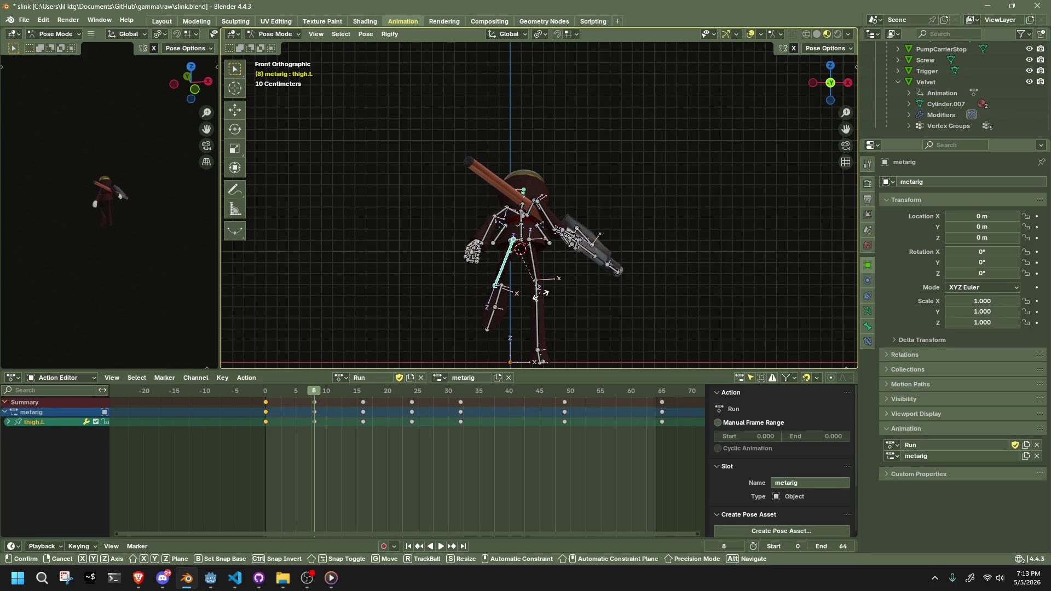
key("r")
left_click(452, 375)
Rotate thigh.R at frame 24 by -4.08° about Z, then play to check.
left_click(362, 392)
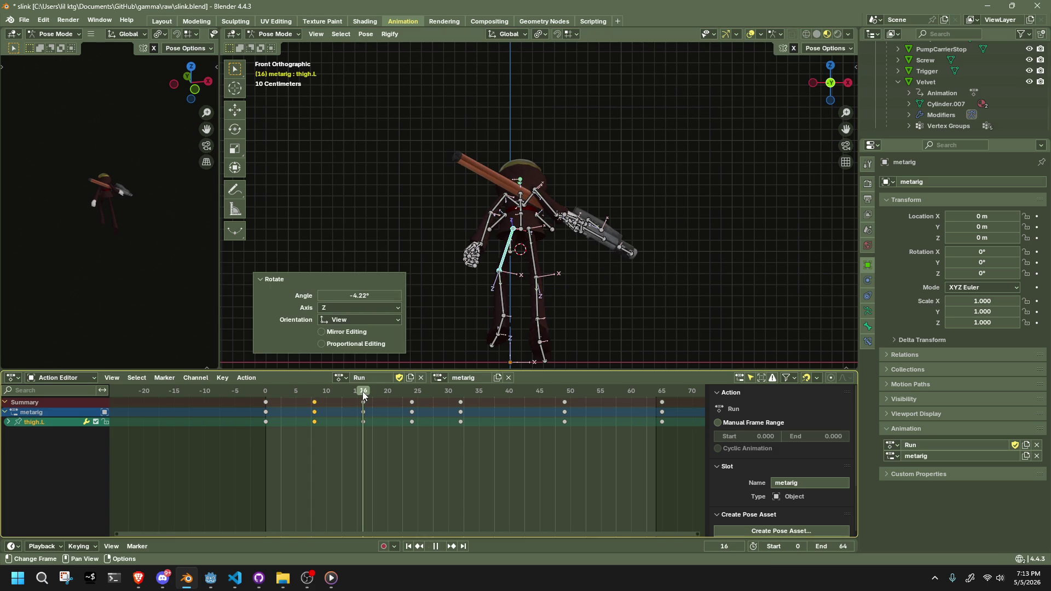
key("space")
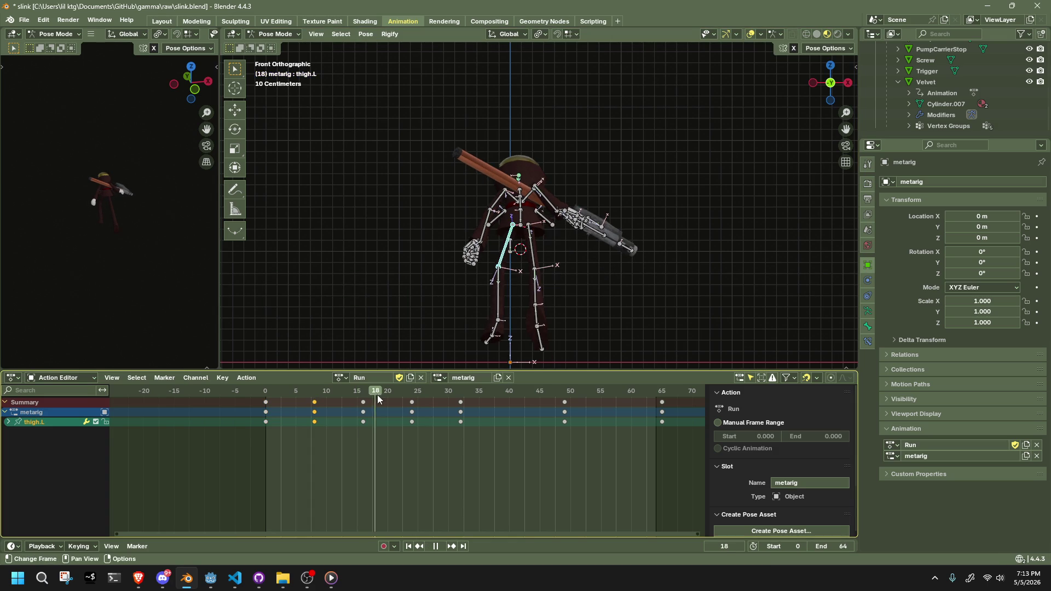
key("space")
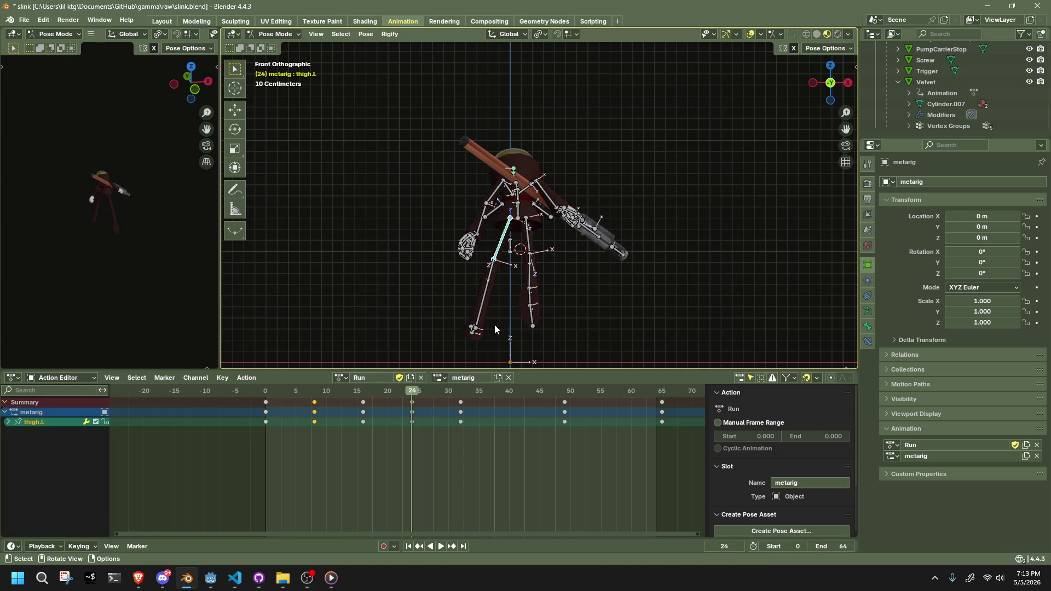
key("r")
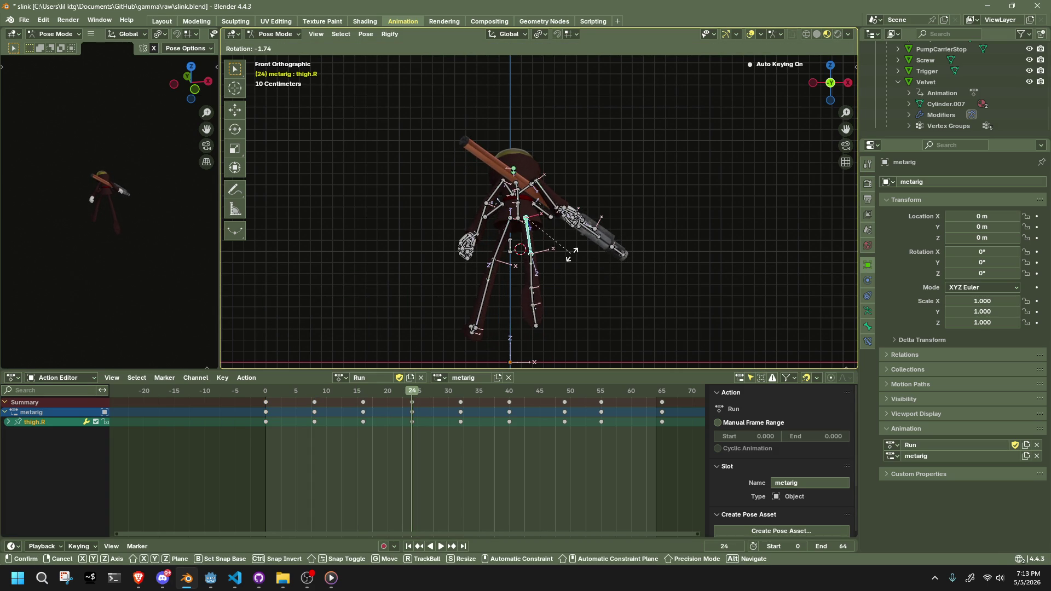
left_click(575, 256)
key("space")
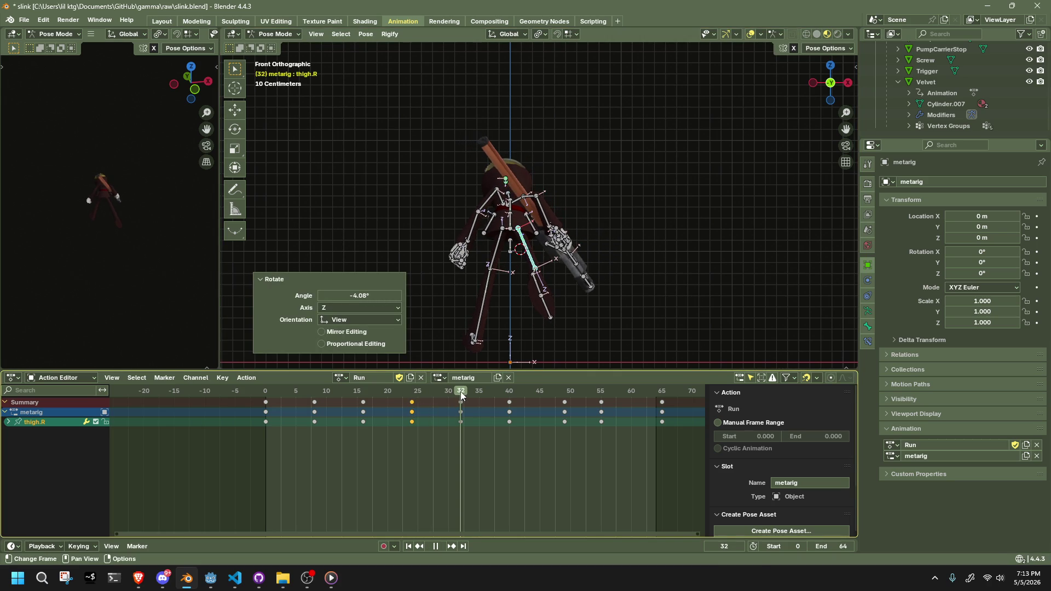
key("space")
Select the frame 0 keys and the left-leg bones thigh.L, shin.L, foot.L and toe.L.
left_click_drag(280, 443, 258, 402)
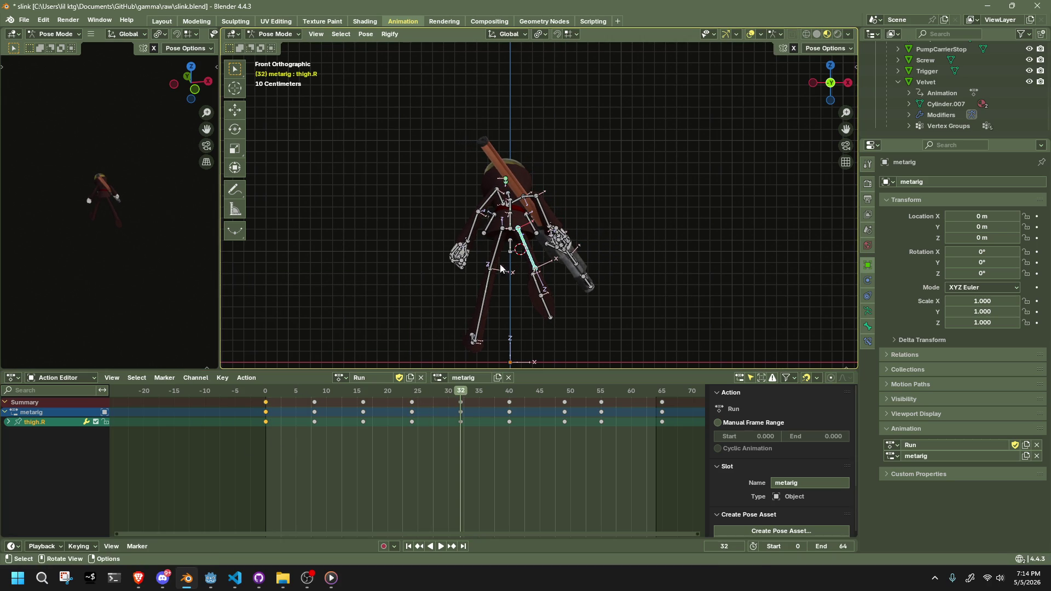
mouse_move(482, 261)
left_mouse_down()
mouse_move(506, 328)
mouse_move(493, 354)
left_mouse_up()
left_click_drag(523, 258, 552, 317)
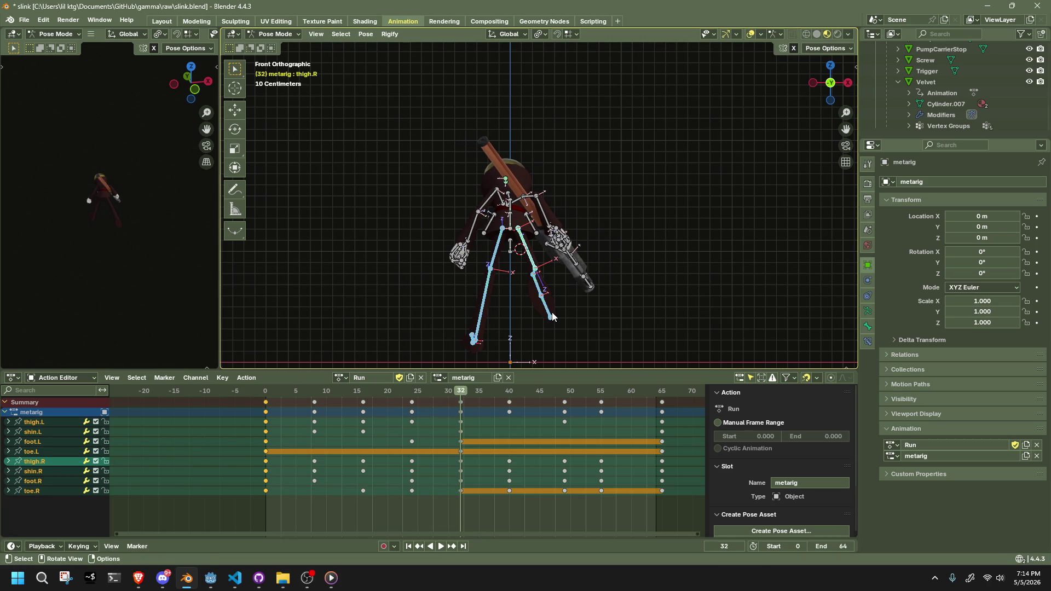
Copy frame 0's leg pose, paste it mirrored at frame 32 and unmirrored at 65.
left_click(266, 391)
key("ctrl+c")
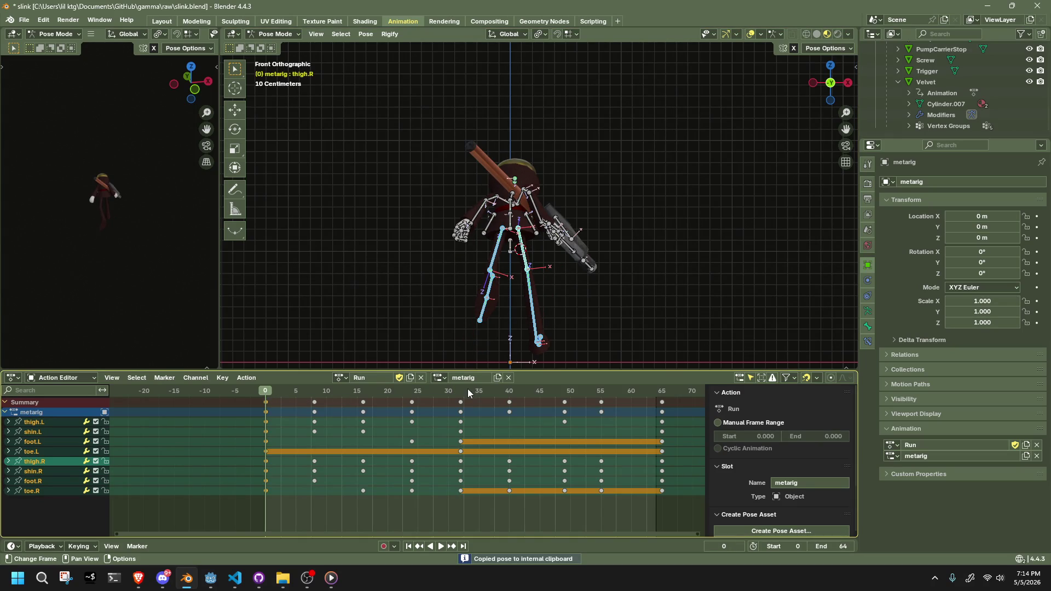
left_click(461, 391)
key("ctrl+shift+v")
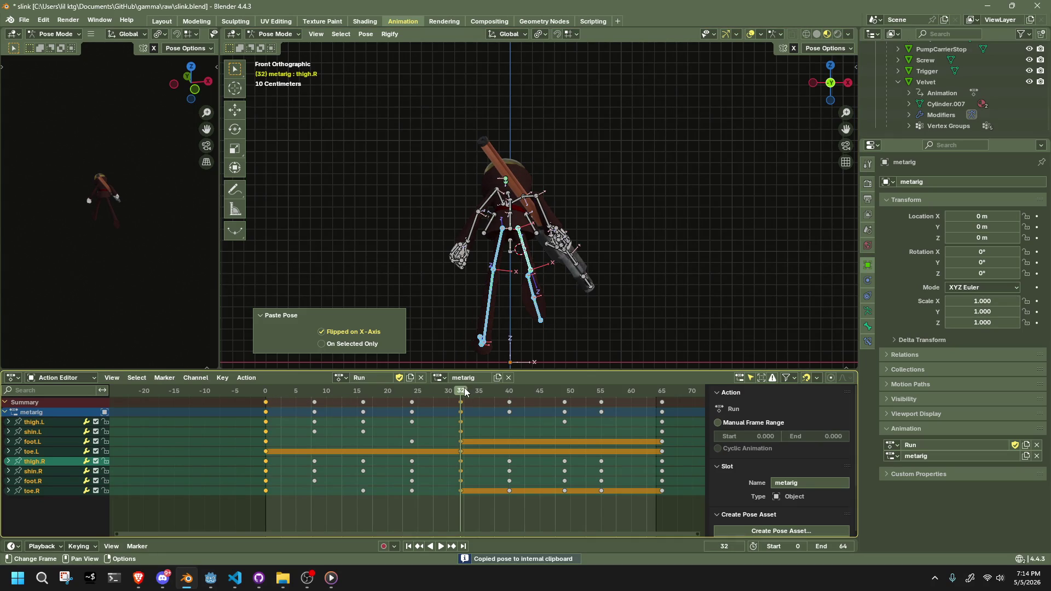
left_click(662, 392)
key("ctrl+v")
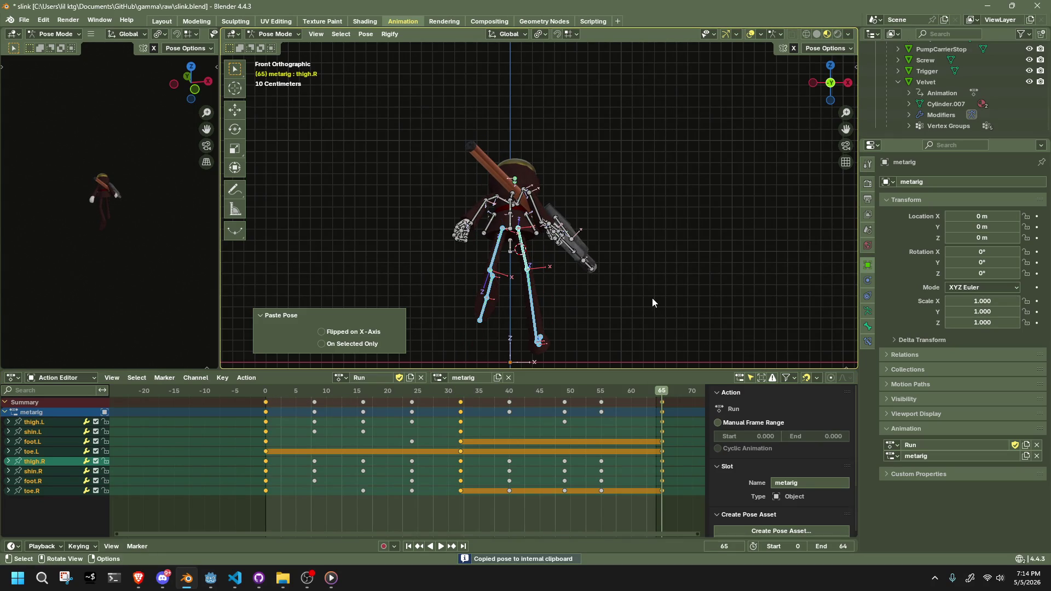
Paste frame 8's leg pose mirrored at frame 40.
left_click(314, 390)
key("ctrl+c")
left_click(510, 389)
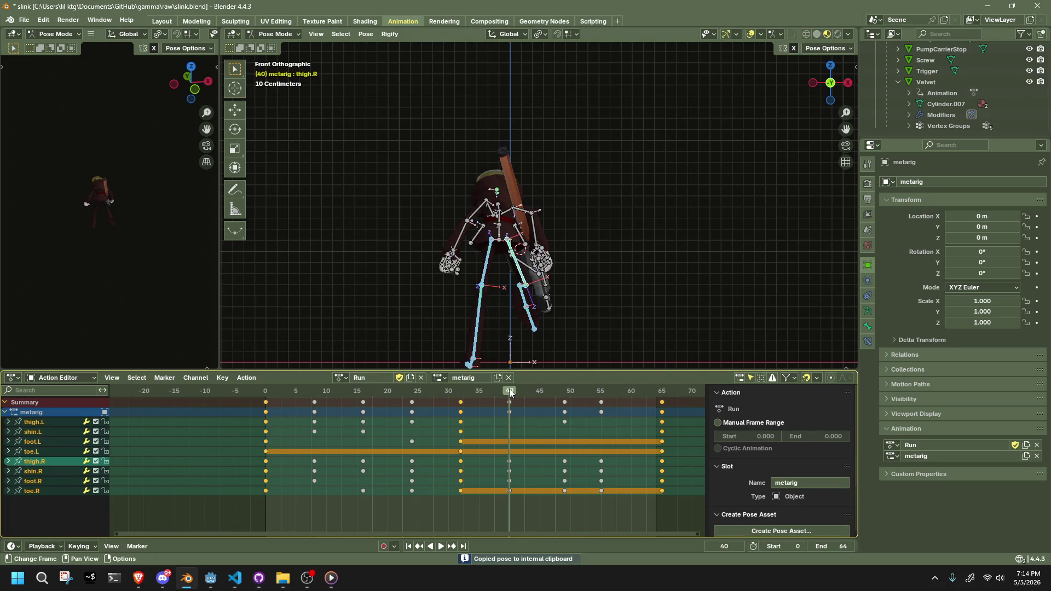
key("ctrl+shift+v")
Paste frame 16's leg pose mirrored at frame 49.
left_click(364, 402)
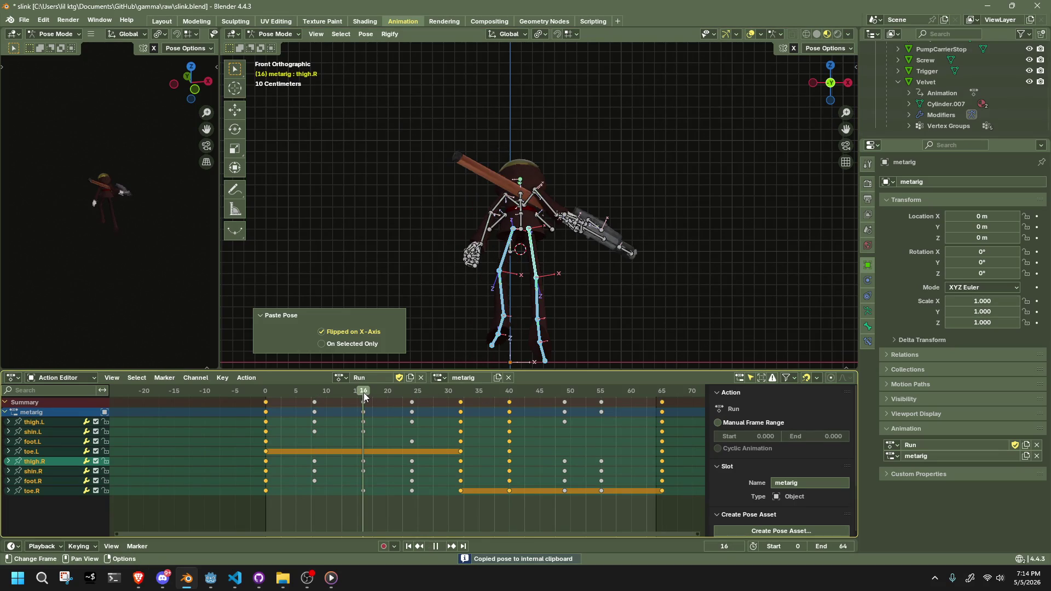
left_click(566, 391)
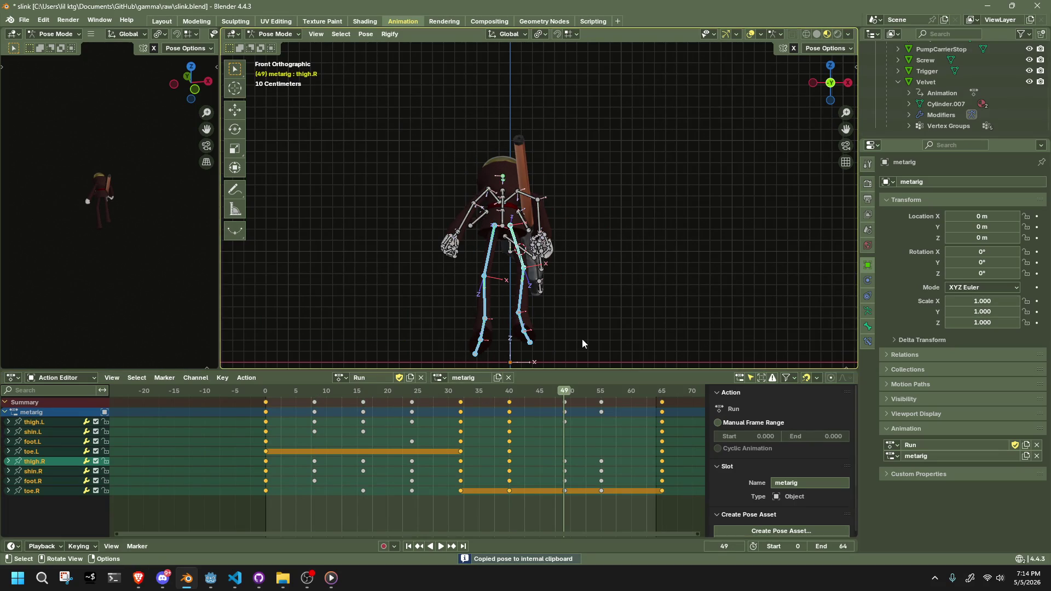
key("space")
key("Escape")
key("ctrl+shift+v")
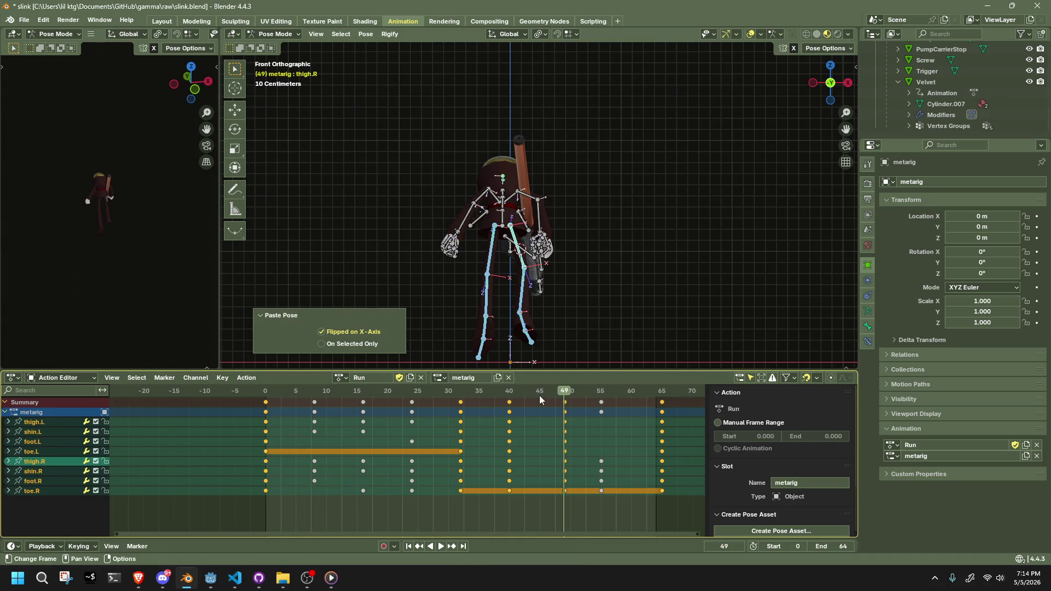
Paste frame 24's leg pose mirrored at frame 55, then play the run cycle.
key("Down")
key("Down")
key("Down")
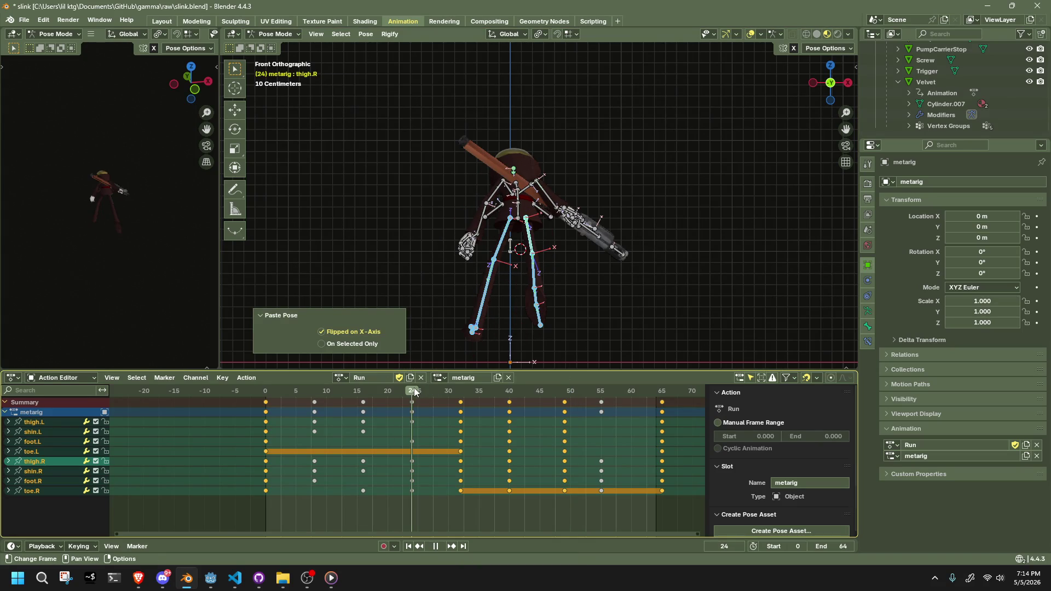
left_click(603, 392)
key("space")
key("Escape")
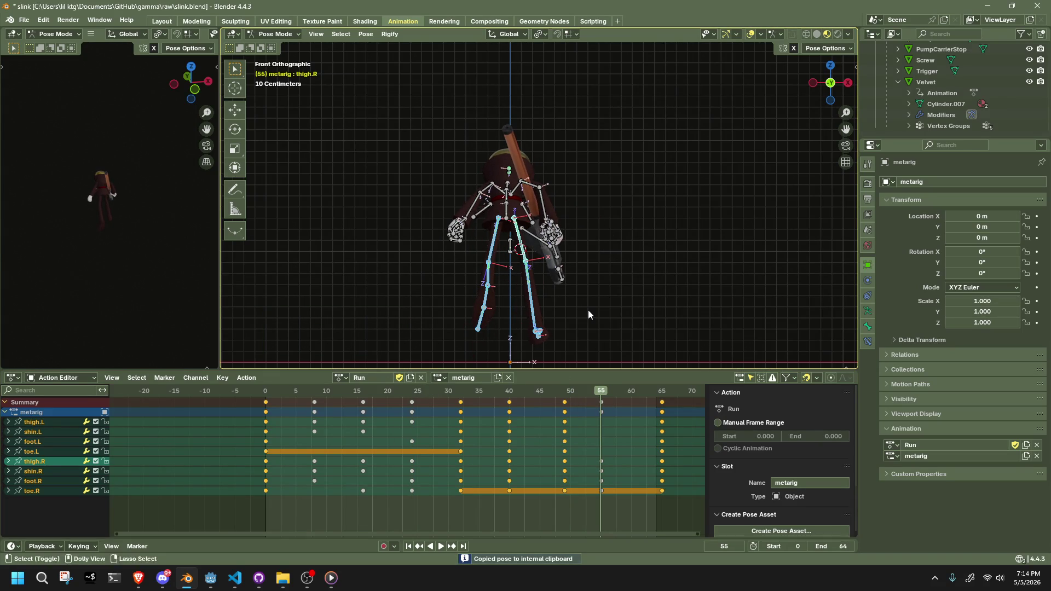
key("ctrl+shift+v")
middle_click_drag(588, 310, 646, 310)
key("space")
left_click(272, 392)
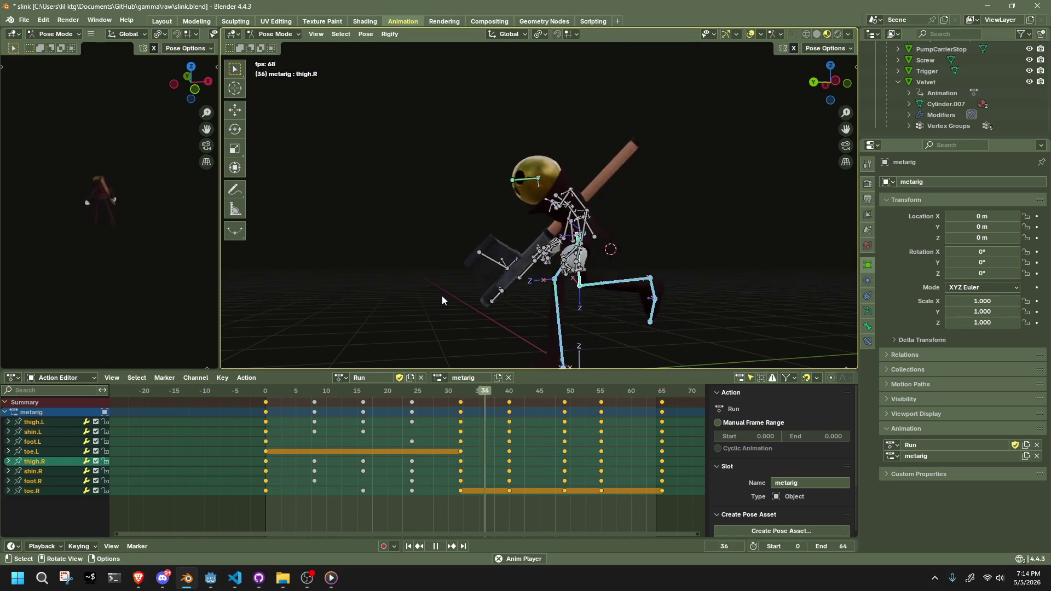
left_click(831, 102)
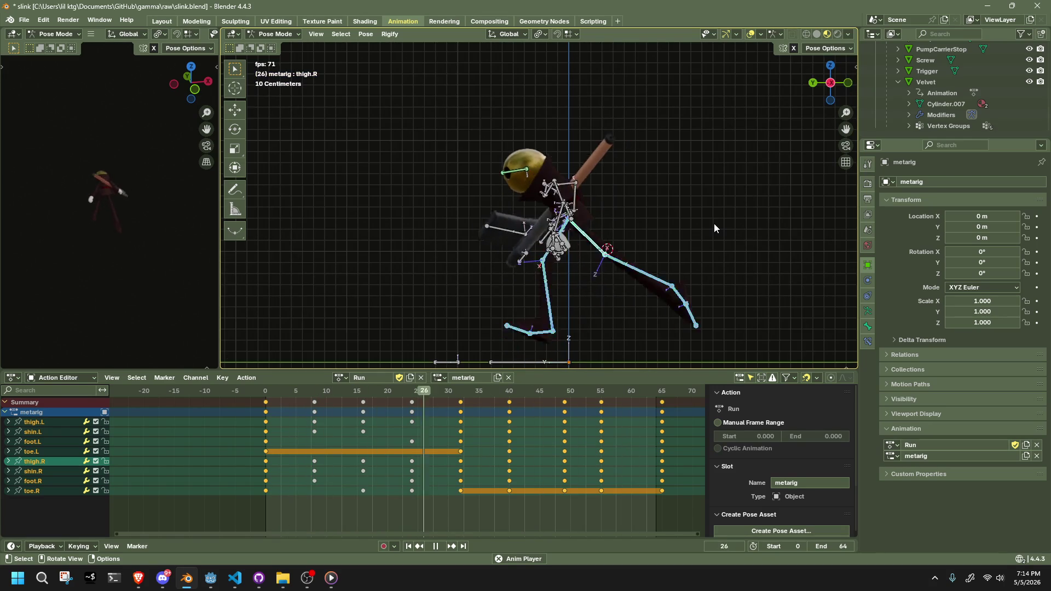
mouse_move(269, 405)
left_mouse_down()
mouse_move(270, 396)
mouse_move(428, 406)
mouse_move(461, 416)
mouse_move(411, 424)
mouse_move(462, 430)
left_mouse_up()
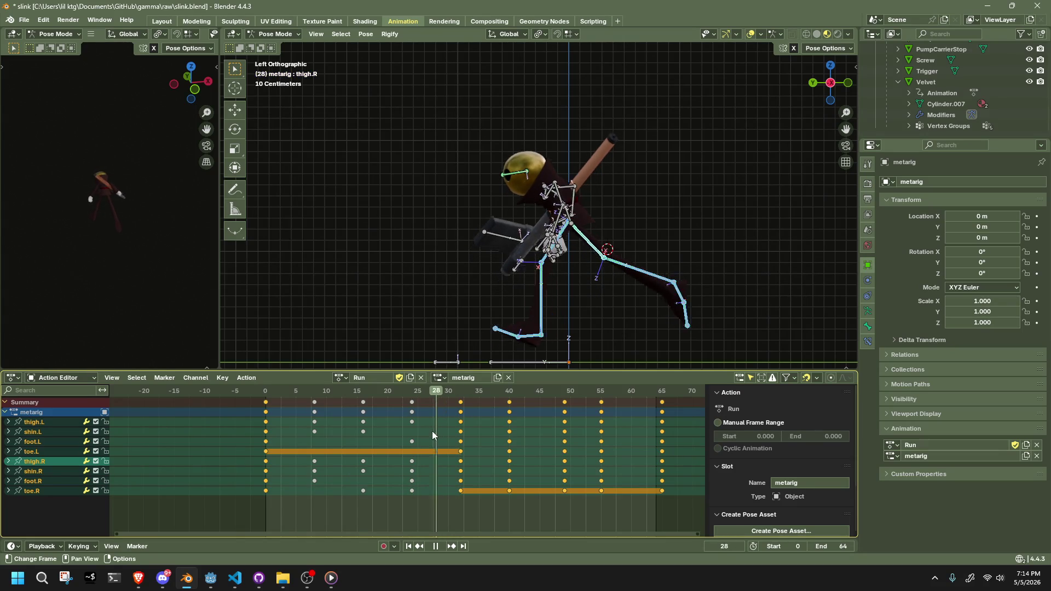
left_click_drag(314, 449, 461, 468)
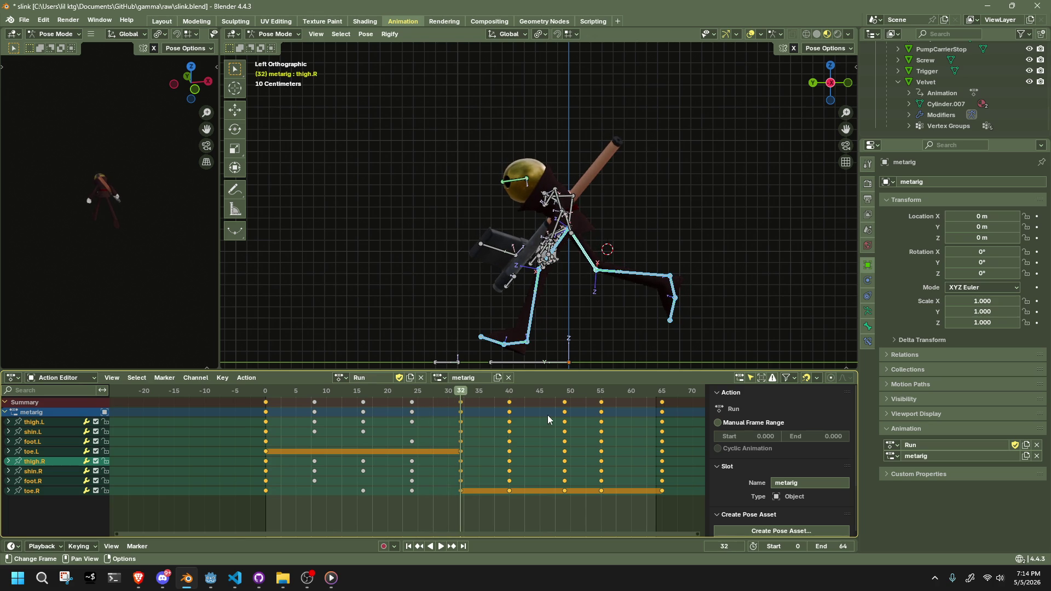
left_click(676, 287)
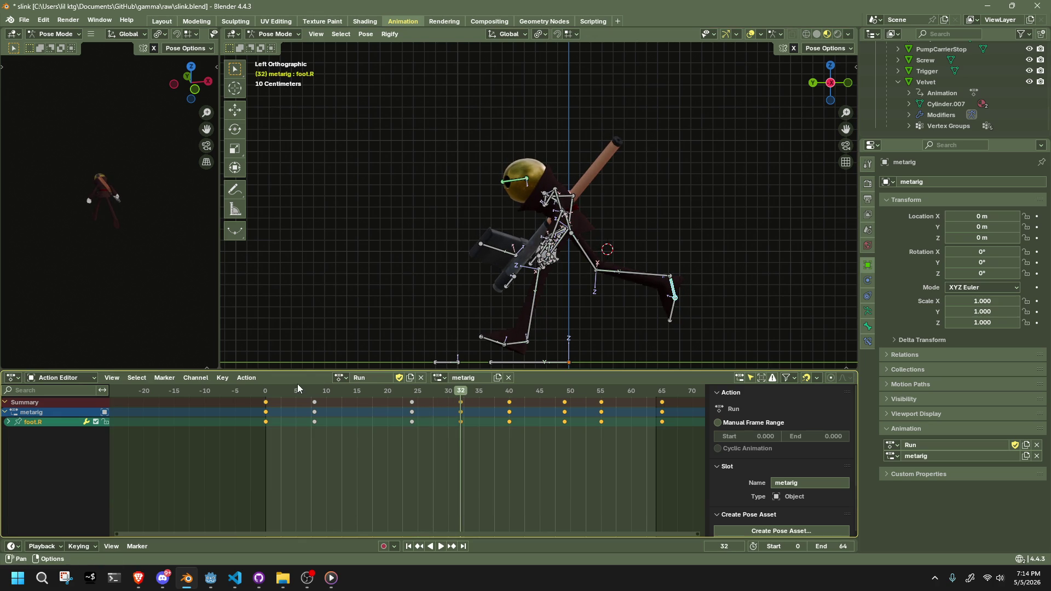
Replay the run from the start, then copy foot.R's pose at its frame-25 keyframe.
left_click(267, 392)
key("space")
key("Escape")
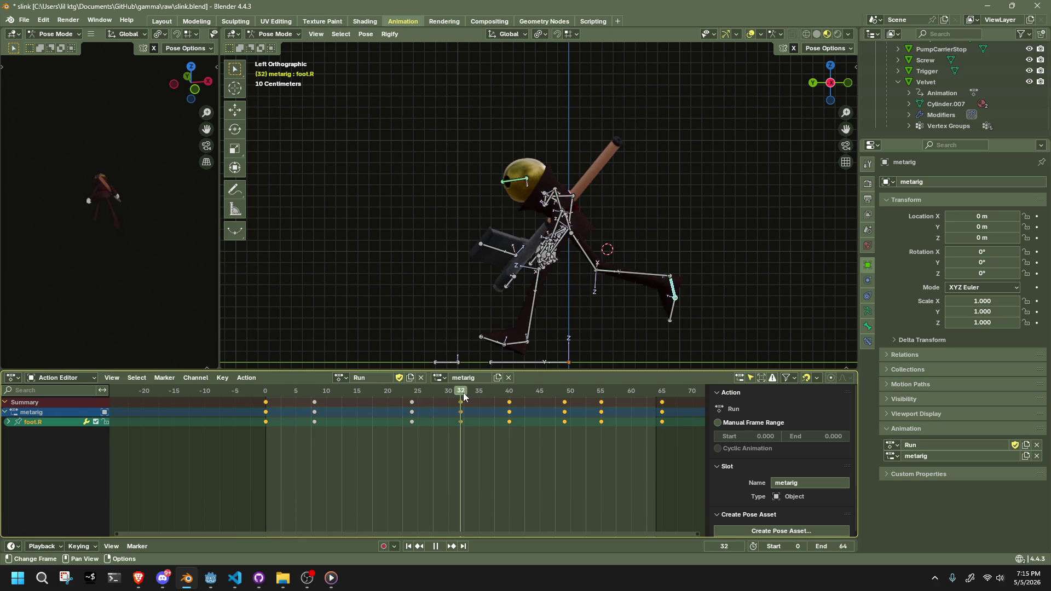
key("r")
key("Escape")
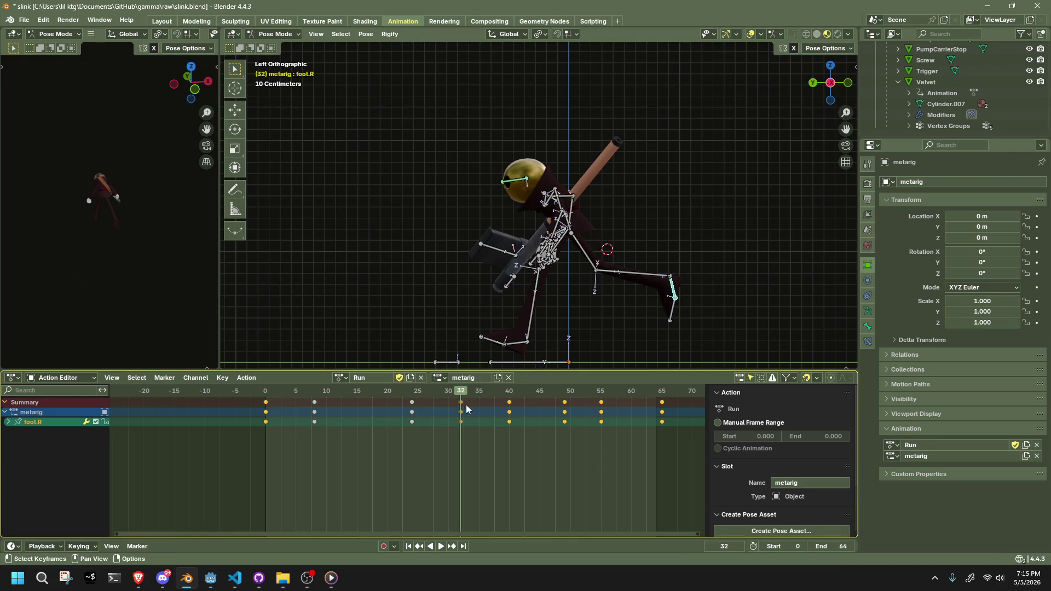
key("space")
key("ctrl+c")
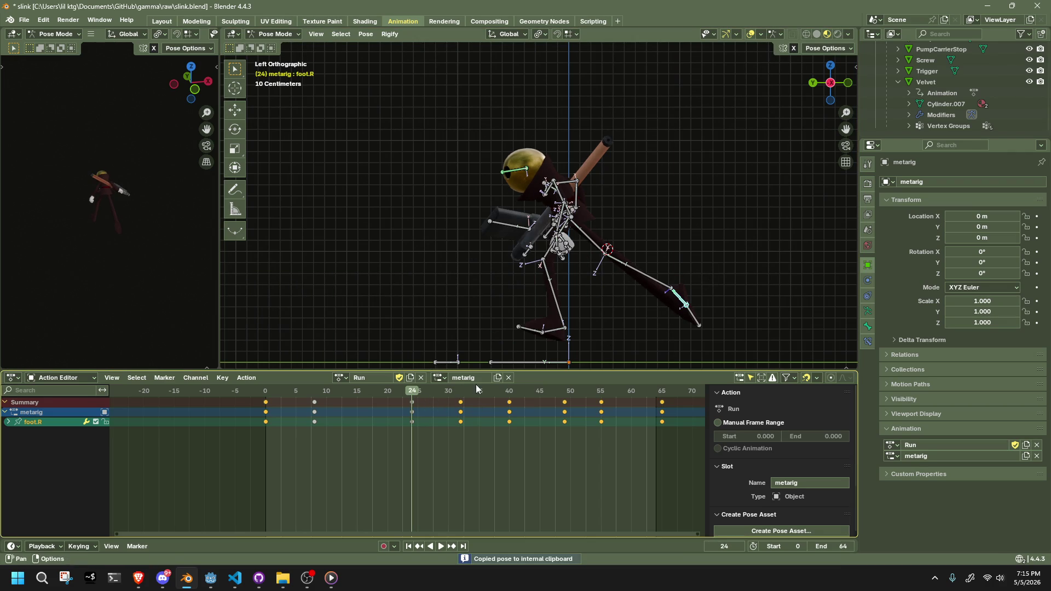
Paste the foot.R pose at frame 32 and paste it mirrored at frame 0.
left_click(463, 391)
key("space")
key("ctrl+v")
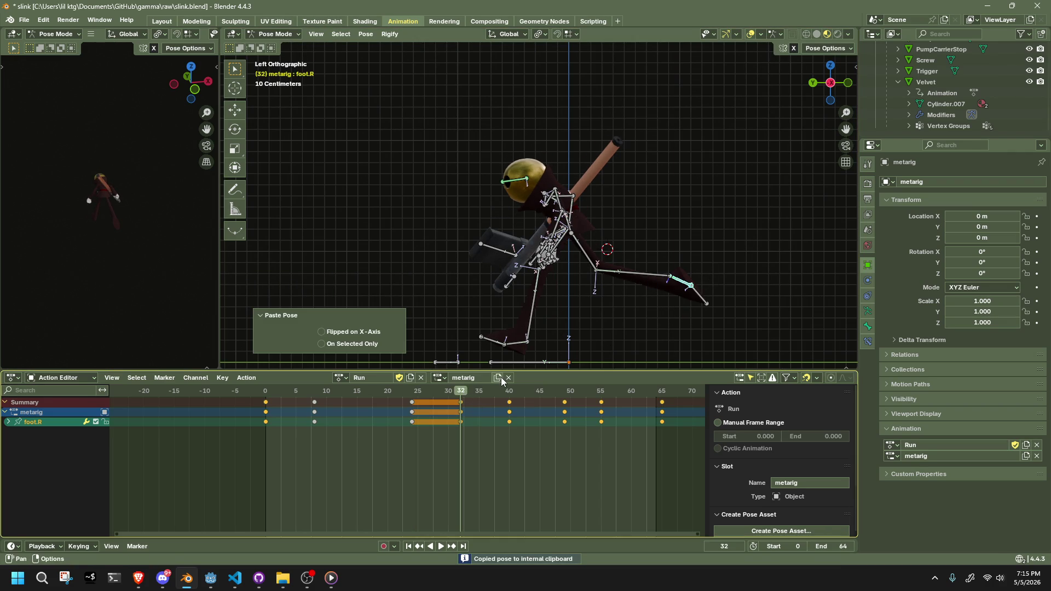
left_click(267, 392)
key("ctrl+shift+v")
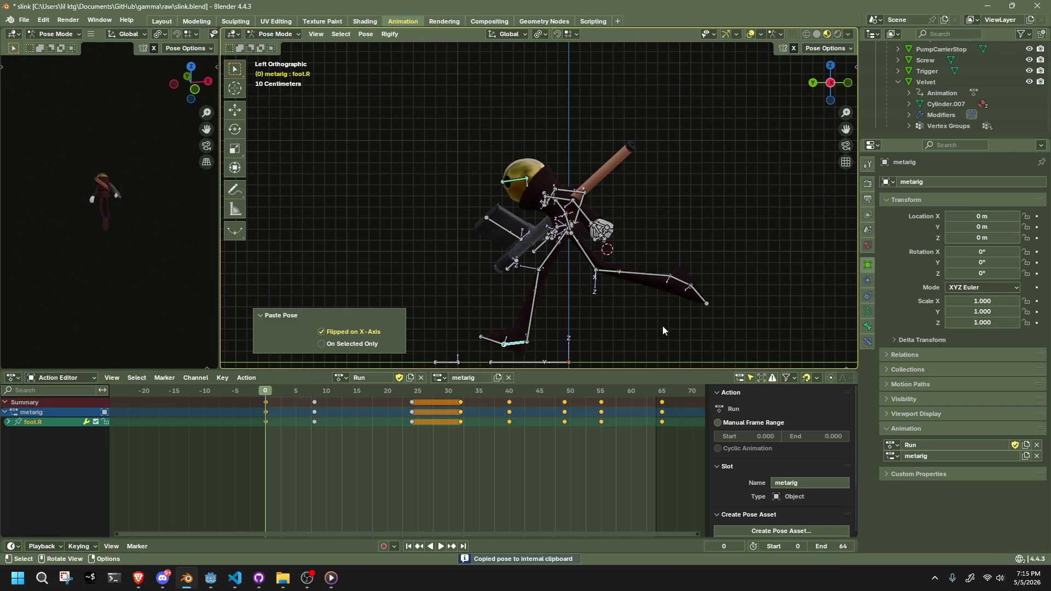
Go to frame 65 and play the run cycle while orbiting to a side angle.
left_click(662, 392)
mouse_move(702, 324)
middle_mouse_down()
mouse_move(671, 337)
mouse_move(558, 327)
mouse_move(514, 339)
middle_mouse_up()
key("space")
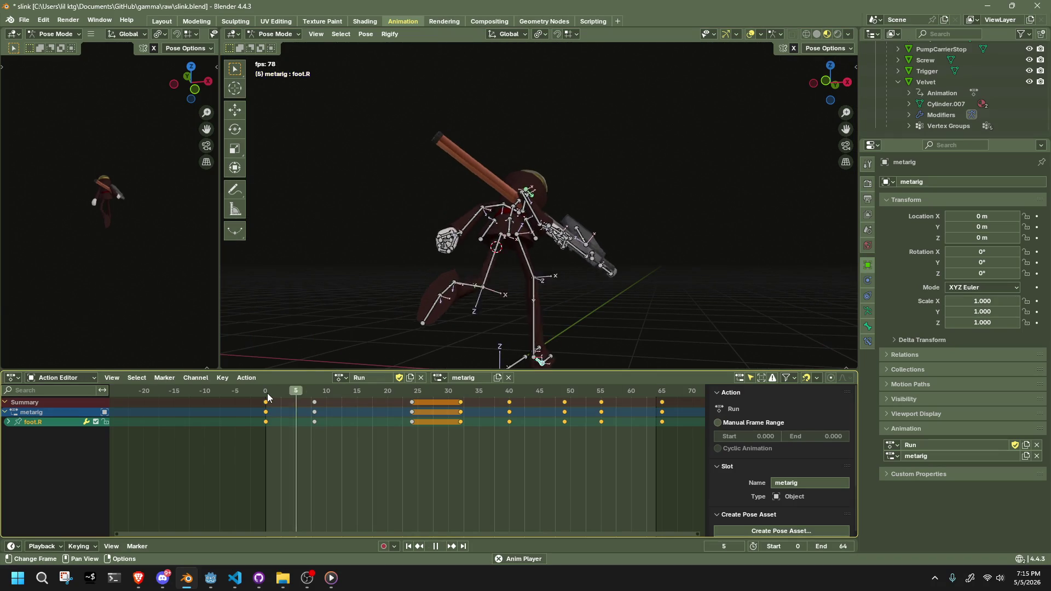
mouse_move(540, 277)
middle_mouse_down()
mouse_move(695, 269)
mouse_move(797, 281)
mouse_move(711, 274)
mouse_move(631, 284)
middle_mouse_up()
Snap the viewport to an axis-aligned side view with the navigation gizmo.
left_click(823, 82)
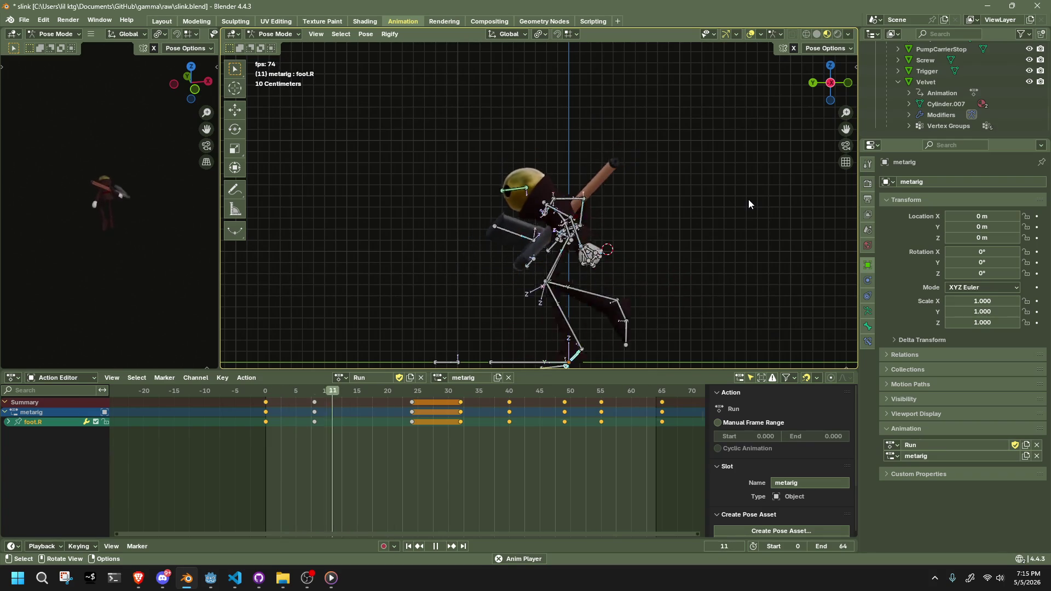
Select all bones and apply a new interpolation mode to every keyframe in the Run action.
key("a")
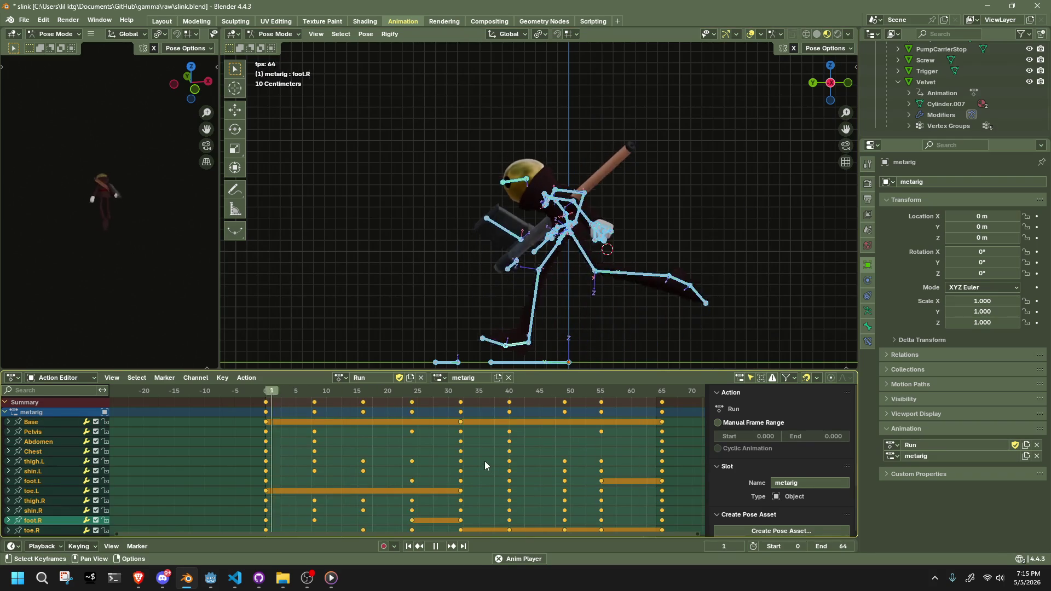
right_click(483, 460)
mouse_move(469, 488)
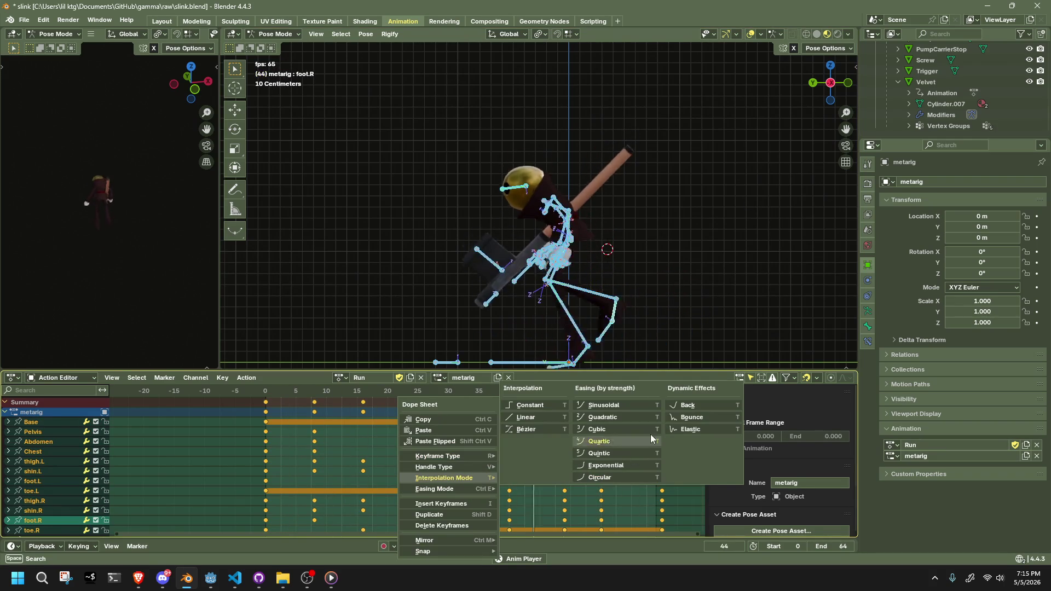
left_click(677, 419)
Hide all of the metarig's bones so only the character mesh is visible.
mouse_move(463, 300)
middle_mouse_down()
mouse_move(615, 294)
mouse_move(573, 284)
middle_mouse_up()
left_click(714, 251)
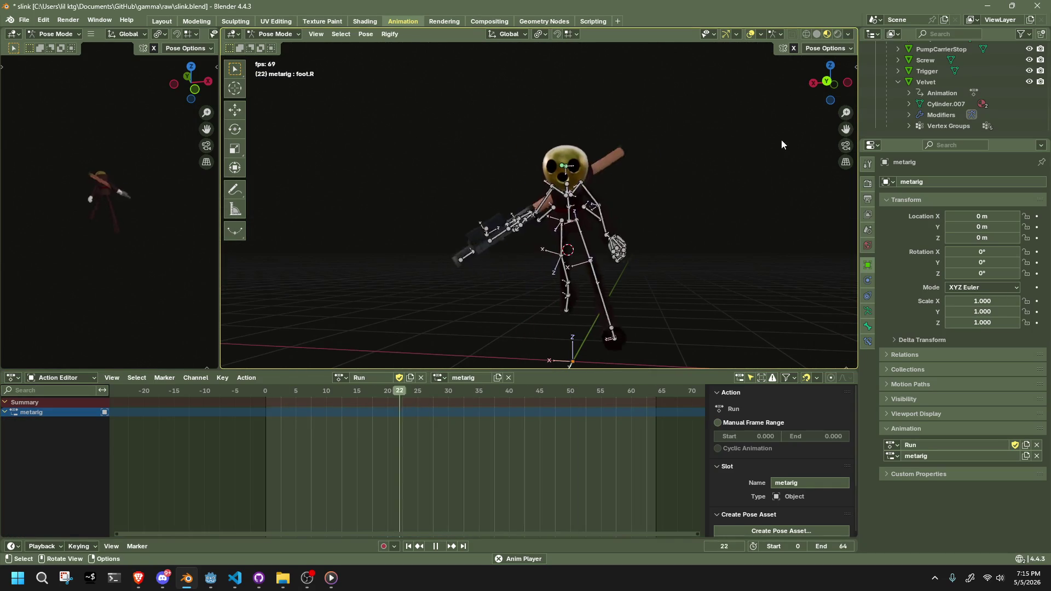
key("a")
key("h")
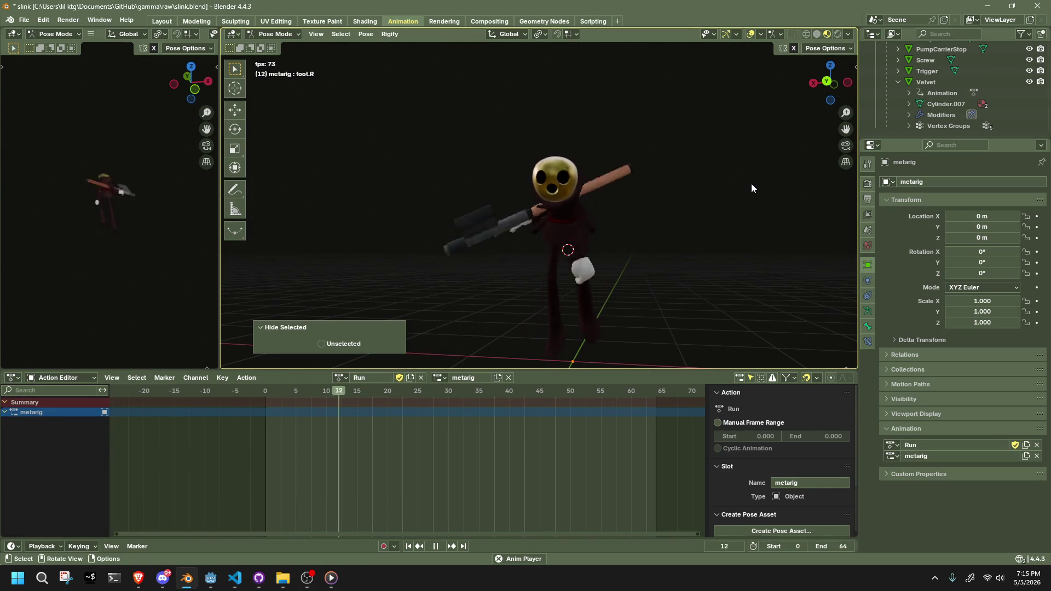
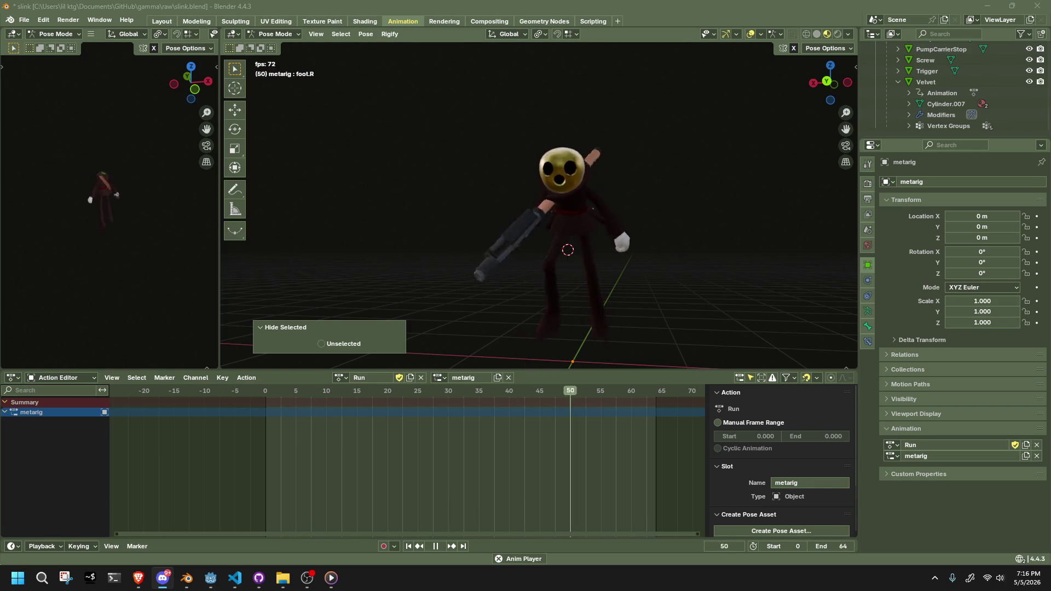
Reveal the hidden bones, select them all, and set every Run keyframe to Elastic interpolation.
left_click(713, 252)
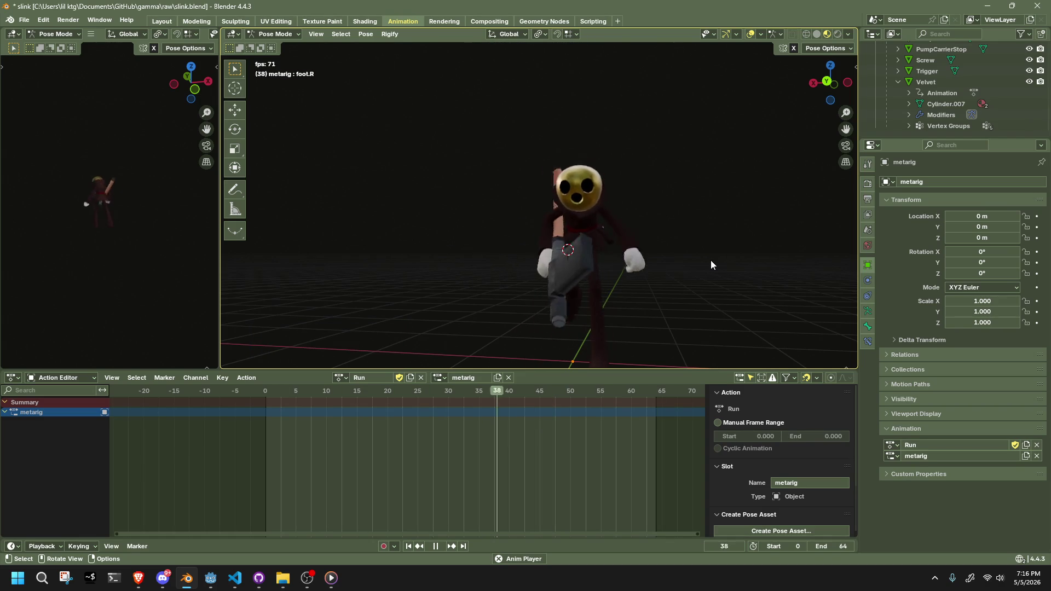
key("ctrl+z")
key("ctrl+z")
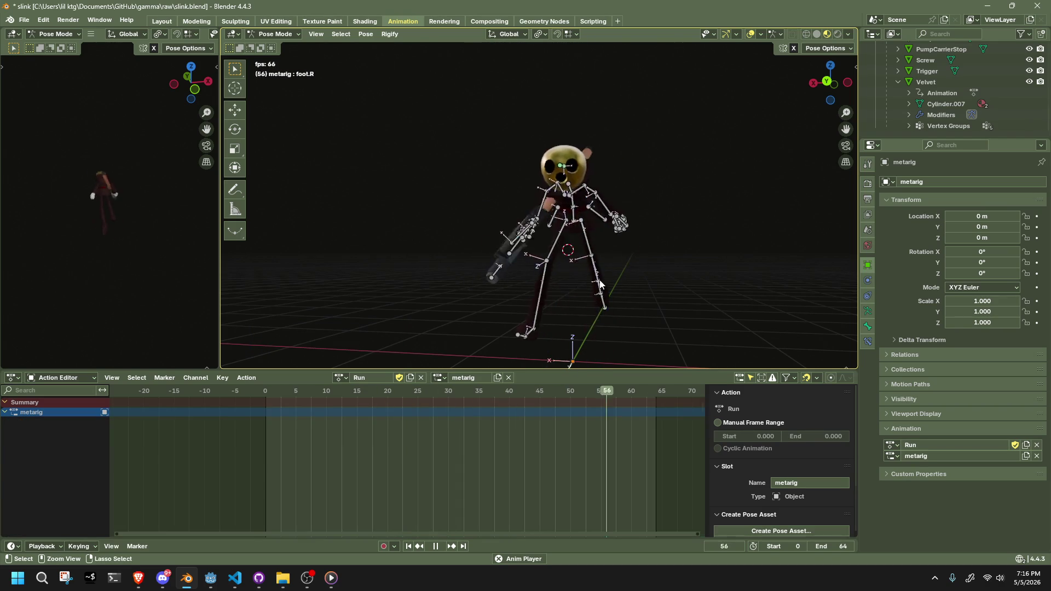
key("a")
right_click(482, 414)
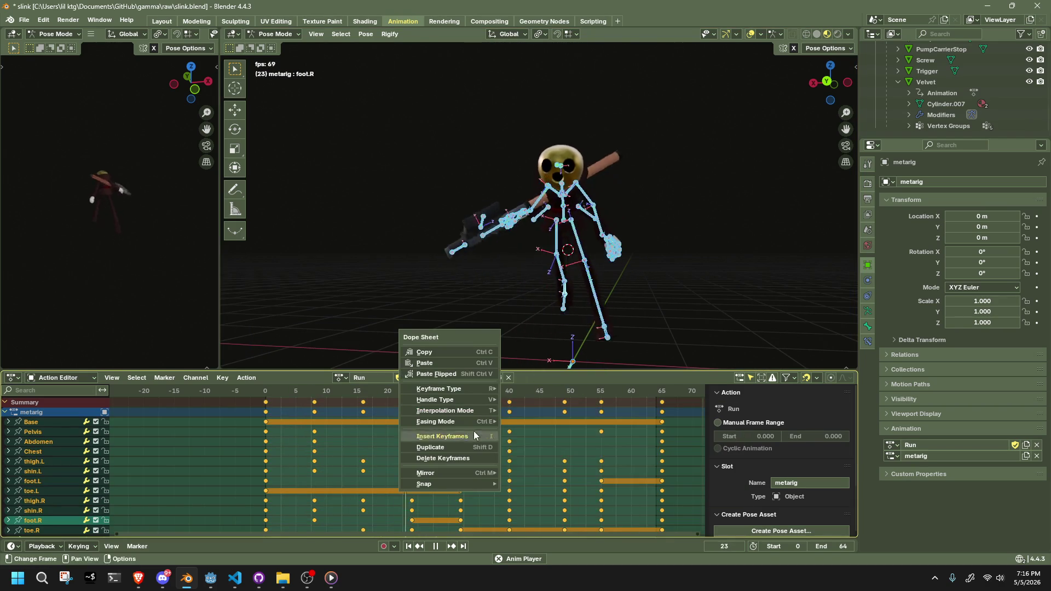
mouse_move(463, 412)
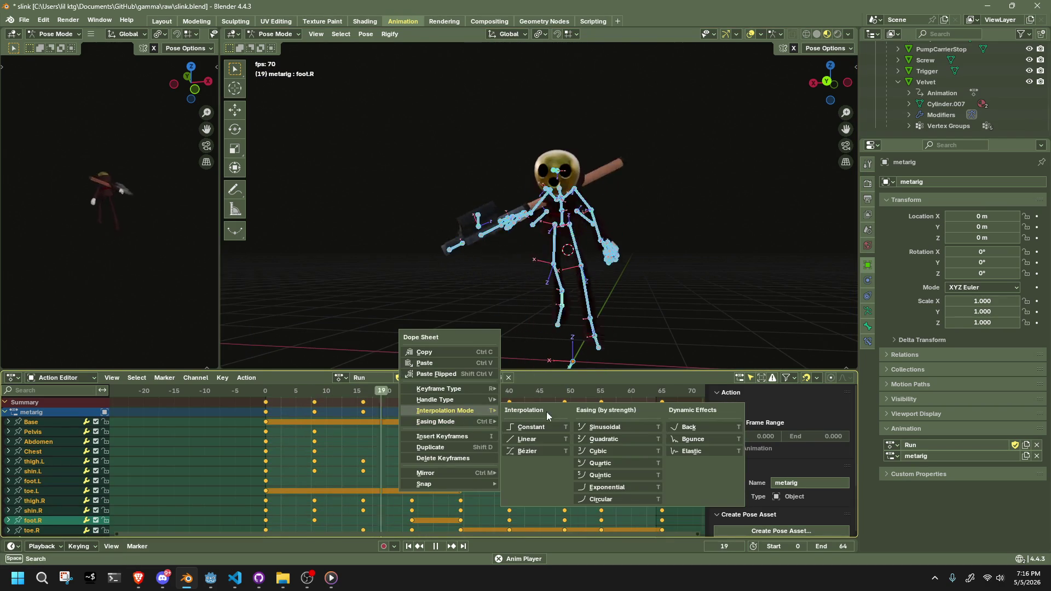
left_click(687, 436)
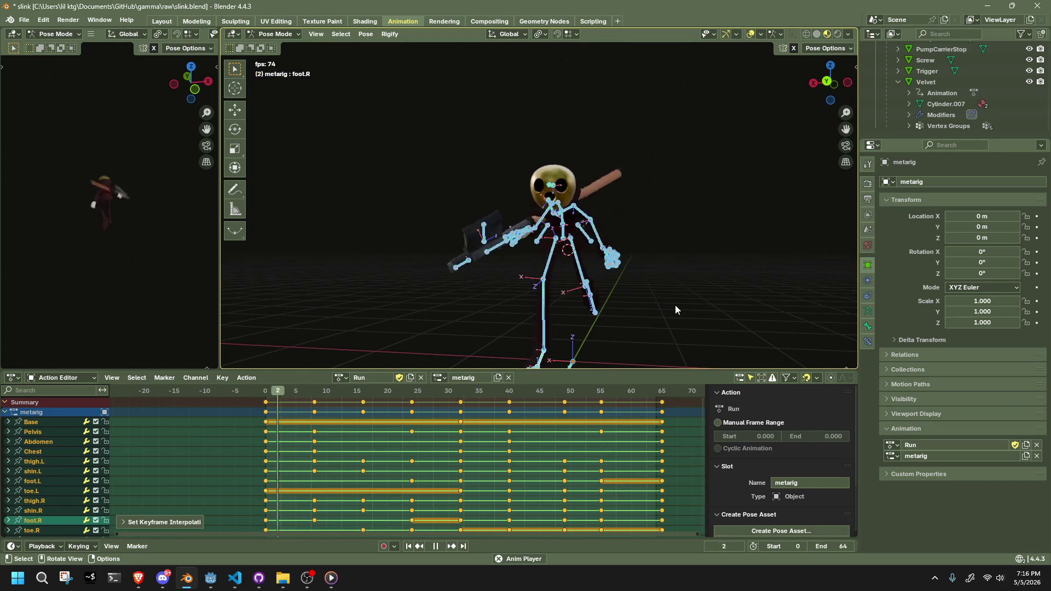
right_click(569, 410)
mouse_move(590, 418)
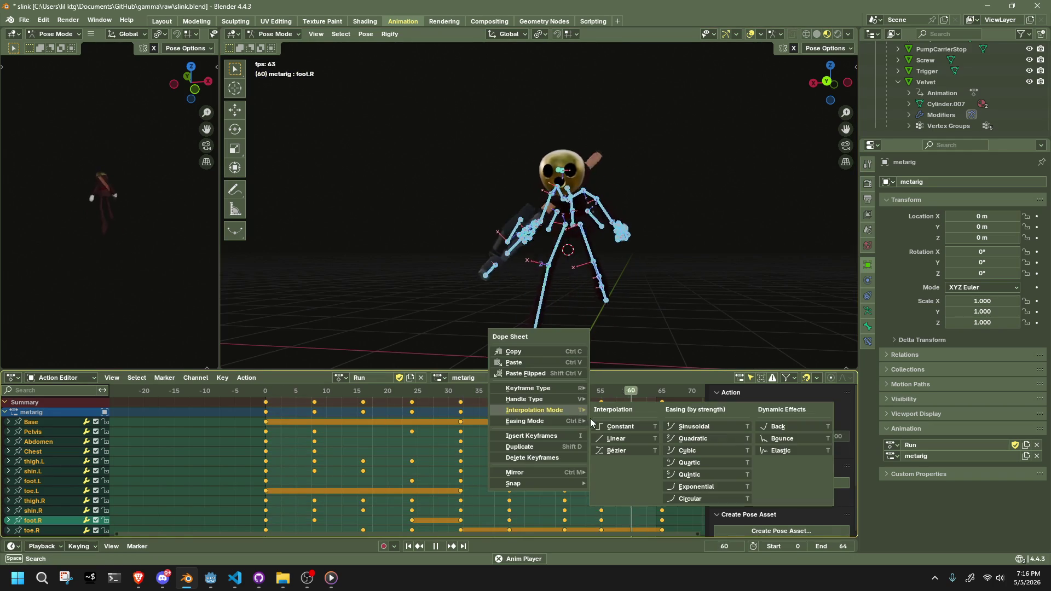
left_click(776, 450)
left_click(721, 294)
mouse_move(721, 294)
middle_mouse_down()
mouse_move(479, 297)
mouse_move(587, 306)
mouse_move(646, 287)
mouse_move(679, 291)
middle_mouse_up()
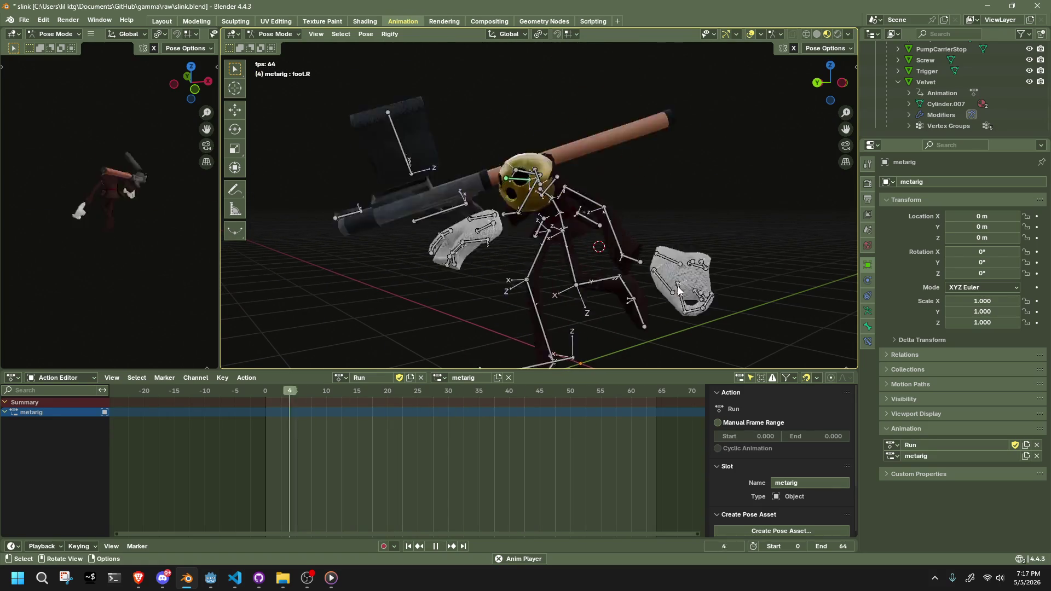
Stop playback and orbit in toward the character's legs.
key("a")
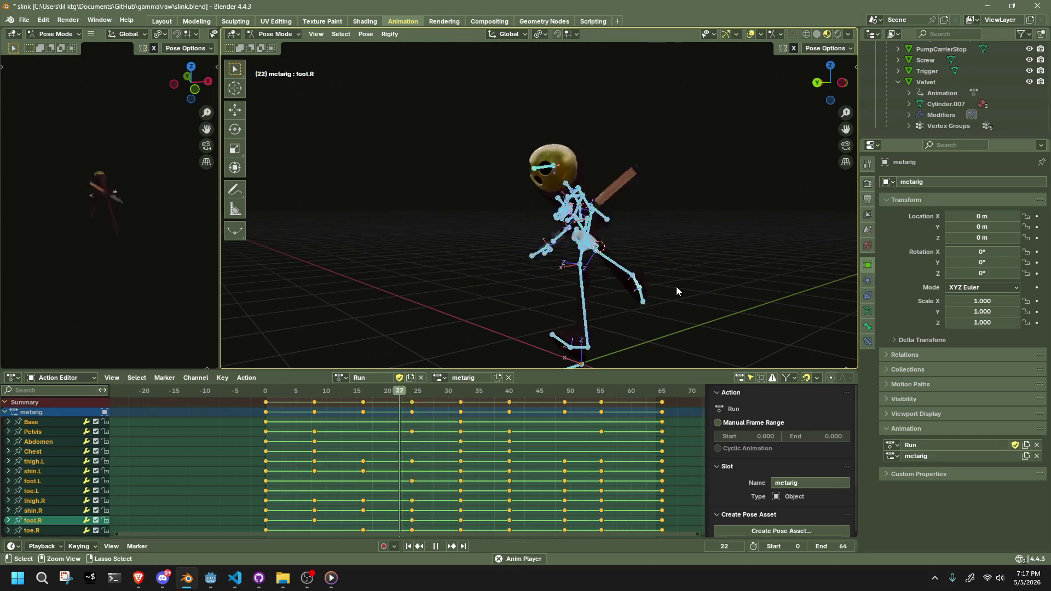
key("space")
middle_click_drag(666, 300, 621, 281)
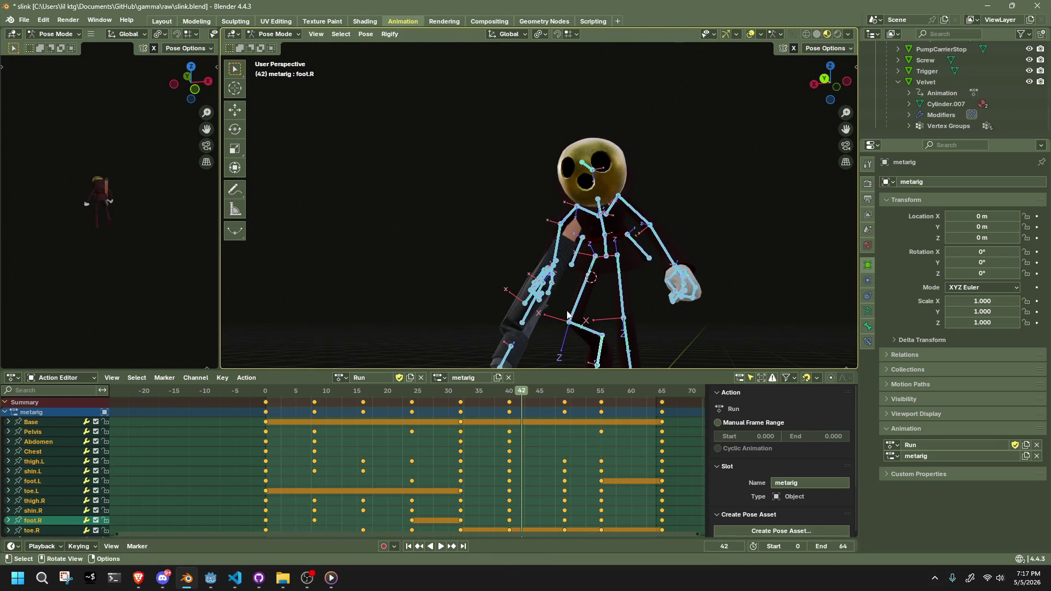
left_click_drag(567, 315, 592, 338)
key("ctrl+z")
Box-select both legs' bones and change their keyframe interpolation mode.
key("b")
left_click_drag(582, 332, 569, 309)
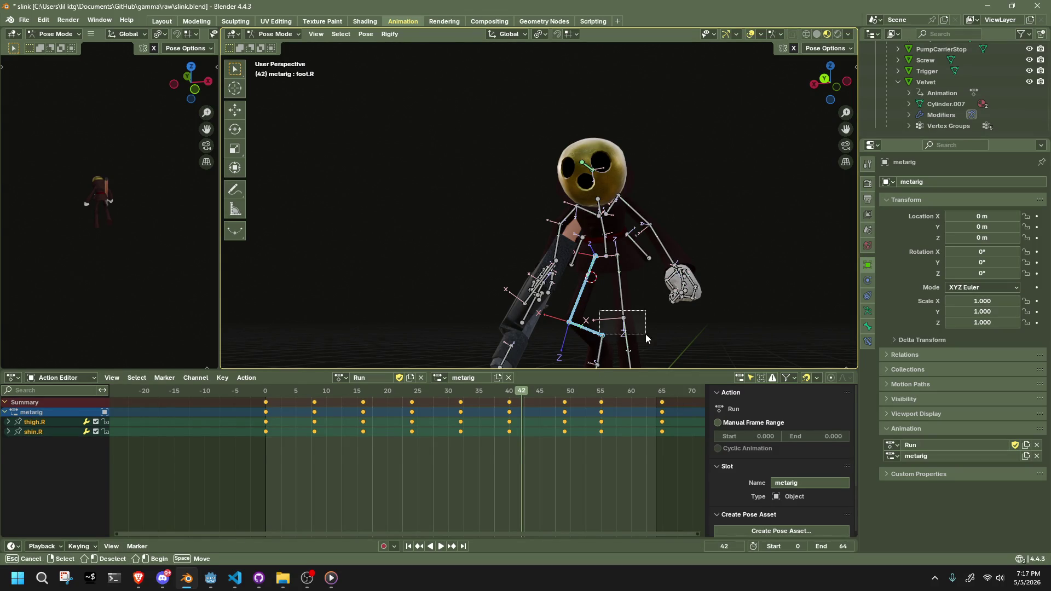
left_click_drag(645, 334, 638, 323)
middle_click_drag(638, 323, 567, 314)
right_click(567, 315)
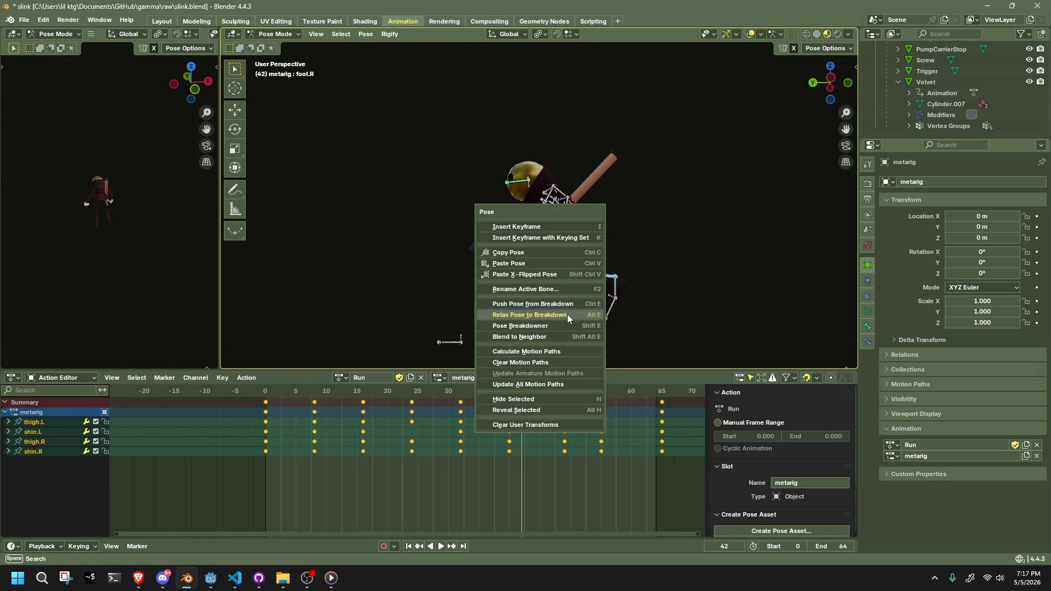
right_click(423, 446)
mouse_move(425, 447)
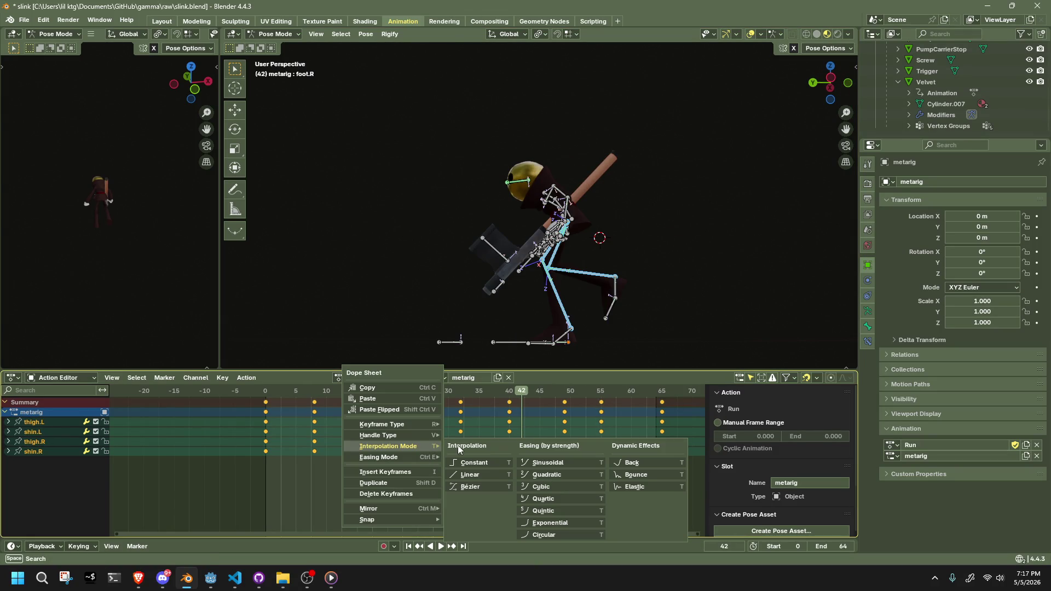
left_click(633, 487)
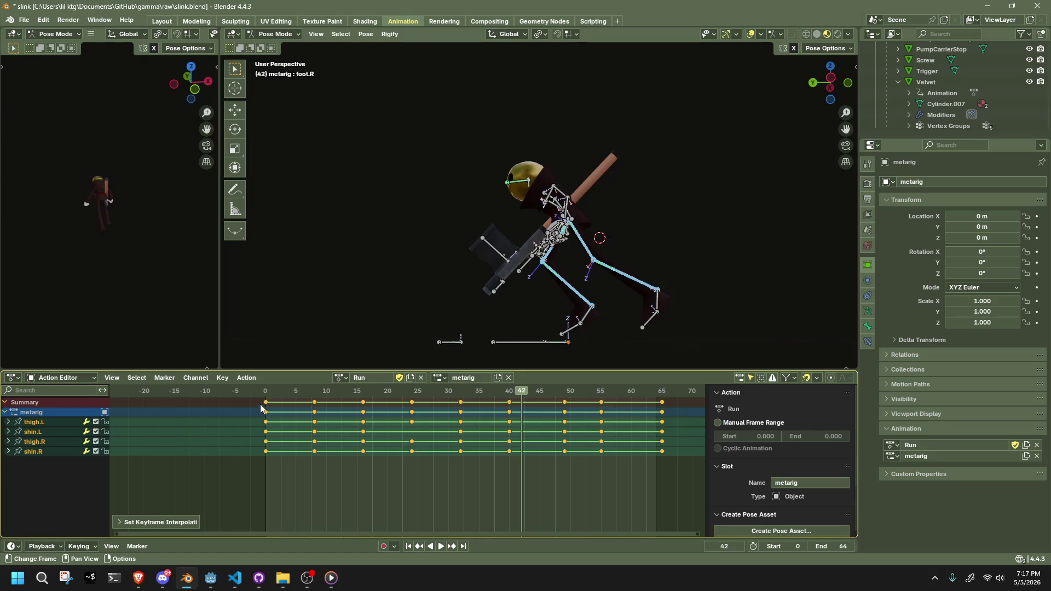
Play the run and review the legs around frame 20 from front and side.
key("space")
left_click_drag(309, 402, 390, 413)
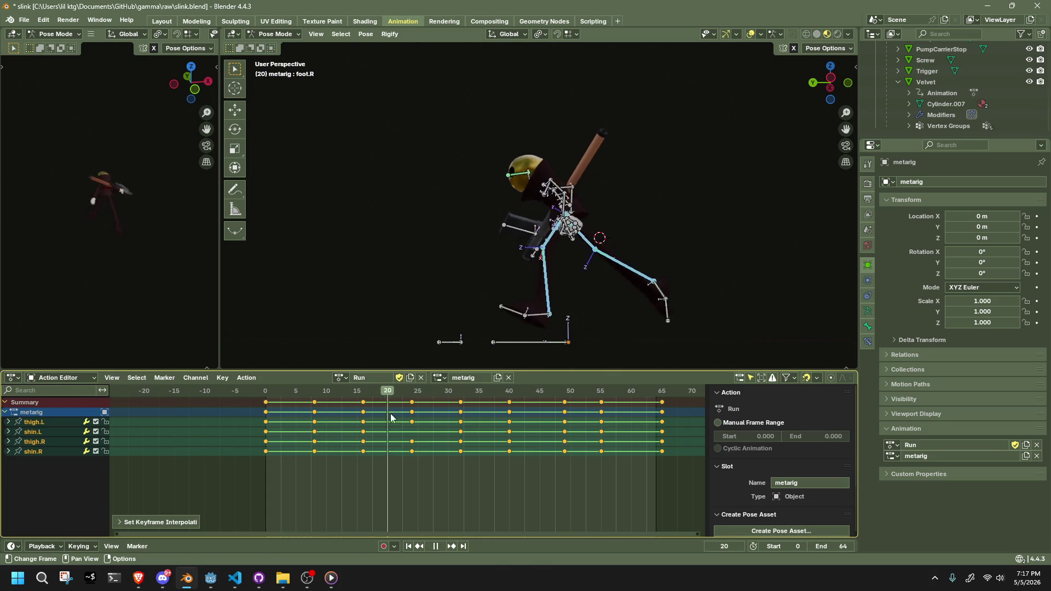
middle_click_drag(575, 277, 688, 281)
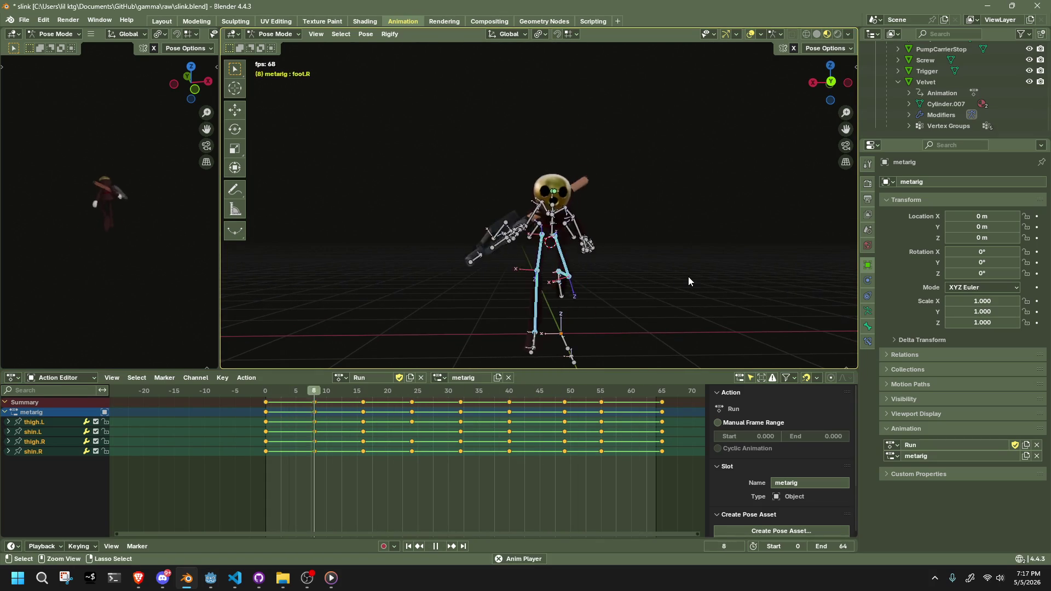
key("space")
mouse_move(589, 327)
middle_mouse_down()
mouse_move(600, 307)
mouse_move(559, 211)
middle_mouse_up()
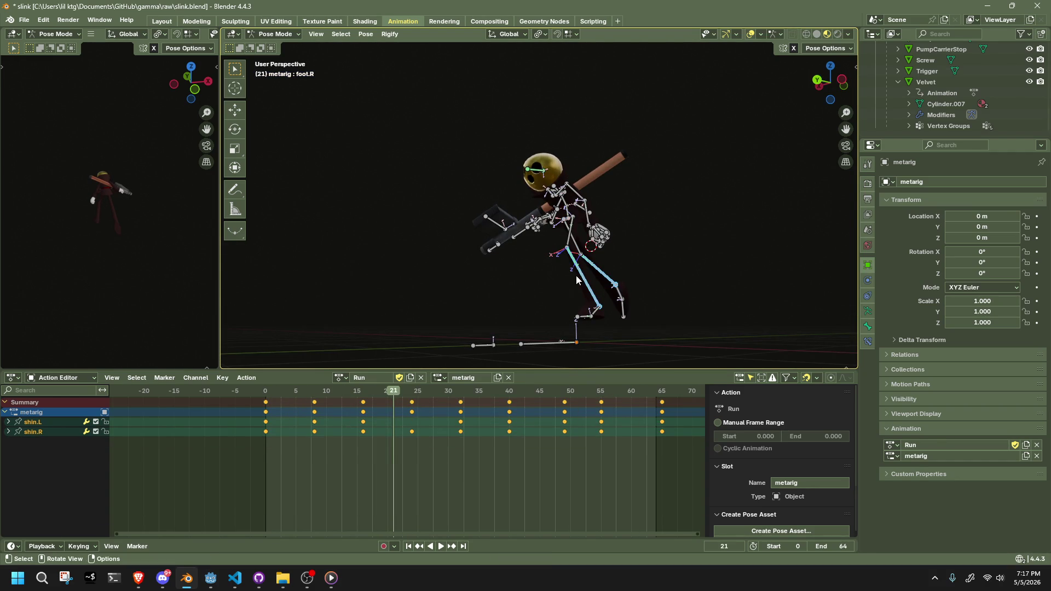
Set the shin.L and shin.R keyframes to Linear interpolation and replay the run.
right_click(322, 412)
mouse_move(355, 415)
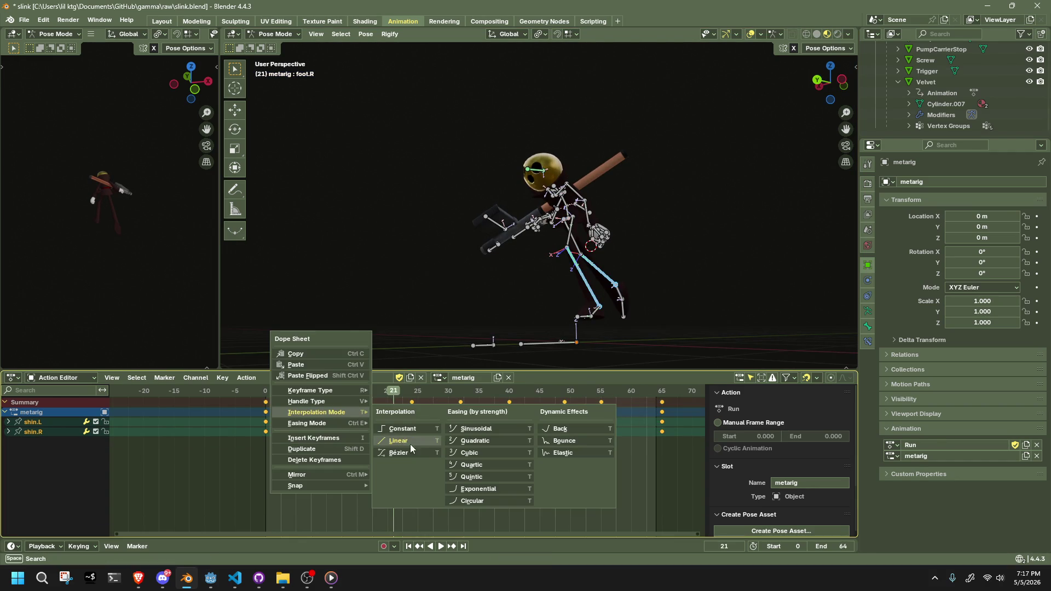
left_click(564, 453)
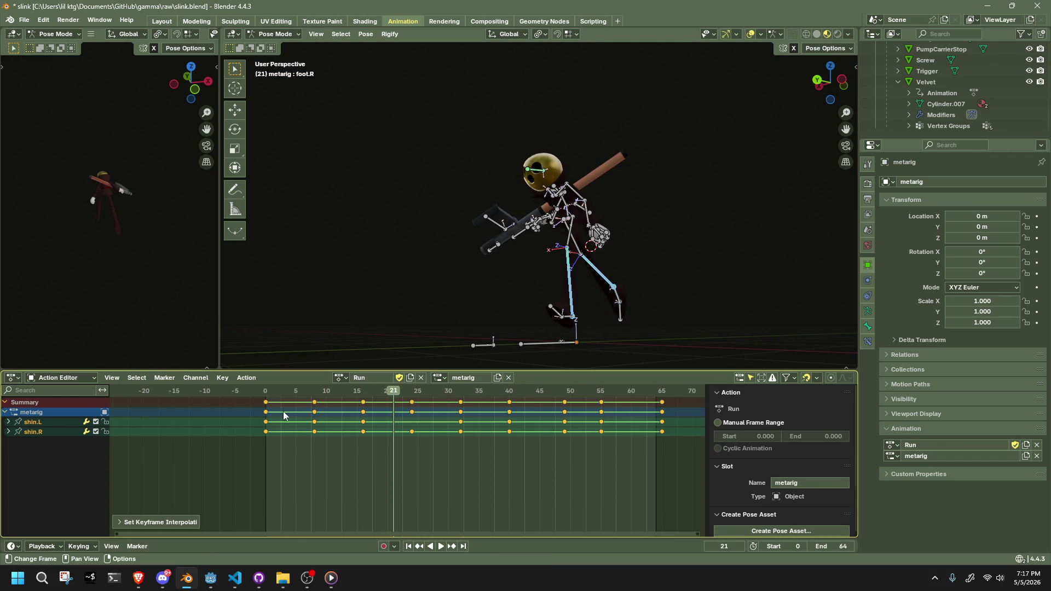
key("shift+Left")
key("space")
Orbit around the playing run cycle to review it, then save slink.blend.
mouse_move(590, 305)
middle_mouse_down()
mouse_move(505, 316)
mouse_move(399, 271)
mouse_move(442, 284)
middle_mouse_up()
mouse_move(498, 266)
middle_mouse_down()
mouse_move(701, 291)
mouse_move(590, 281)
mouse_move(546, 298)
mouse_move(593, 287)
middle_mouse_up()
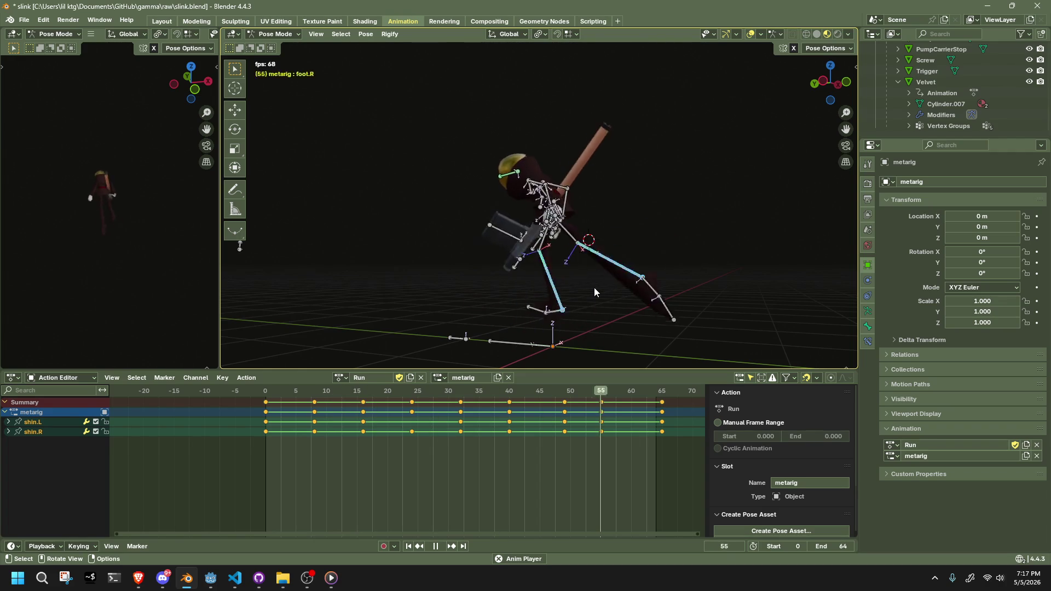
left_click(672, 268)
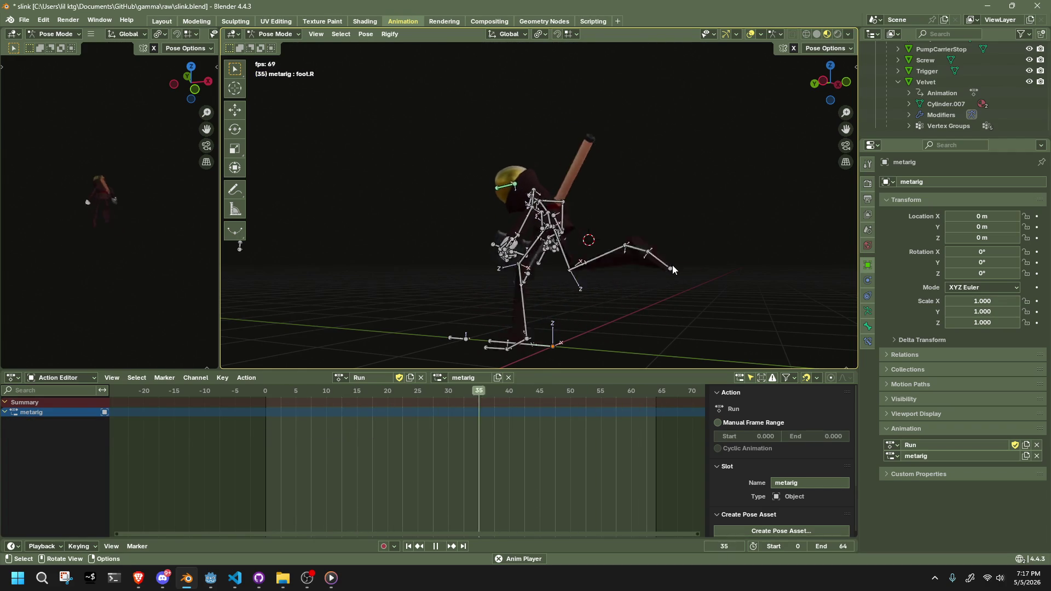
key("ctrl+z")
mouse_move(672, 264)
middle_mouse_down()
mouse_move(564, 281)
mouse_move(587, 277)
middle_mouse_up()
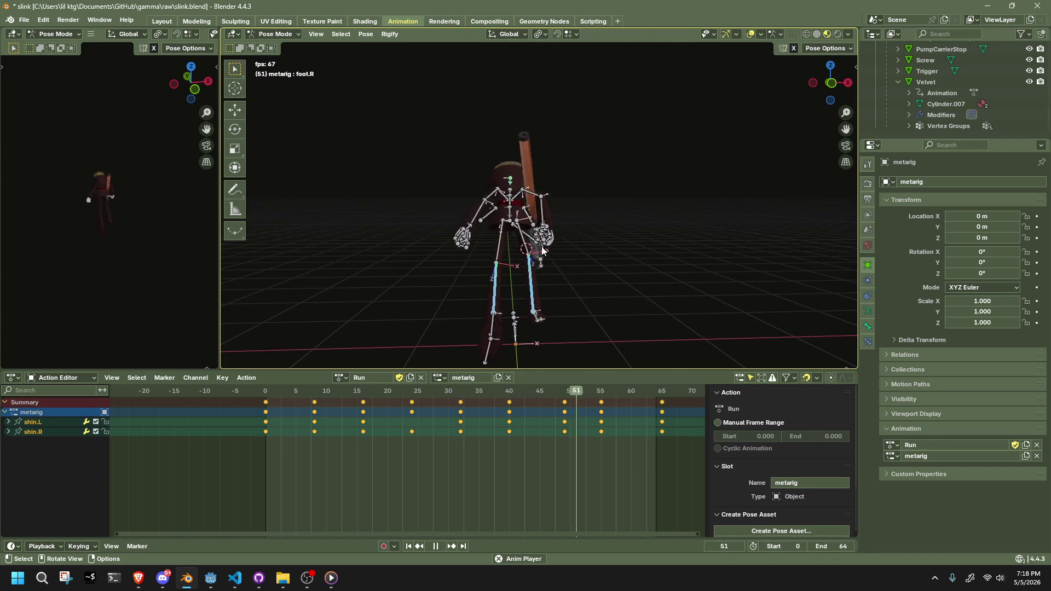
key("a")
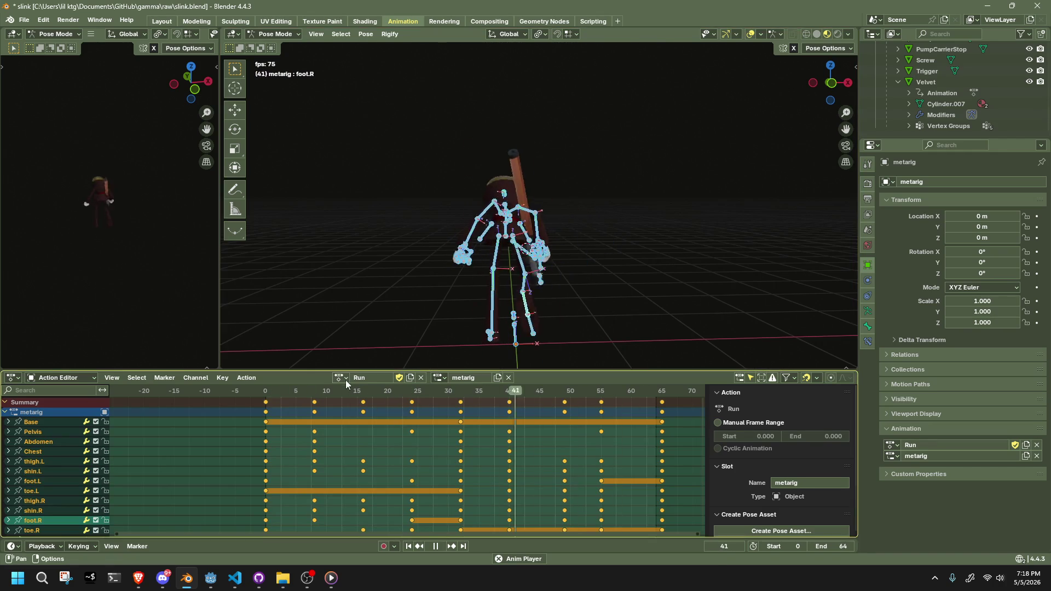
middle_click_drag(398, 268, 566, 275)
key("ctrl+s")
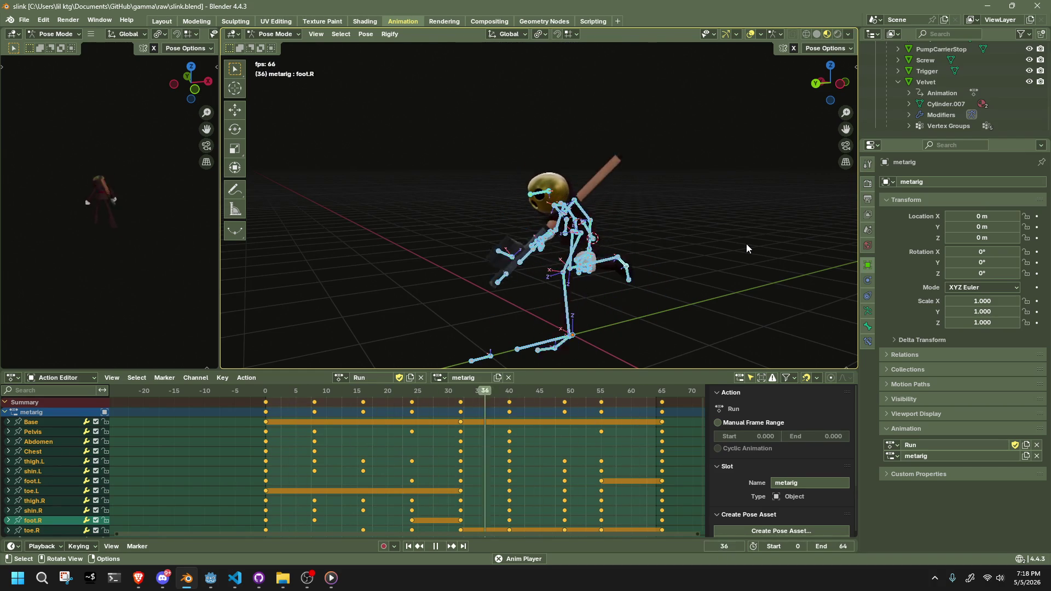
Check the run in an orthographic side view, then save slink.blend again.
left_click(841, 85)
left_click(725, 268)
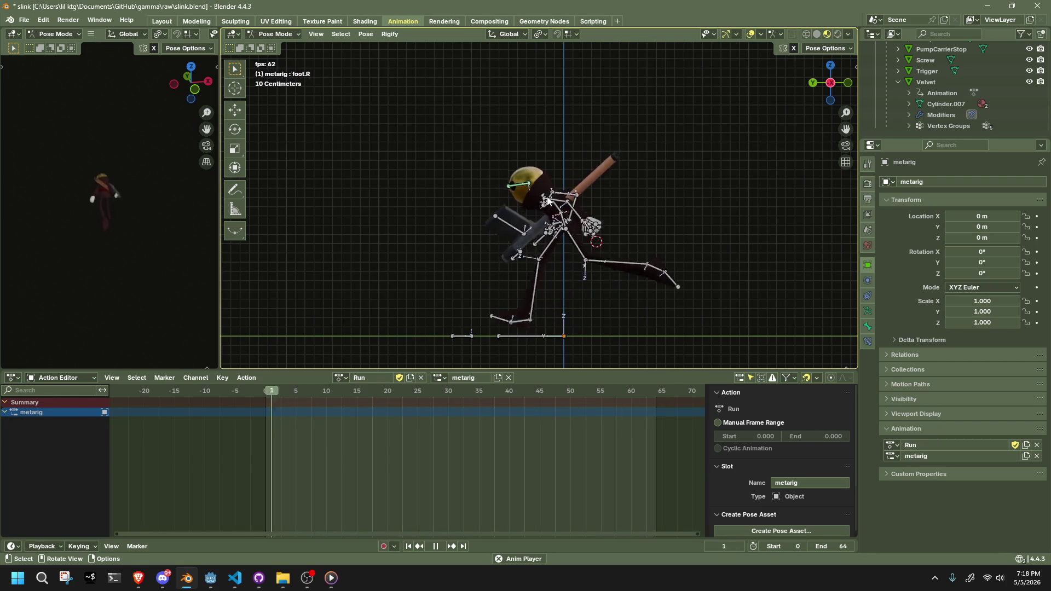
middle_click_drag(463, 270, 482, 262)
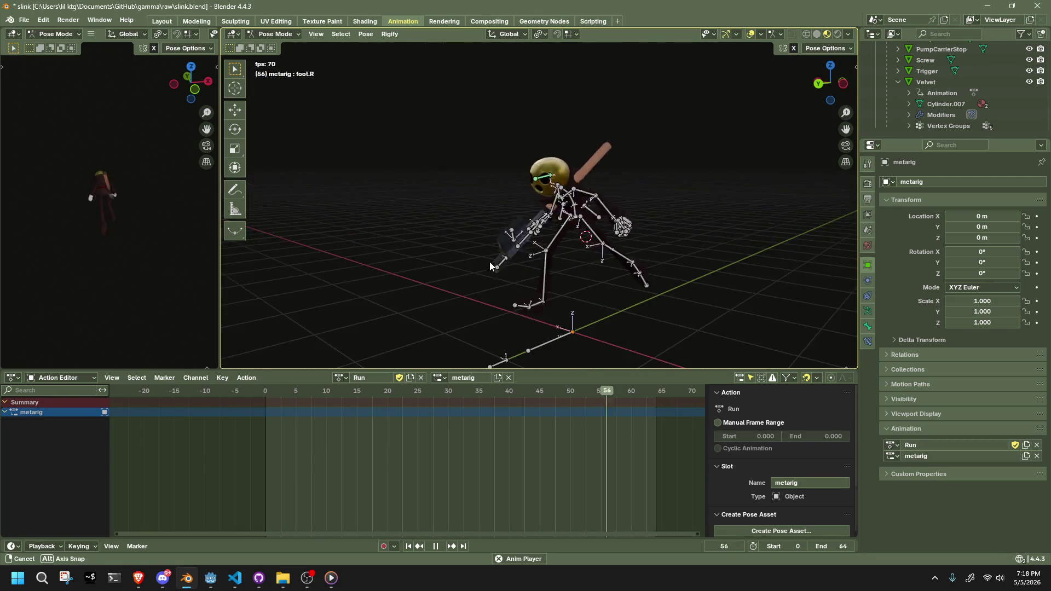
key("ctrl+s")
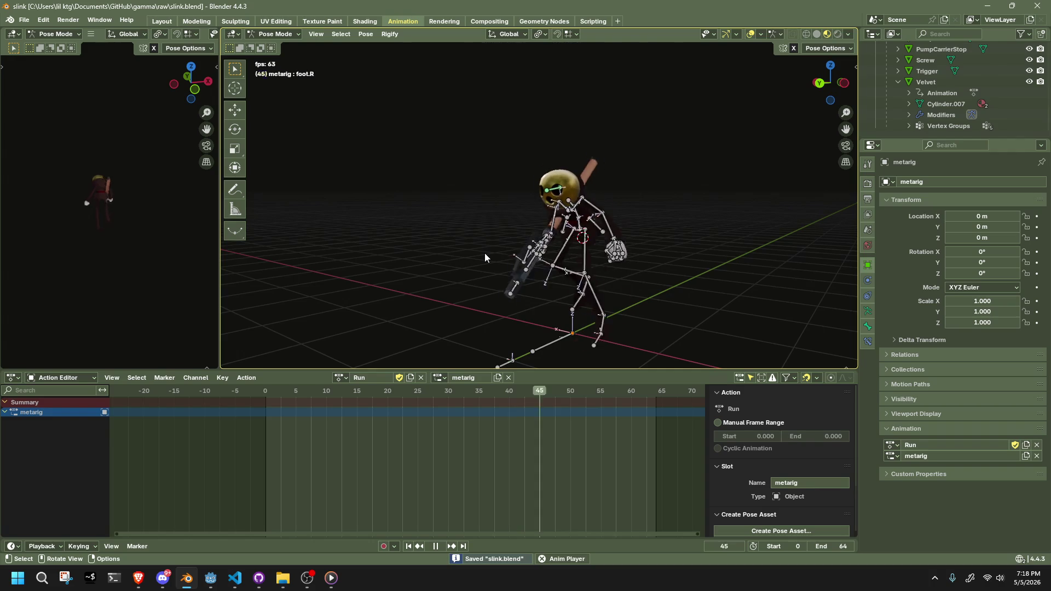
Stop playback, deselect the bones, and switch the rig to Object Mode.
key("space")
scroll(994, 103, "up", 5)
scroll(994, 102, "up", 8)
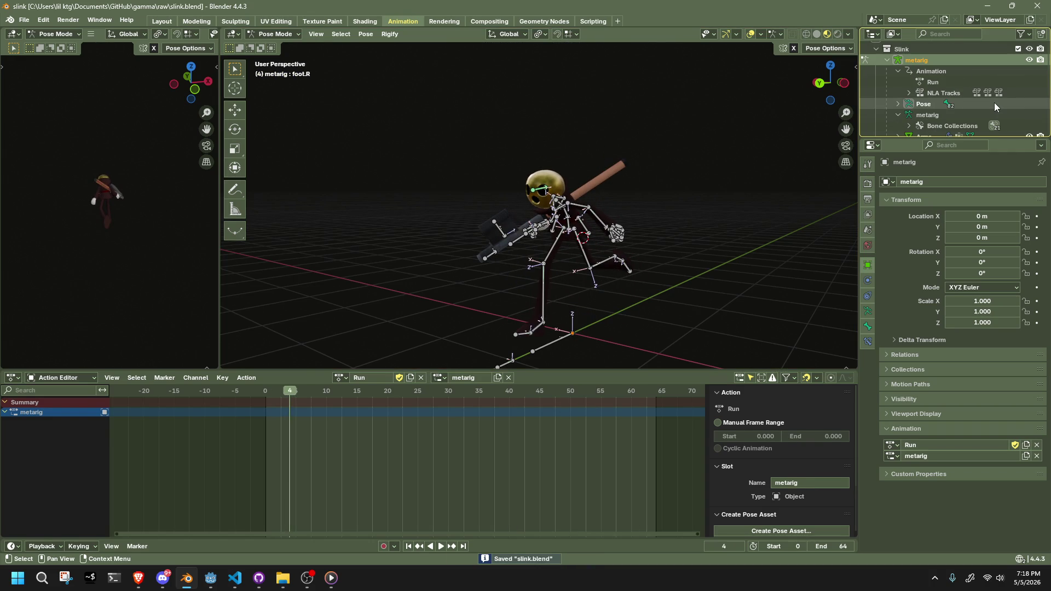
left_click(572, 335)
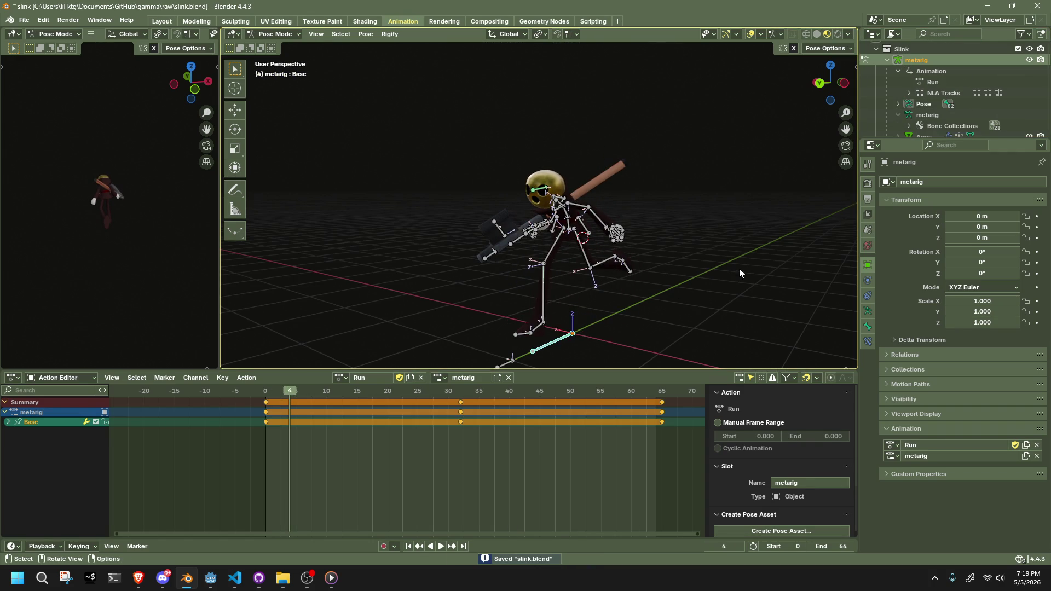
left_click(430, 186)
left_click(262, 34)
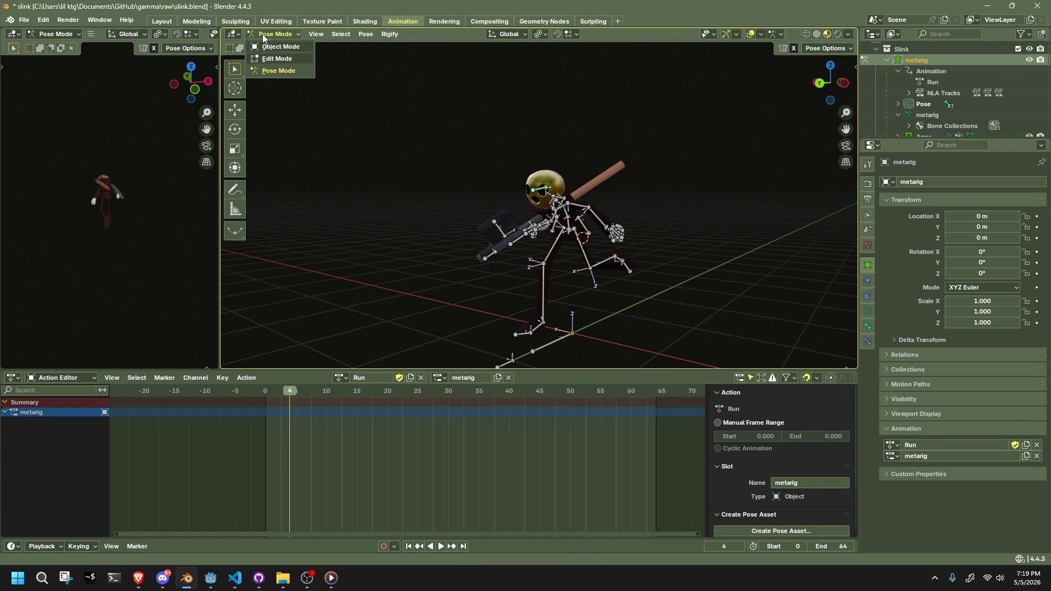
left_click(315, 75)
Unhide the red cloak, select the metarig, and put it into Pose Mode.
key("alt+h")
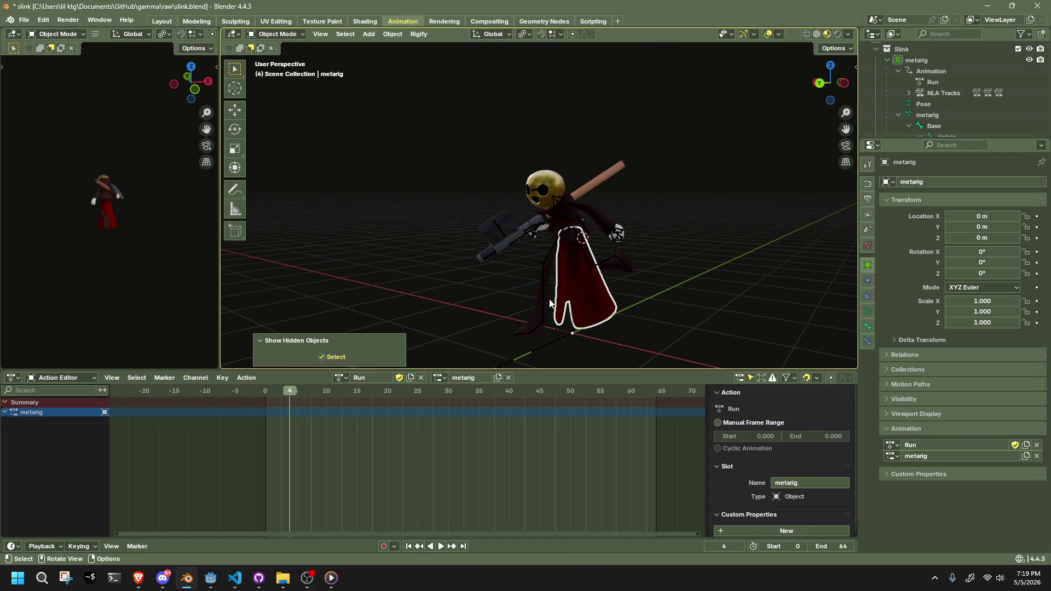
left_click(542, 202)
left_click(555, 214)
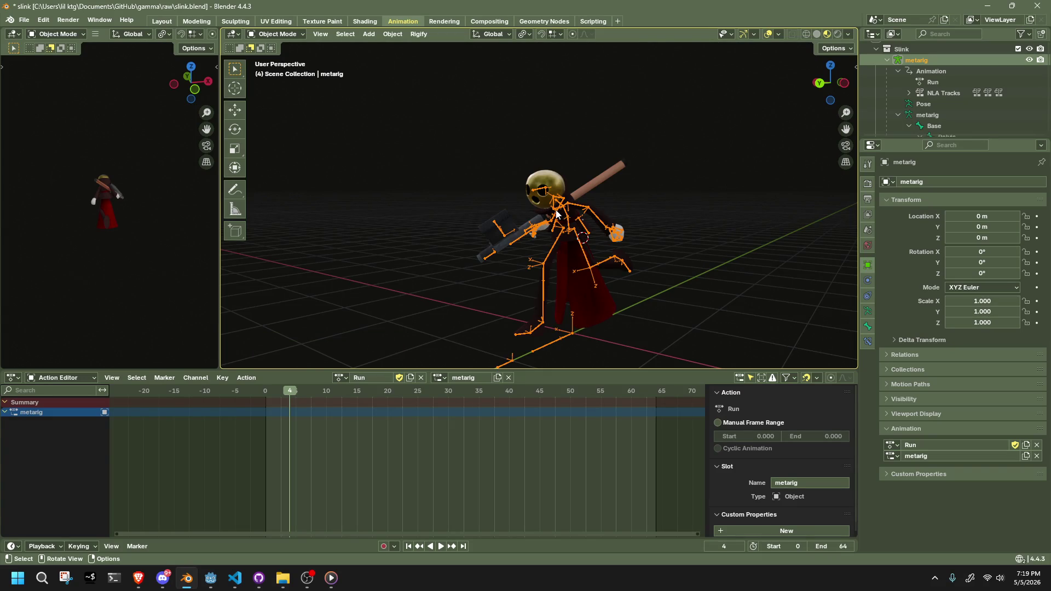
left_click(303, 35)
left_click(291, 71)
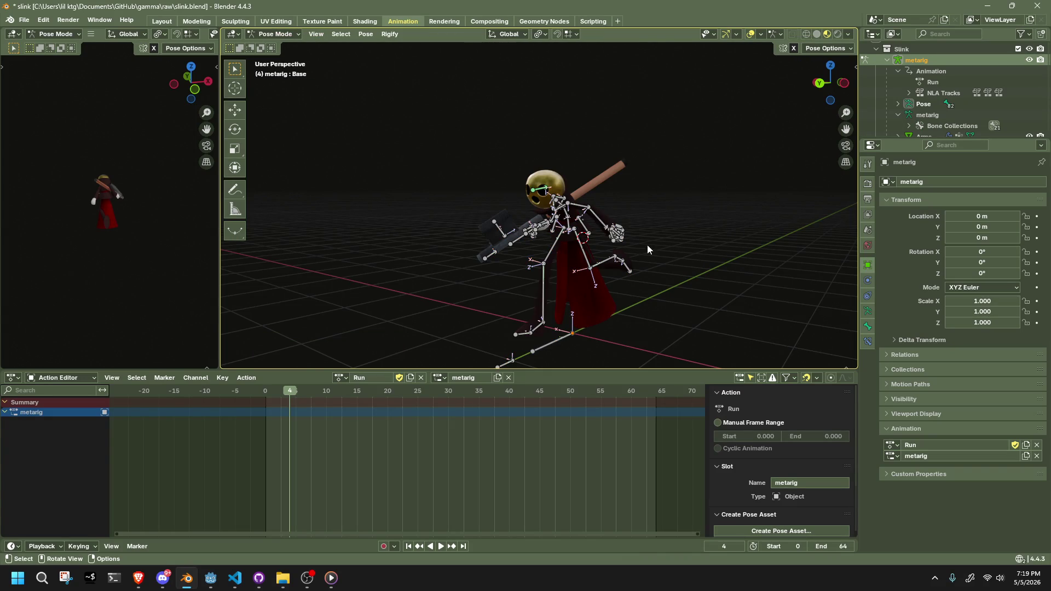
middle_click_drag(685, 294, 657, 247)
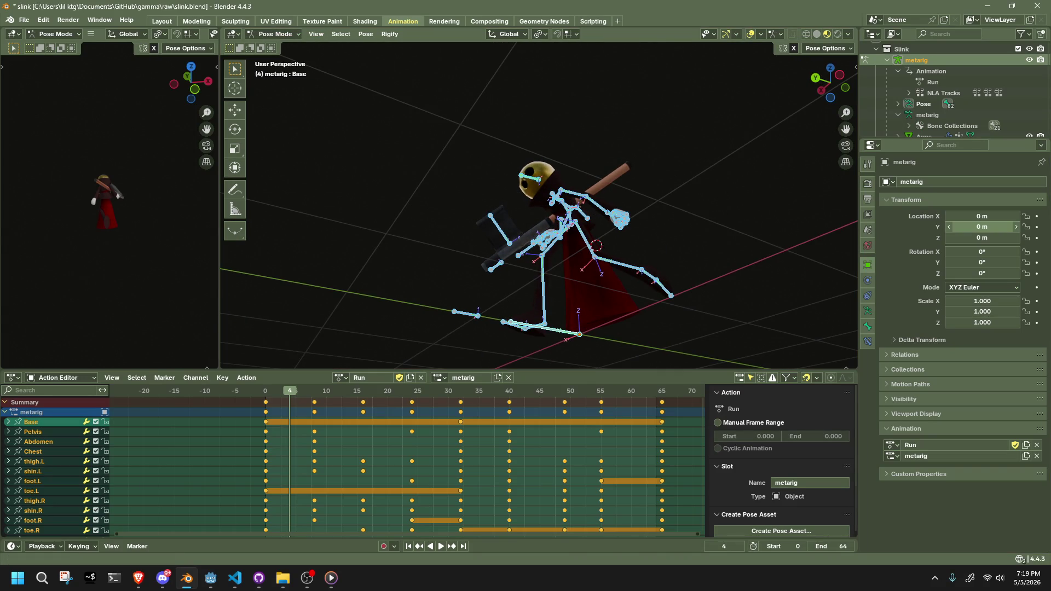
key("alt+Tab")
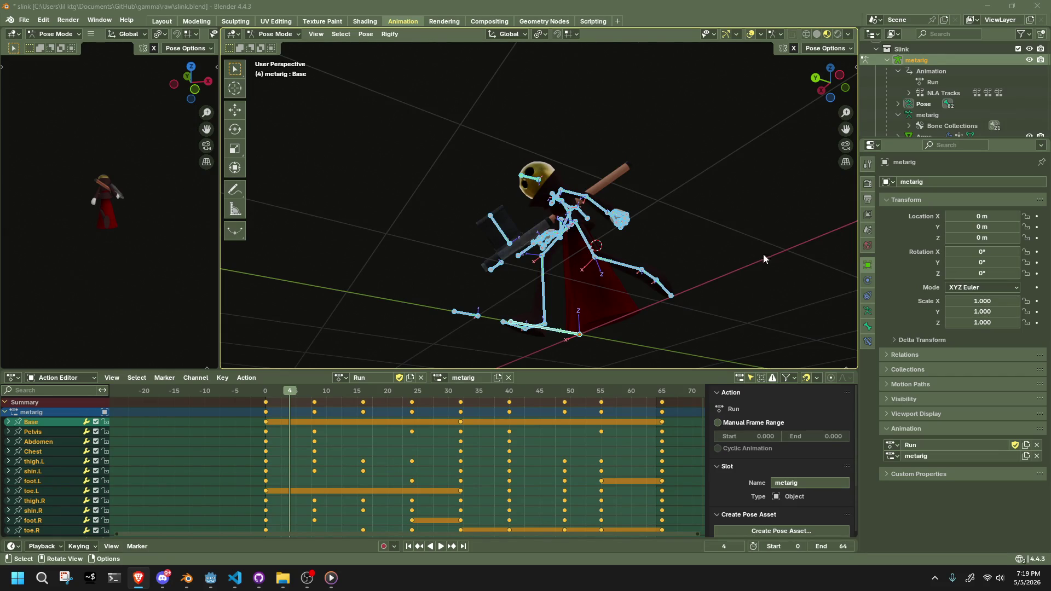
key("h")
key("ctrl+z")
Reveal the cape bones, then select and hide the leg and spine bones.
key("alt+h")
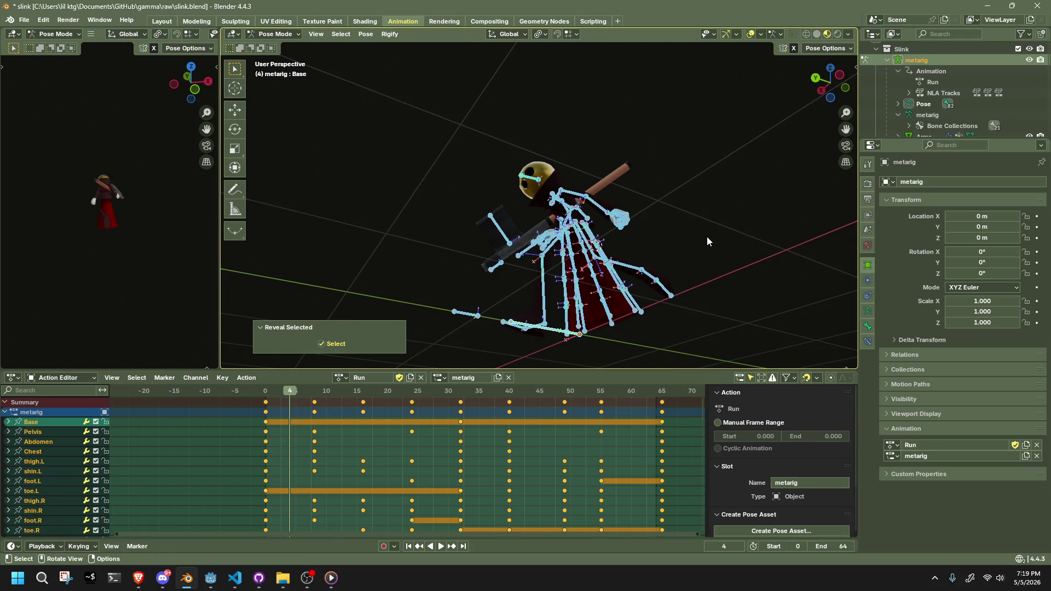
key("ctrl+i")
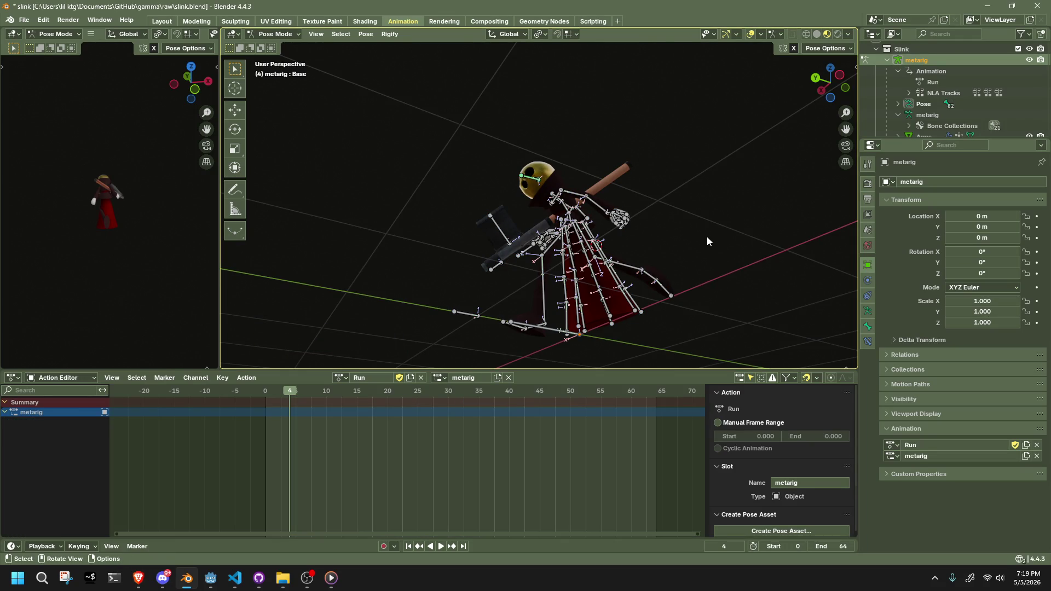
mouse_move(707, 236)
middle_mouse_down()
mouse_move(723, 244)
mouse_move(704, 265)
middle_mouse_up()
left_click(582, 244)
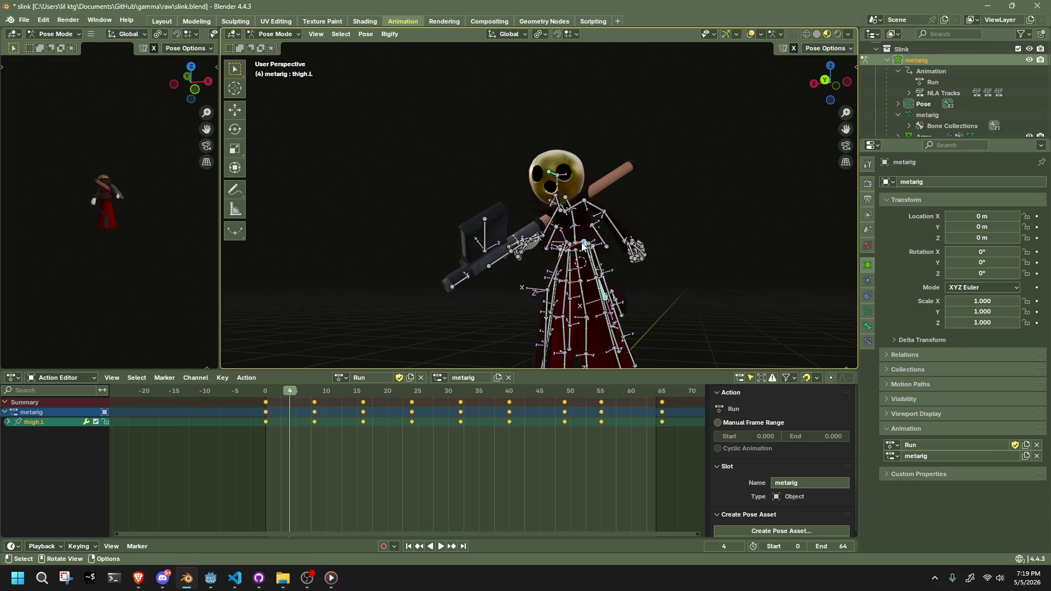
middle_click_drag(630, 255, 556, 276)
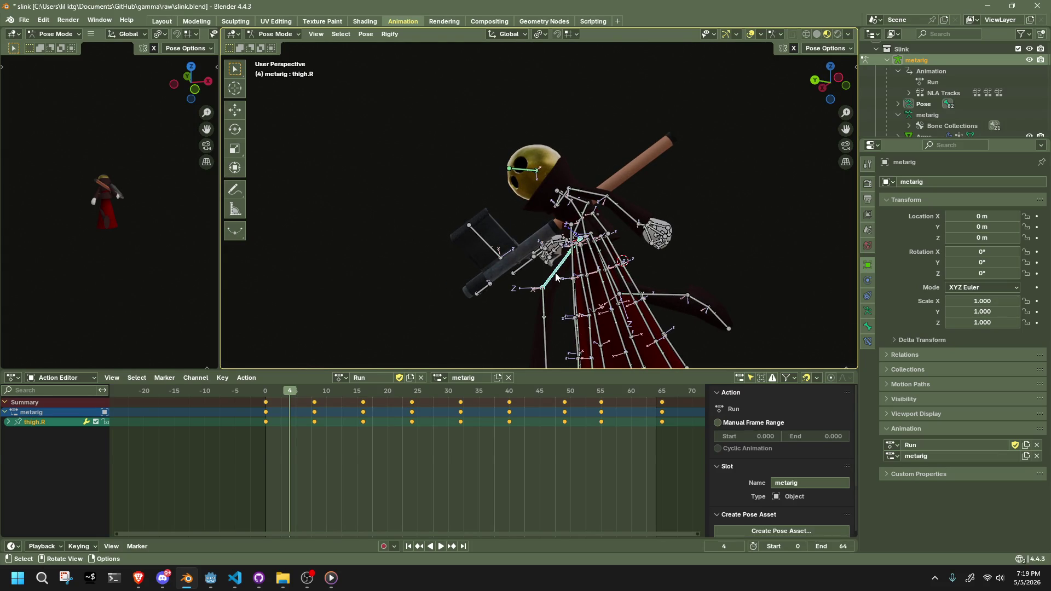
key("l")
key("l")
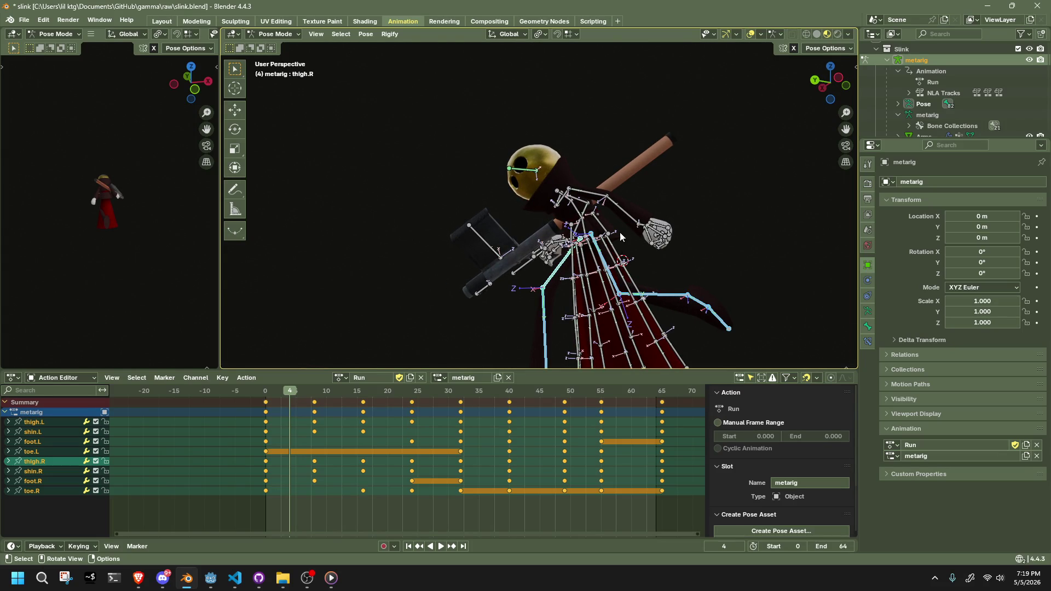
key("l")
key("l")
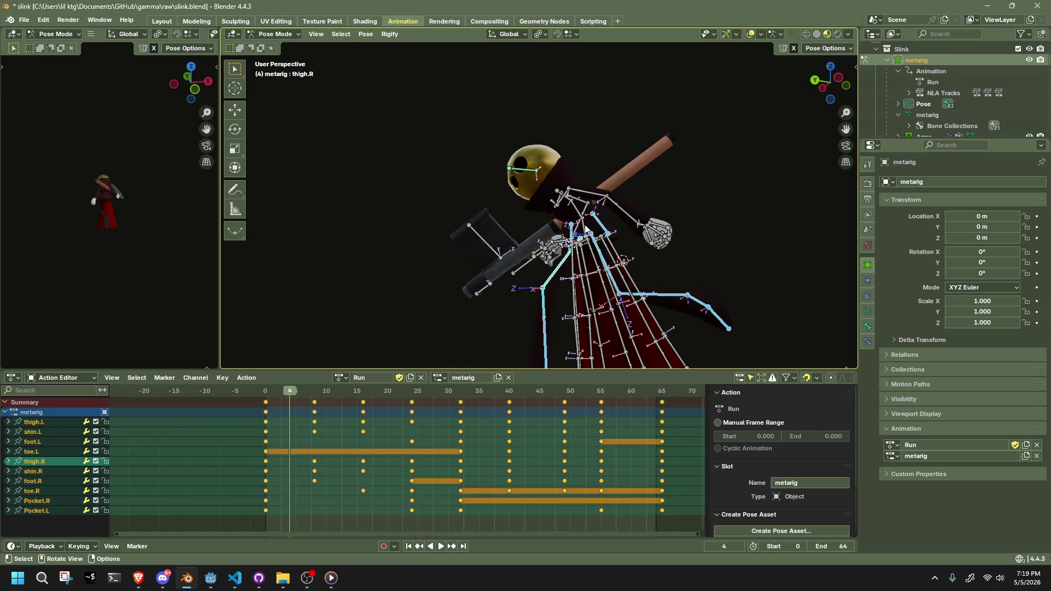
key("l")
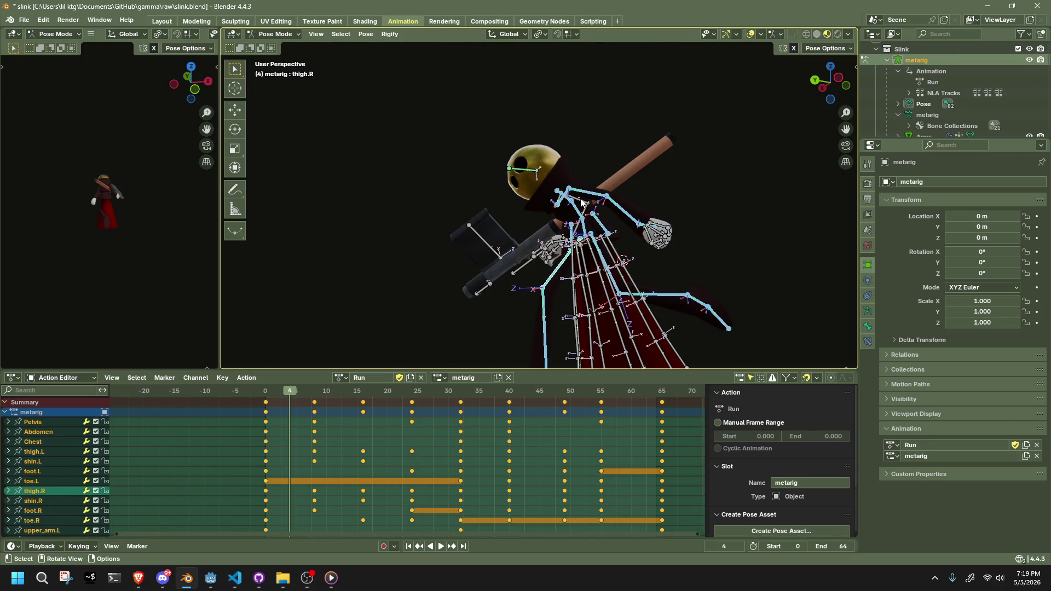
mouse_move(586, 208)
middle_mouse_down()
mouse_move(651, 206)
mouse_move(488, 202)
middle_mouse_up()
key("h")
Box-select and hide the gun bones and the head bones.
key("b")
mouse_move(364, 178)
left_mouse_down()
mouse_move(523, 296)
mouse_move(539, 296)
left_mouse_up()
key("h")
left_click_drag(524, 123, 619, 238)
key("h")
key("alt+h")
key("ctrl+z")
Scrub to frame 32 and inspect the Base bone from a low, close view.
mouse_move(669, 291)
middle_mouse_down()
mouse_move(728, 317)
mouse_move(581, 322)
mouse_move(615, 268)
mouse_move(291, 377)
middle_mouse_up()
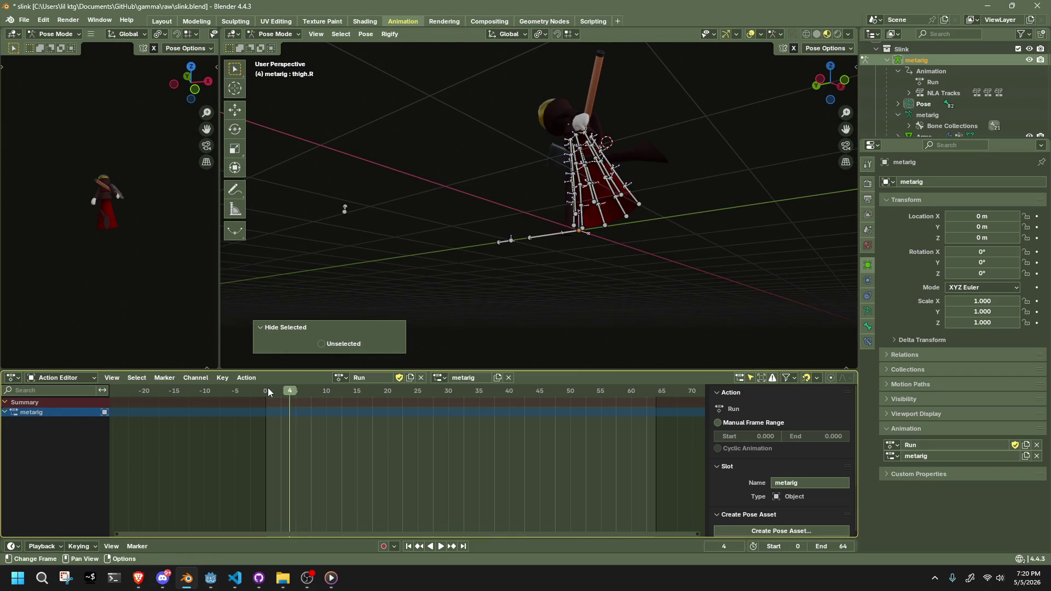
key("a")
mouse_move(455, 393)
left_mouse_down()
mouse_move(474, 395)
mouse_move(461, 396)
left_mouse_up()
scroll(513, 311, "up", 2)
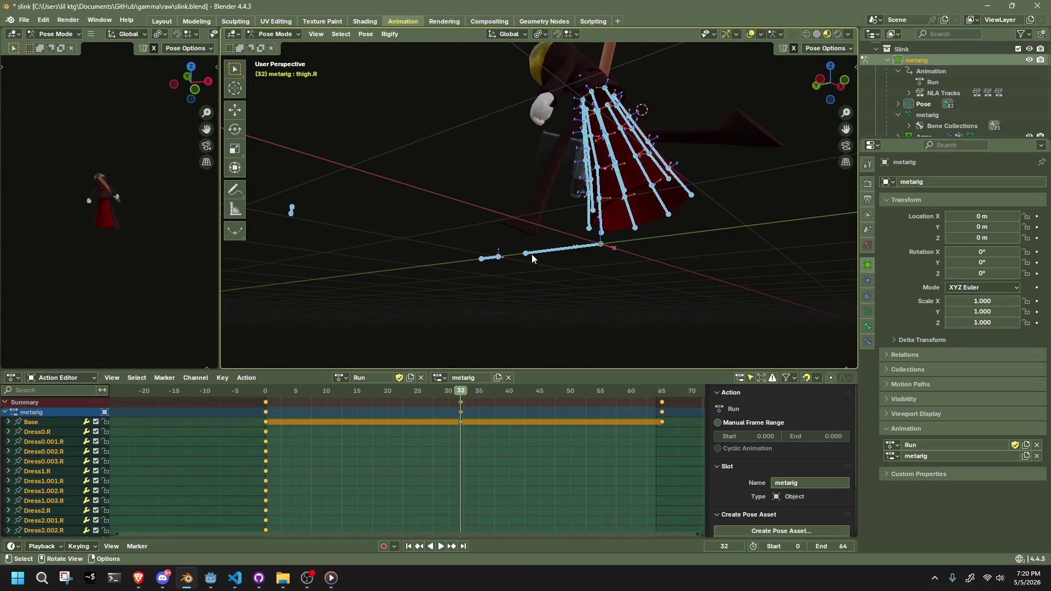
left_click(531, 254)
middle_click_drag(526, 258, 653, 292)
scroll(648, 272, "up", 3)
mouse_move(632, 156)
middle_mouse_down()
mouse_move(566, 259)
mouse_move(655, 253)
middle_mouse_up()
scroll(928, 107, "down", 10)
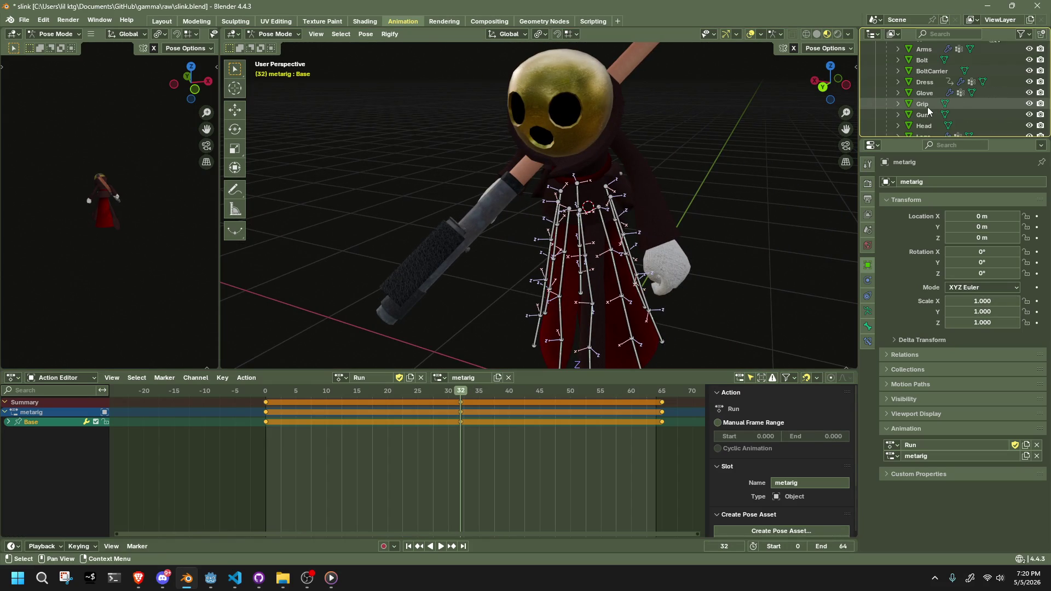
scroll(927, 107, "up", 10)
scroll(938, 99, "up", 4)
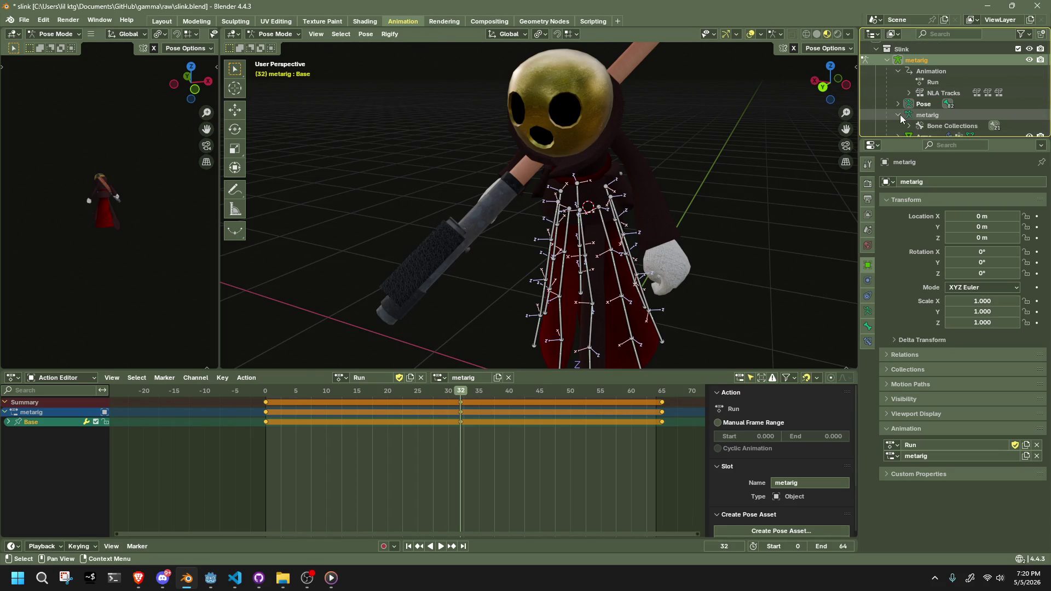
Expand the armature's Pose hierarchy and bone collections, then play the animation.
left_click(898, 104)
scroll(913, 117, "down", 3)
left_click(908, 88)
scroll(942, 100, "down", 2)
scroll(942, 100, "down", 8)
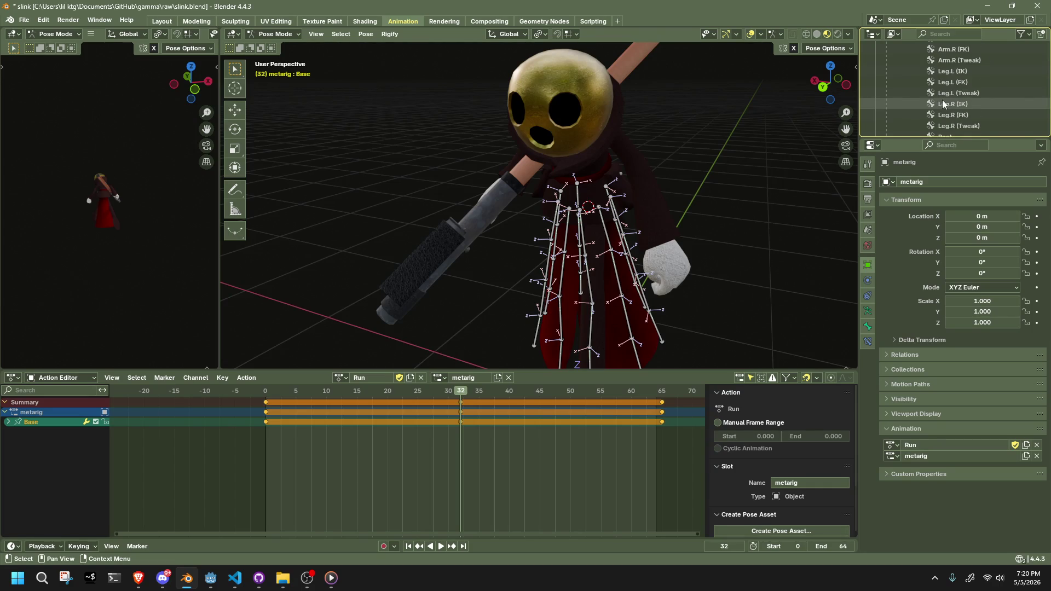
key("a")
key("ctrl+shift+space")
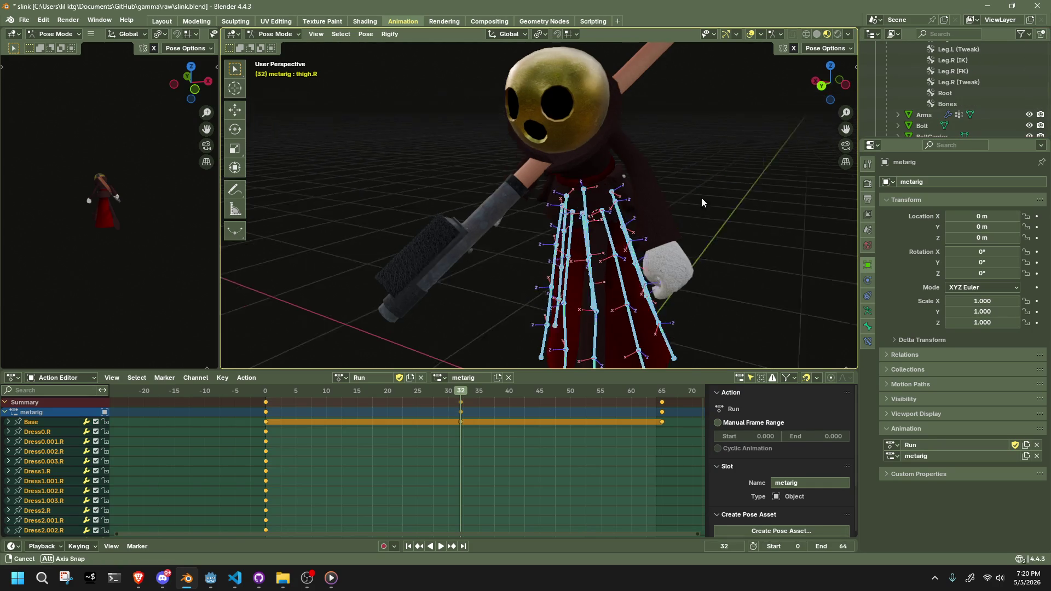
Reveal all bones, then hide the body, head, gun and both hands' bones, leaving the dress.
key("alt+h")
key("alt+a")
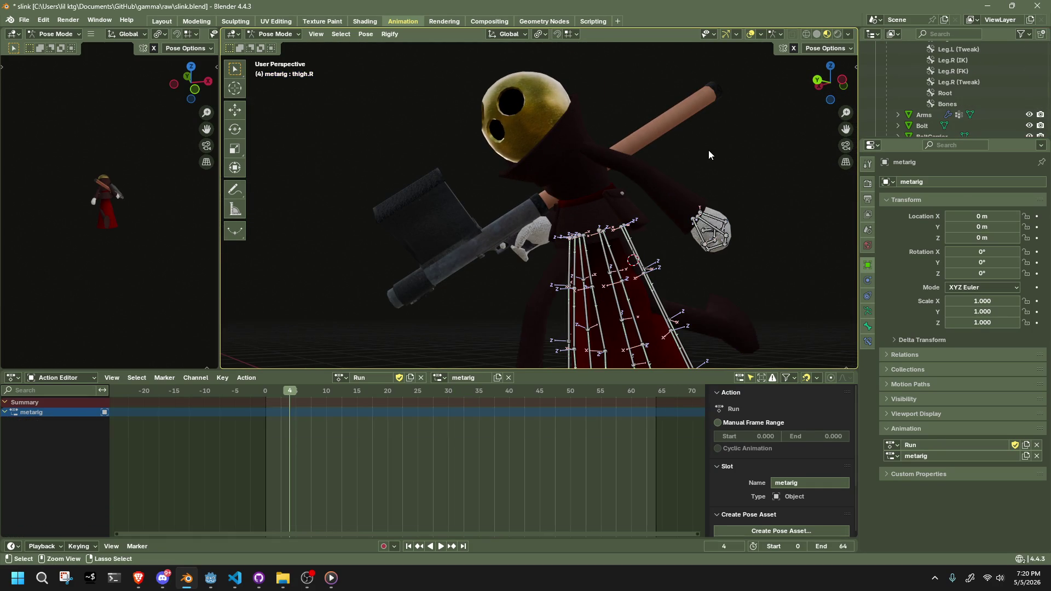
key("a")
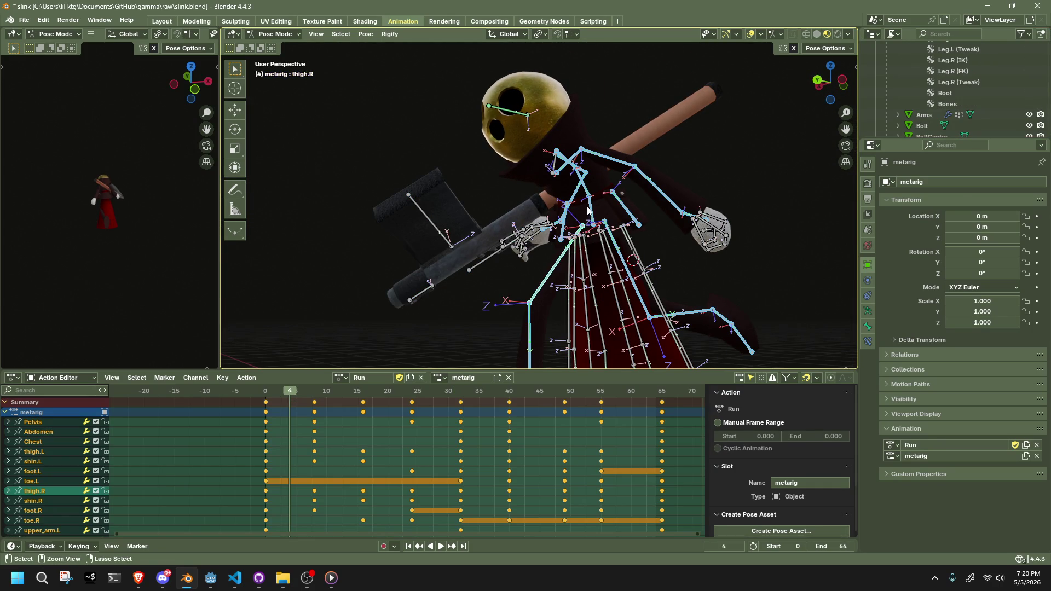
key("Escape")
key("h")
mouse_move(425, 51)
left_mouse_down()
mouse_move(553, 205)
mouse_move(570, 207)
left_mouse_up()
key("h")
mouse_move(368, 186)
left_mouse_down()
mouse_move(512, 297)
mouse_move(549, 311)
left_mouse_up()
key("h")
left_click_drag(664, 183, 777, 256)
key("h")
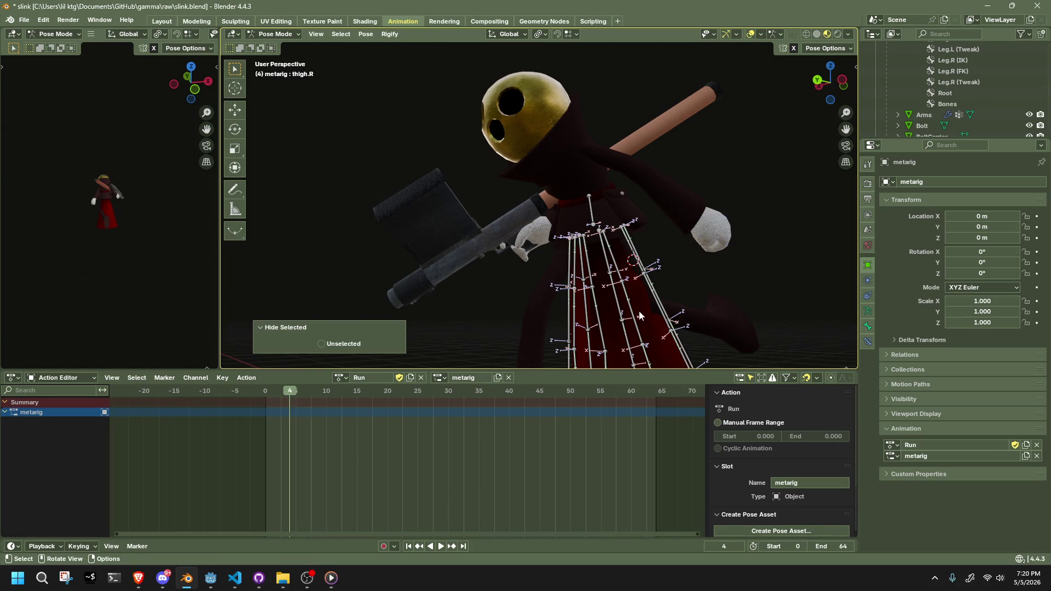
key("a")
Play the skirt motion from the start, then stop at frame 0 with a close low view.
left_click_drag(291, 389, 269, 396)
key("space")
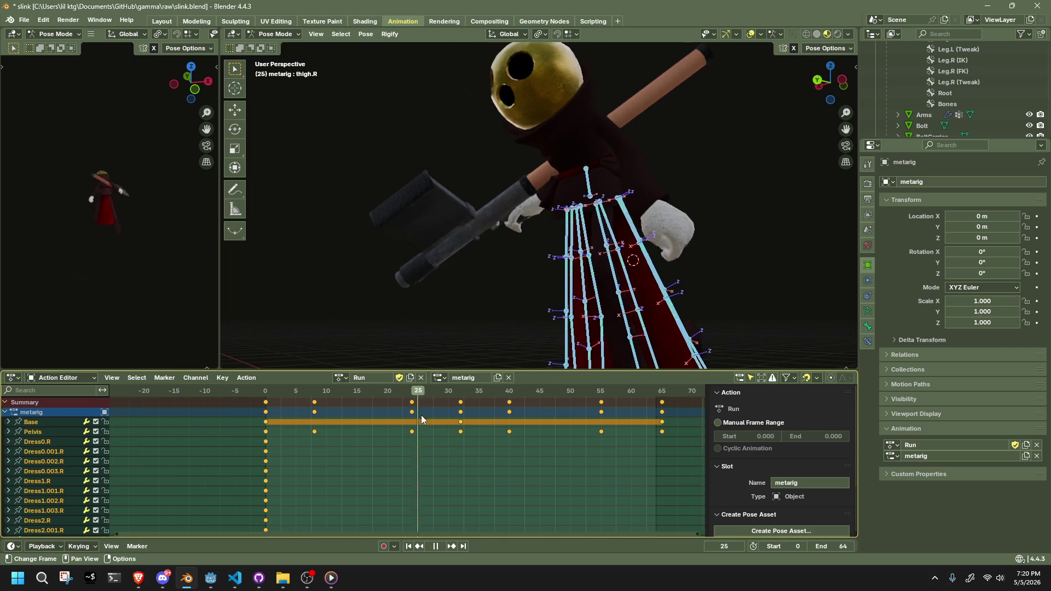
key("space")
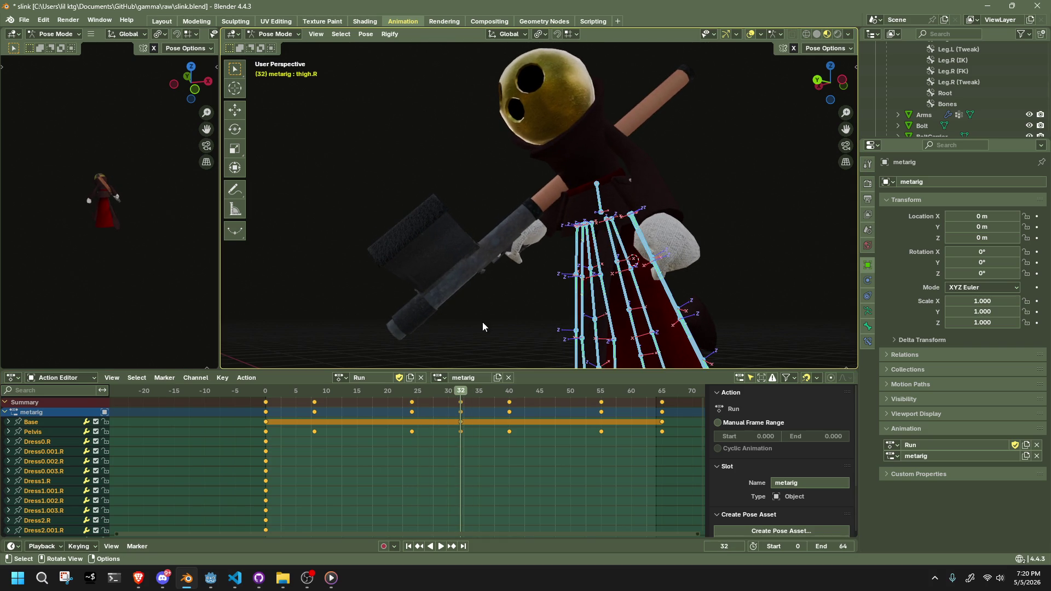
left_click(483, 327)
mouse_move(533, 287)
middle_mouse_down()
mouse_move(403, 296)
mouse_move(625, 218)
mouse_move(723, 230)
mouse_move(766, 180)
middle_mouse_up()
left_click(269, 390)
mouse_move(816, 75)
left_mouse_down()
mouse_move(580, 224)
mouse_move(511, 255)
mouse_move(520, 292)
mouse_move(470, 280)
left_mouse_up()
Try moving Dress4.003.R with a 5-bone Auto IK chain, then undo the move.
left_click(442, 267)
mouse_move(443, 267)
middle_mouse_down()
mouse_move(416, 248)
mouse_move(431, 183)
mouse_move(544, 225)
middle_mouse_up()
key("g")
key("Page_Up")
key("Page_Up")
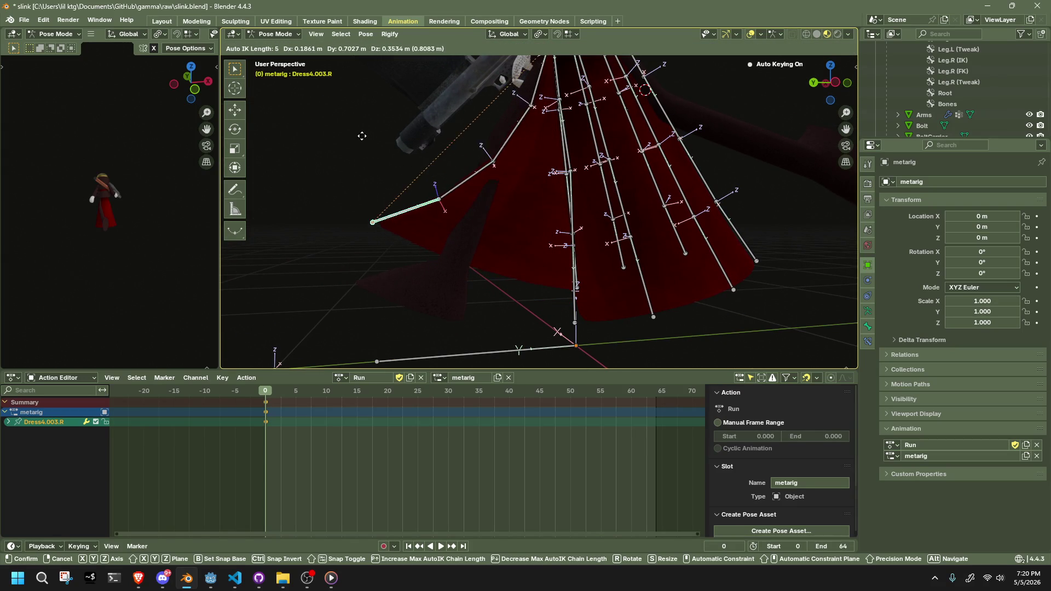
left_click(402, 157)
key("ctrl+z")
Rotate the whole Dress4.R chain about the global X axis.
middle_click_drag(506, 230, 602, 219)
key("shift+bracketleft")
key("shift+bracketleft")
key("shift+bracketleft")
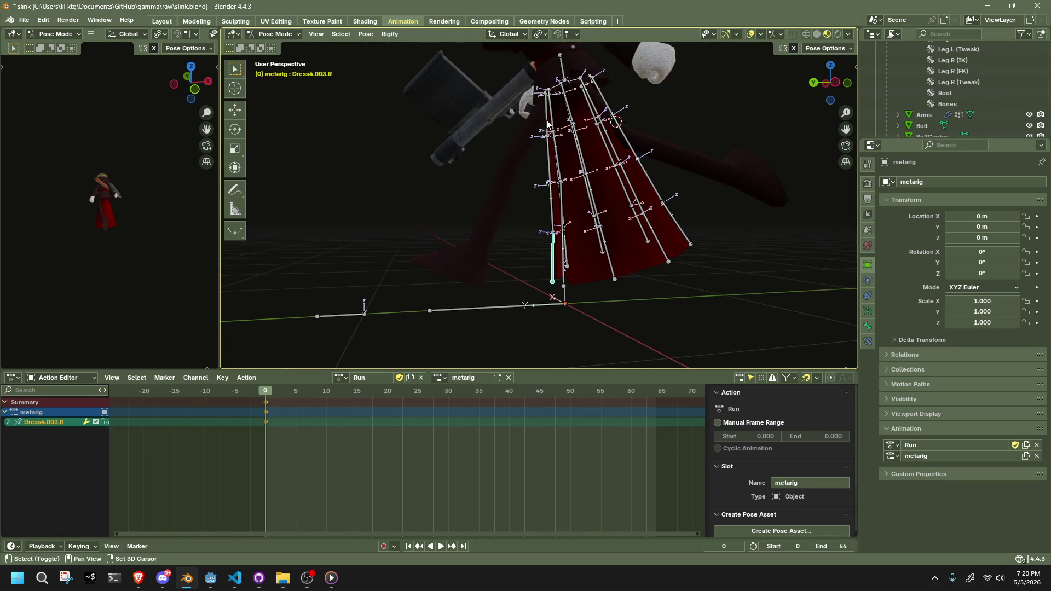
key("r")
key("x")
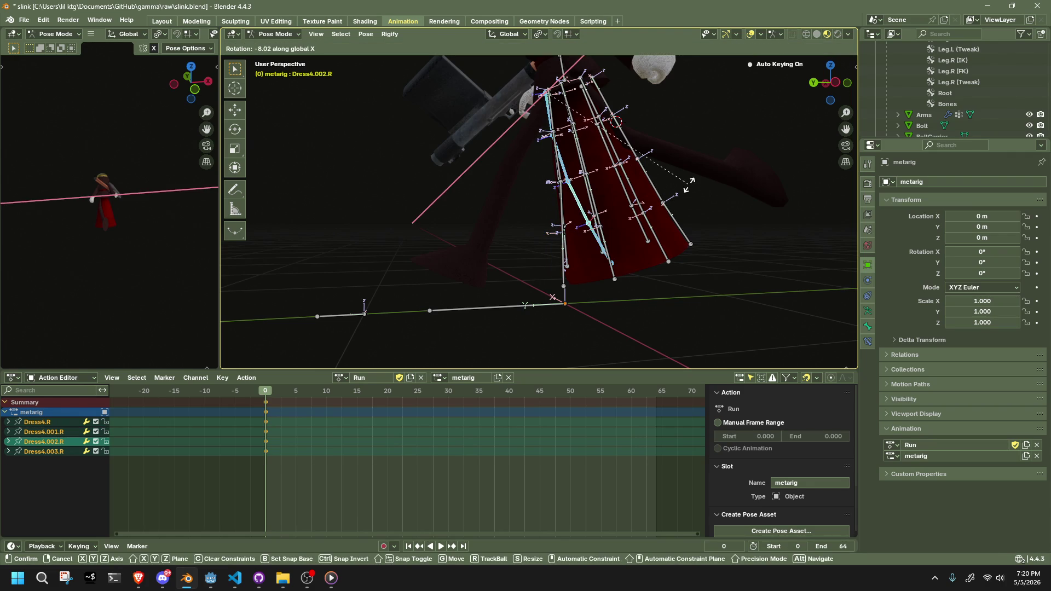
left_click(689, 182)
Reposition the Dress4.003.R skirt tip outward with Auto IK.
left_click(617, 244)
key("g")
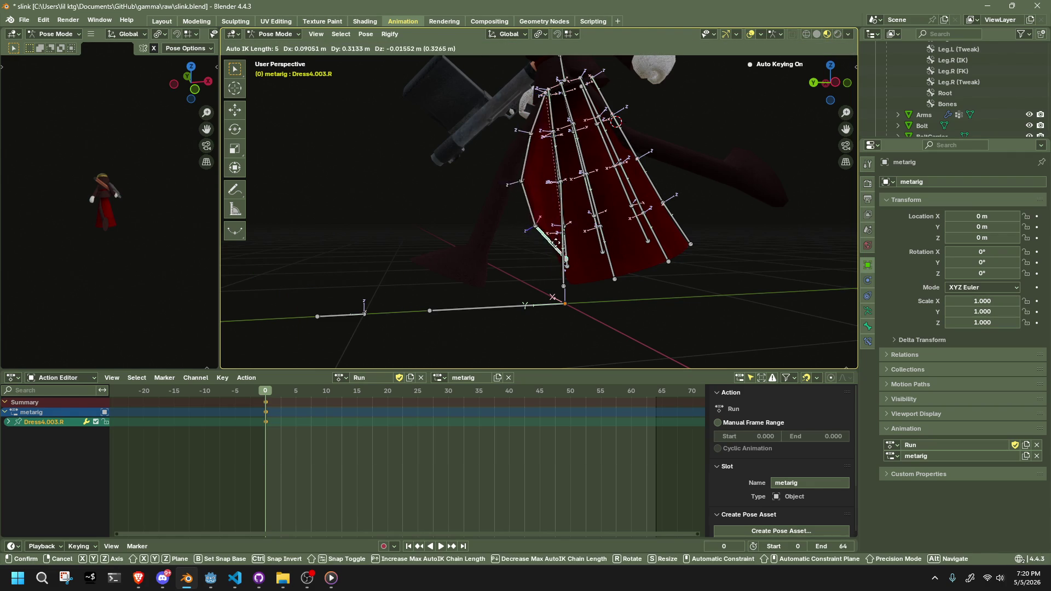
left_click(442, 226)
mouse_move(441, 226)
middle_mouse_down()
mouse_move(598, 195)
mouse_move(604, 170)
mouse_move(647, 176)
mouse_move(697, 249)
mouse_move(478, 239)
mouse_move(500, 244)
middle_mouse_up()
key("g")
left_click(506, 244)
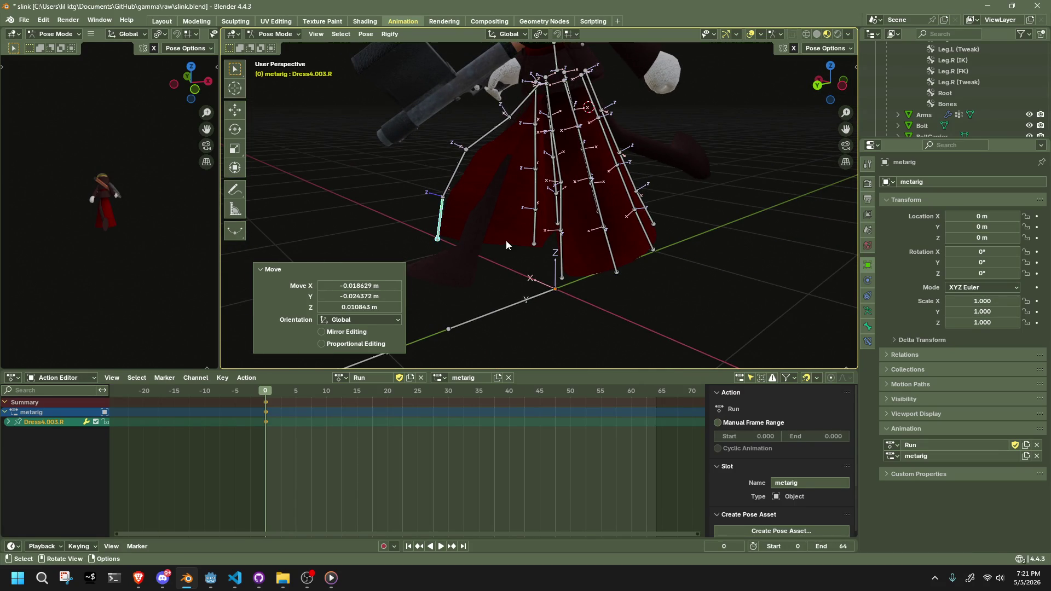
Rotate Dress4.001.R about global X and move Dress4.002.R with Auto IK.
left_click(473, 143)
key("r")
key("x")
left_click(498, 141)
left_click(485, 183)
key("g")
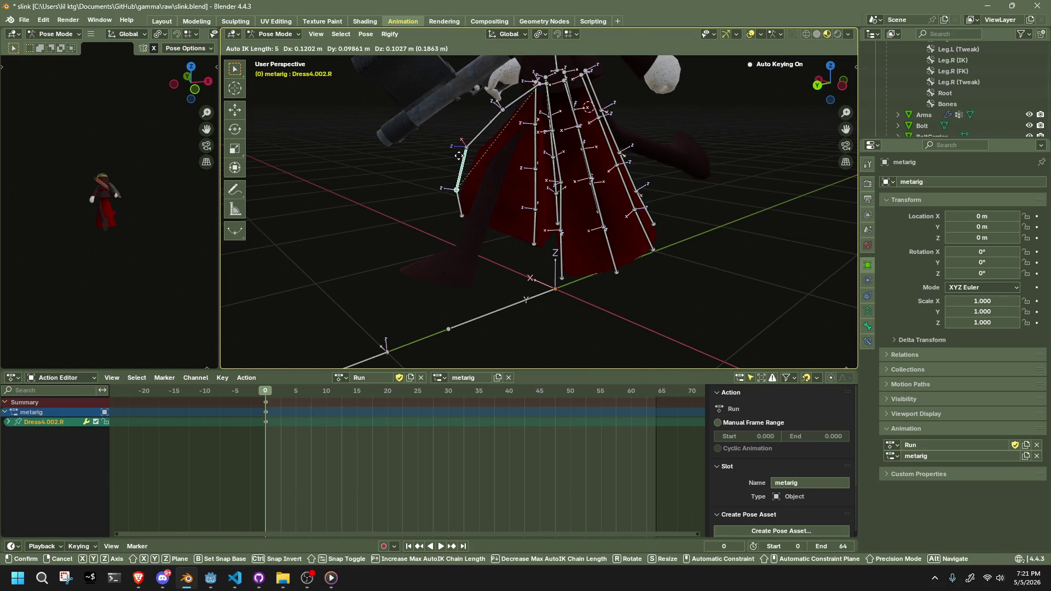
left_click(470, 181)
mouse_move(470, 181)
middle_mouse_down()
mouse_move(562, 178)
mouse_move(646, 146)
mouse_move(556, 153)
mouse_move(568, 132)
mouse_move(532, 133)
middle_mouse_up()
Tilt Dress0.001.R by -7.9° on X, then add Dress0.002.R and Dress0.003.R to the selection.
left_click(535, 160)
key("r")
key("x")
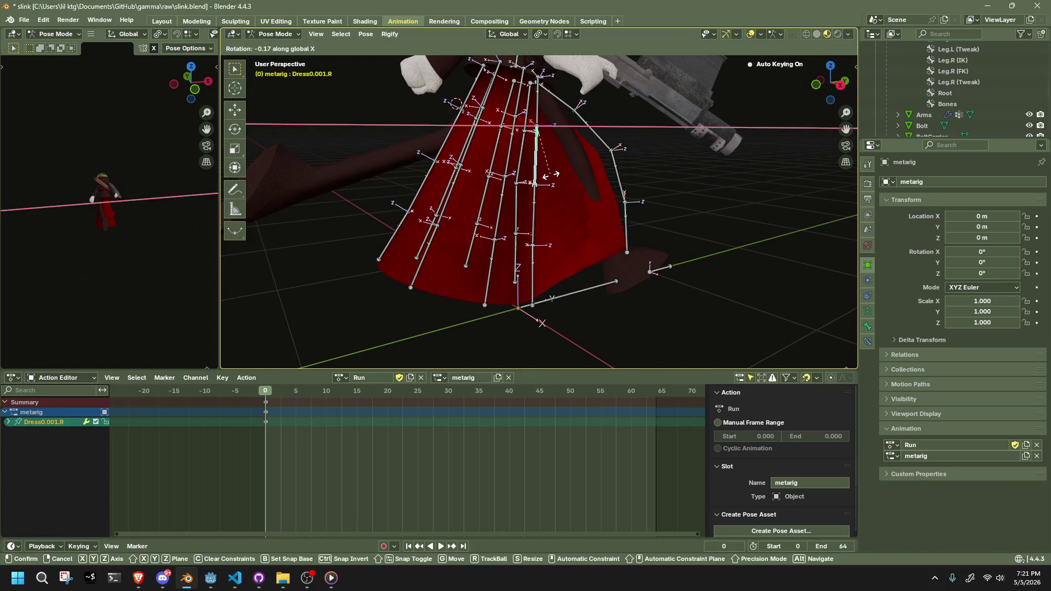
left_click(546, 189)
middle_click_drag(533, 231, 507, 237)
left_click(507, 237, "shift")
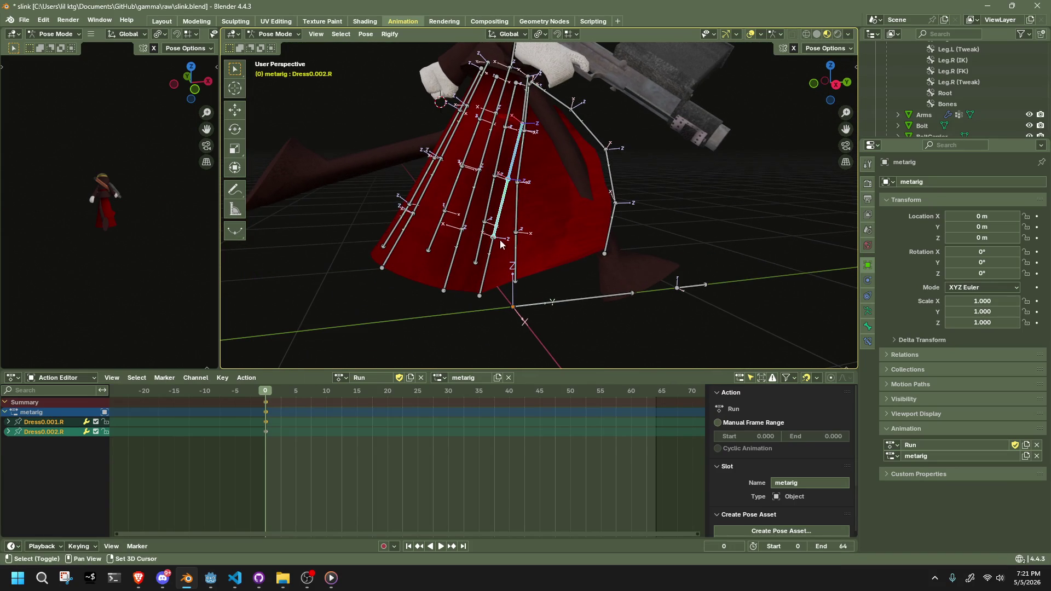
left_click(500, 240, "shift")
key("r")
key("x")
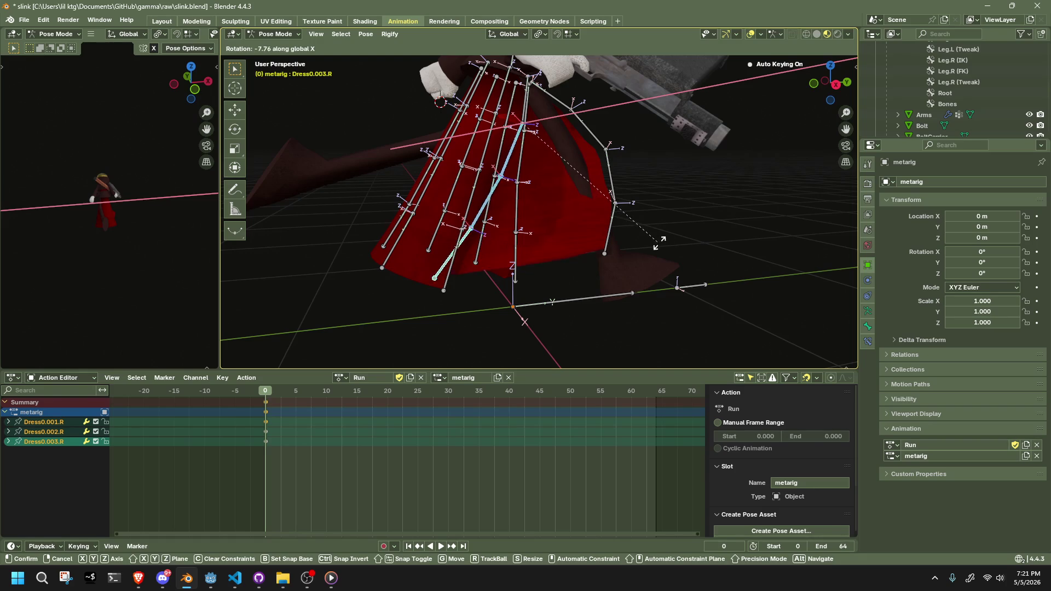
right_click(619, 229)
Switch Transform Orientation to Normal, then rotate the selected dress bones on X and move them.
left_click(512, 35)
left_click(498, 90)
mouse_move(526, 107)
middle_mouse_down()
mouse_move(636, 188)
mouse_move(597, 183)
mouse_move(772, 185)
mouse_move(734, 178)
middle_mouse_up()
key("r")
key("x")
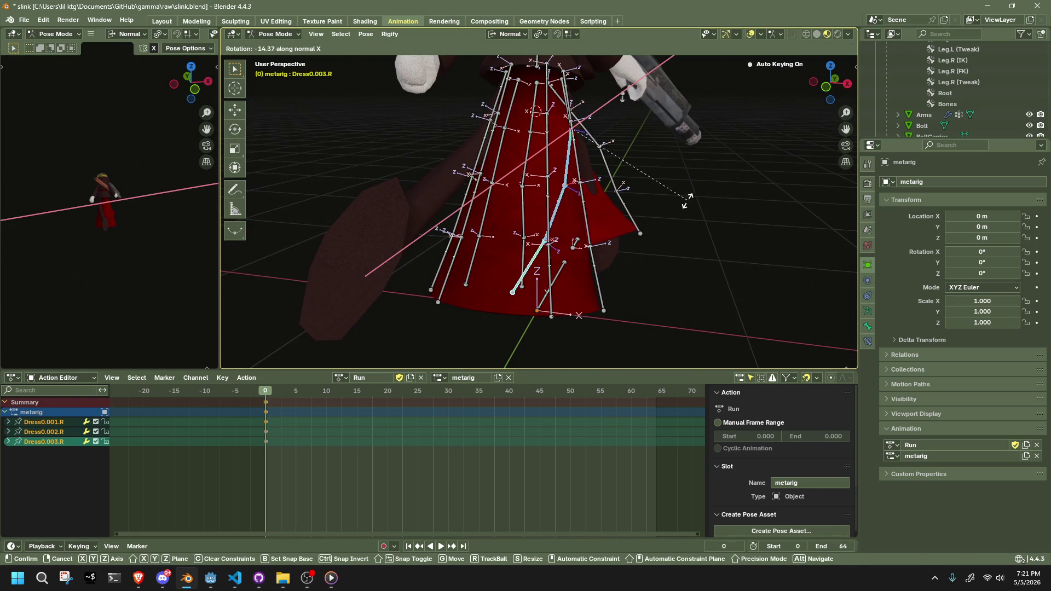
left_click(687, 201)
key("g")
left_click(717, 191)
mouse_move(717, 191)
middle_mouse_down()
mouse_move(563, 148)
mouse_move(595, 133)
mouse_move(645, 136)
mouse_move(635, 185)
middle_mouse_up()
key("g")
right_click(655, 133)
Rotate Dress0.001.R by -25.8° and move it outward.
left_click(575, 145)
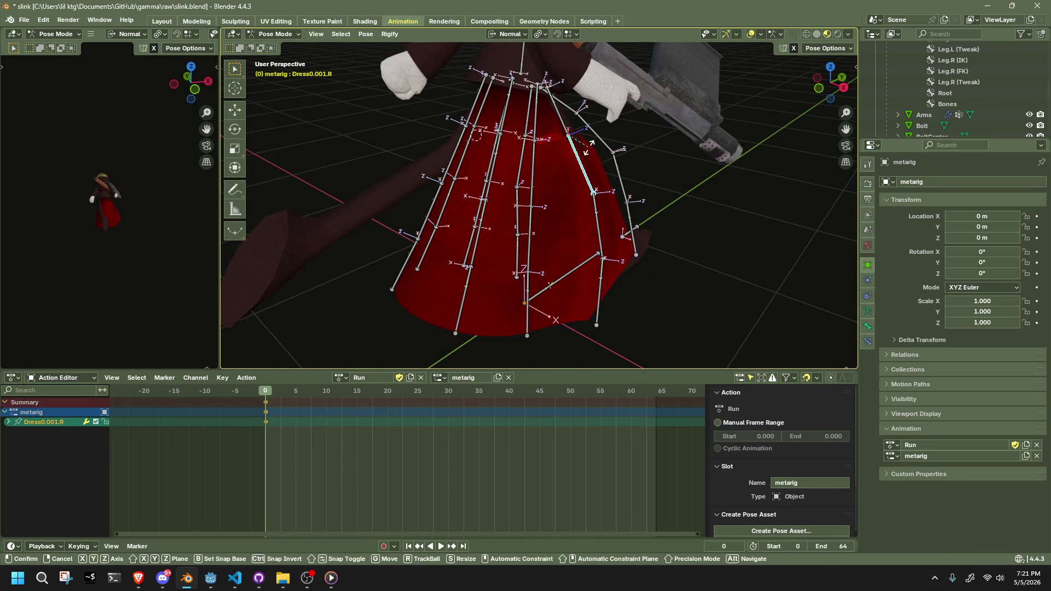
key("r")
left_click(594, 145)
key("g")
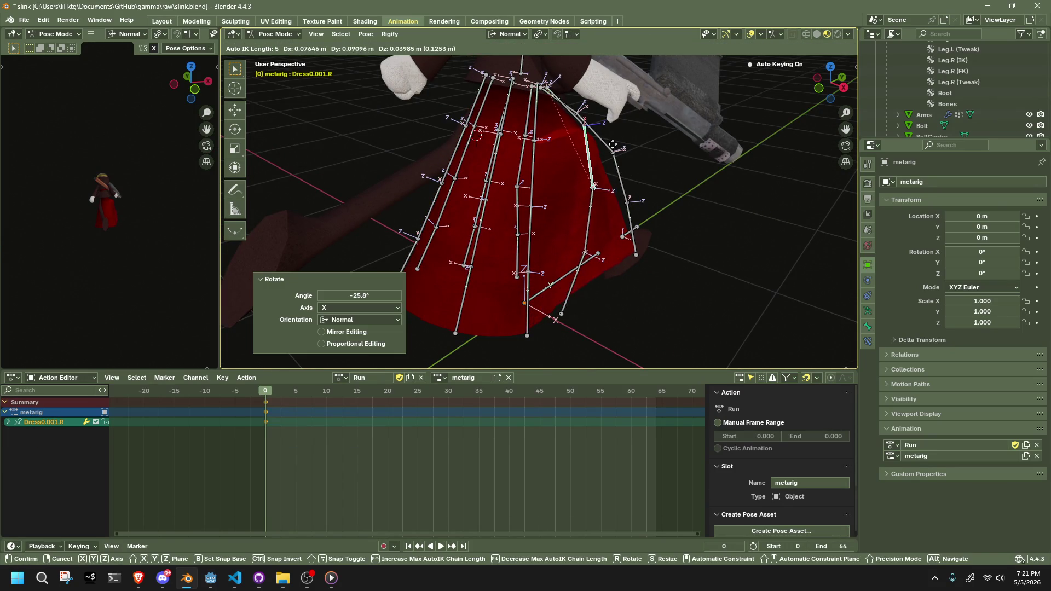
left_click(608, 156)
mouse_move(608, 156)
middle_mouse_down()
mouse_move(541, 159)
mouse_move(463, 132)
mouse_move(491, 110)
mouse_move(527, 184)
mouse_move(578, 205)
mouse_move(530, 182)
mouse_move(528, 159)
mouse_move(529, 205)
mouse_move(613, 211)
mouse_move(574, 164)
mouse_move(600, 229)
mouse_move(571, 192)
mouse_move(651, 195)
mouse_move(675, 167)
mouse_move(638, 176)
mouse_move(495, 273)
mouse_move(551, 268)
mouse_move(697, 315)
middle_mouse_up()
left_click(568, 157)
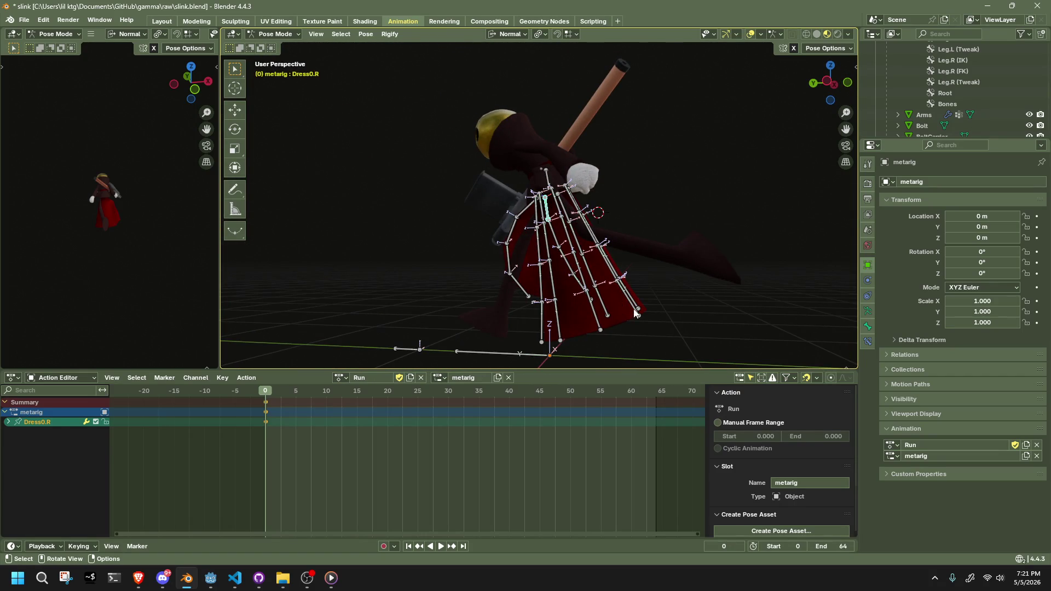
Move Dress0.R outward as seen from the Left view.
left_click(829, 80)
key("g")
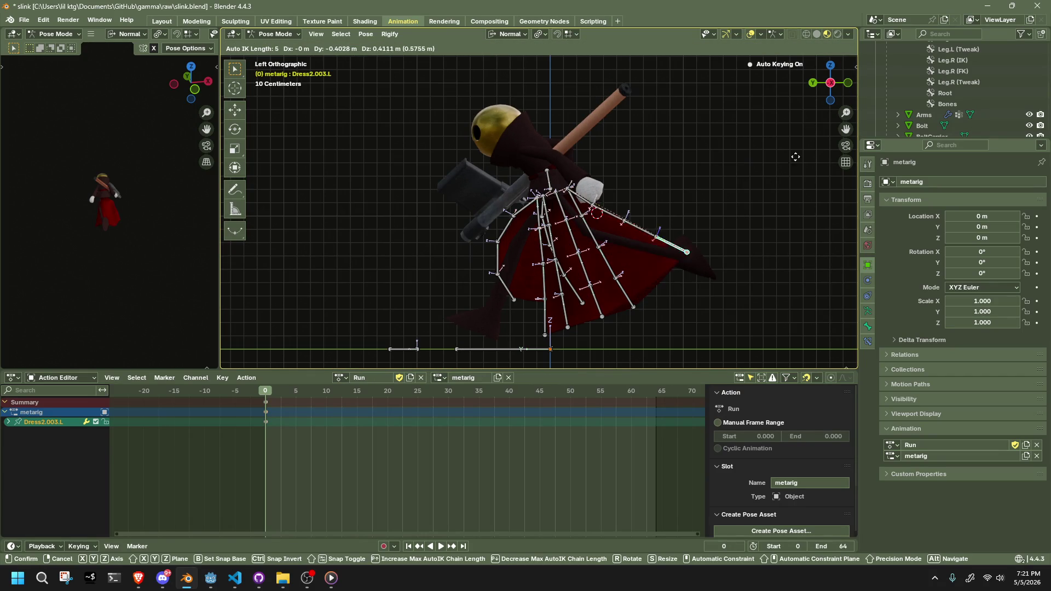
left_click(807, 103)
mouse_move(807, 103)
middle_mouse_down()
mouse_move(666, 218)
mouse_move(625, 205)
mouse_move(564, 226)
mouse_move(431, 338)
mouse_move(470, 350)
mouse_move(469, 52)
mouse_move(544, 130)
mouse_move(413, 218)
middle_mouse_up()
Pull the Dress2.003.R tip outward with several Auto IK moves.
left_click(451, 327)
key("g")
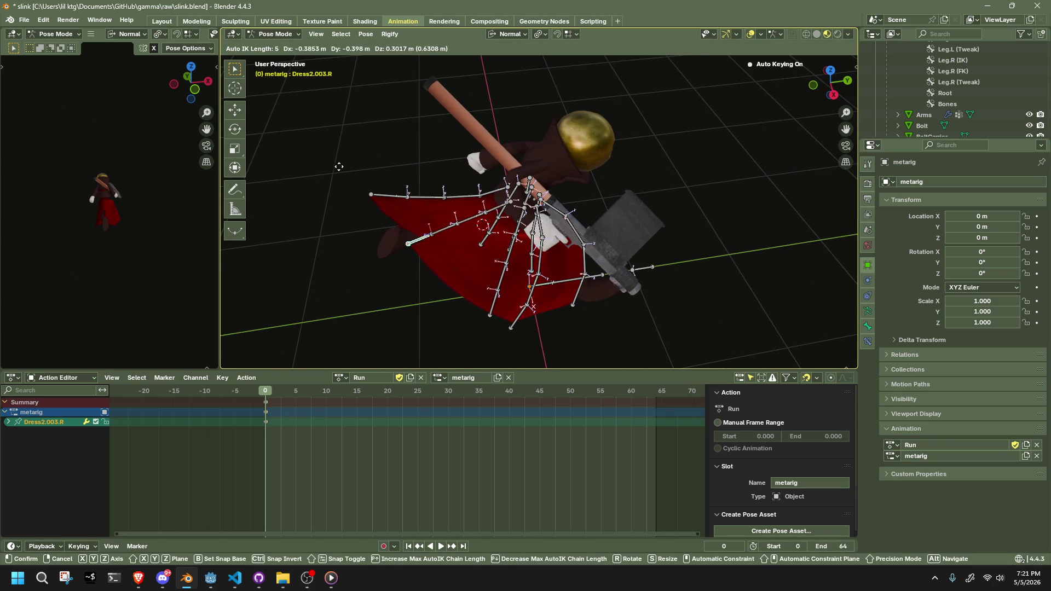
left_click(383, 190)
middle_click_drag(382, 190, 353, 143)
key("g")
left_click(353, 88)
mouse_move(353, 87)
middle_mouse_down()
mouse_move(531, 121)
mouse_move(566, 112)
middle_mouse_up()
key("g")
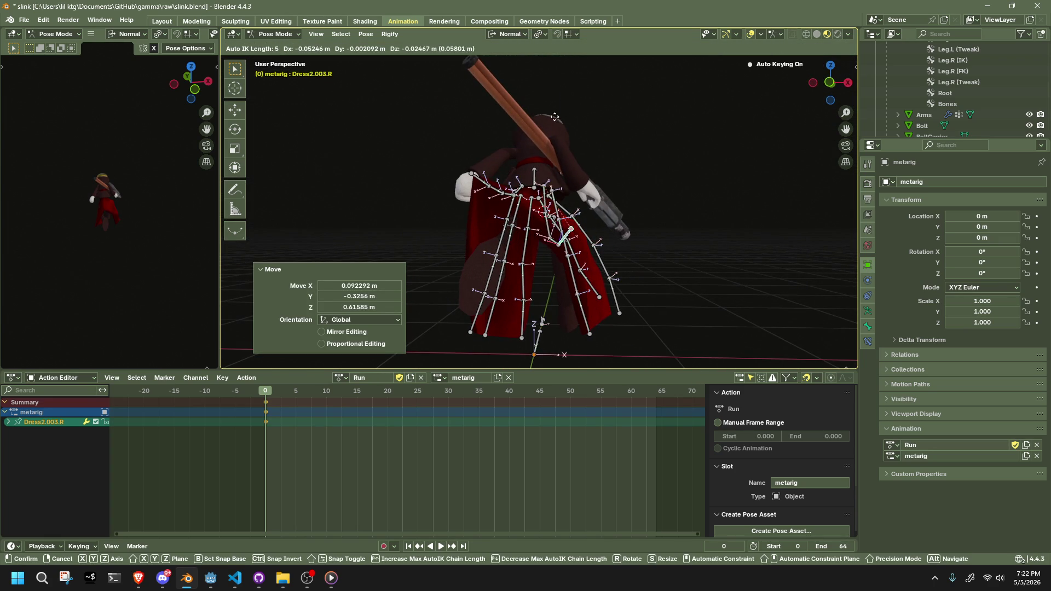
left_click(533, 152)
mouse_move(603, 226)
middle_mouse_down()
mouse_move(461, 323)
mouse_move(495, 255)
mouse_move(540, 215)
middle_mouse_up()
Move Dress1.003.R outward and adjust Dress2.003.R again.
left_click(474, 323)
key("g")
left_click(450, 295)
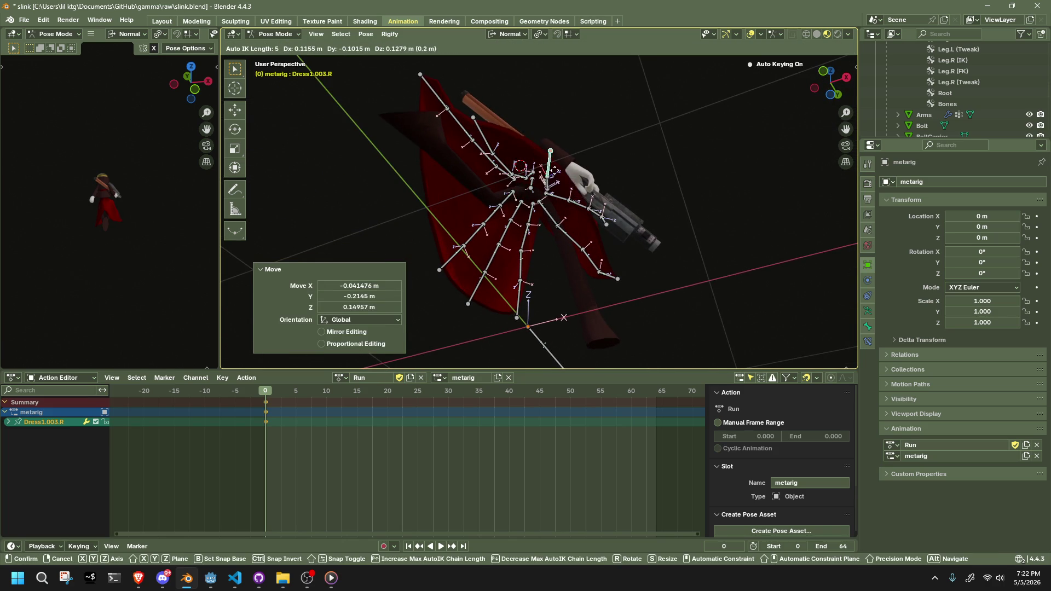
left_click(555, 170)
left_click(484, 134)
mouse_move(485, 134)
middle_mouse_down()
mouse_move(512, 200)
mouse_move(372, 202)
middle_mouse_up()
key("g")
left_click(525, 180)
Pull the left tips Dress2.003.L and Dress1.003.L outward to flare the skirt.
left_click(465, 193)
key("g")
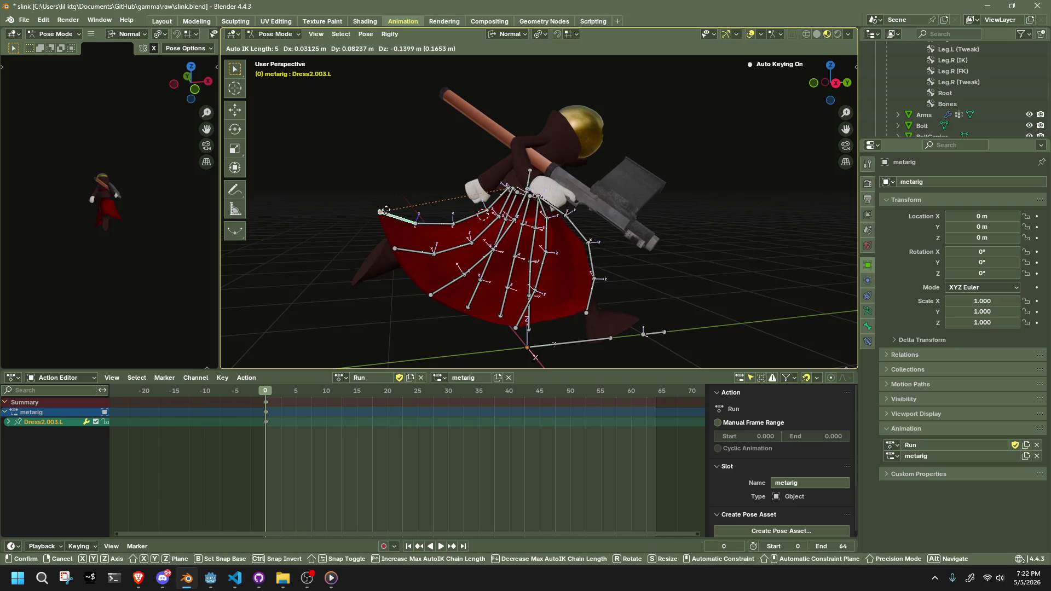
left_click(387, 211)
middle_click_drag(387, 211, 633, 277)
left_click(602, 324)
mouse_move(603, 324)
middle_mouse_down()
mouse_move(613, 319)
mouse_move(589, 264)
mouse_move(569, 290)
mouse_move(580, 320)
mouse_move(623, 316)
middle_mouse_up()
key("g")
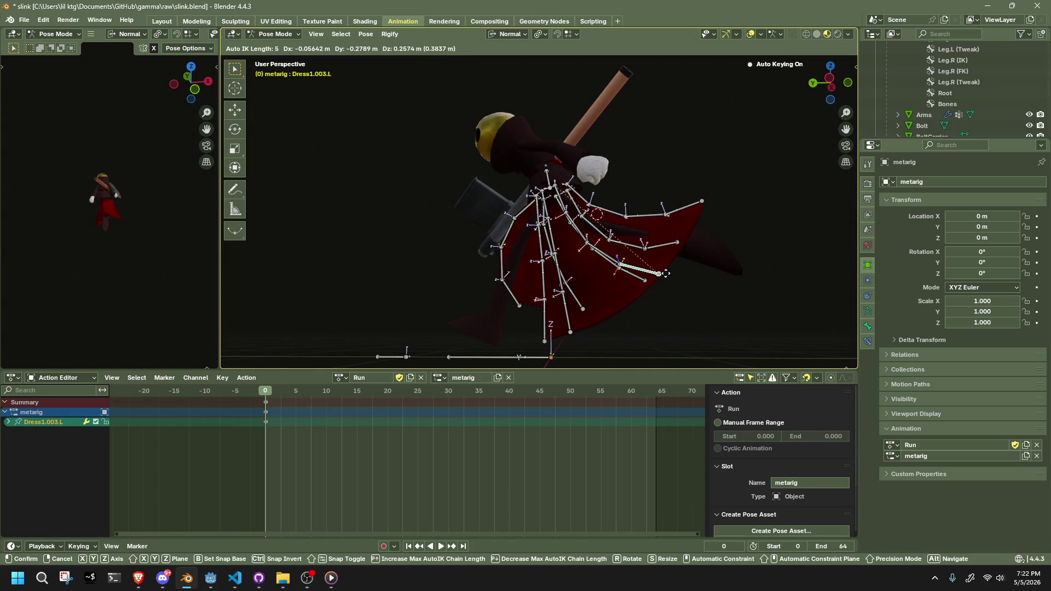
left_click(662, 274)
mouse_move(661, 275)
middle_mouse_down()
mouse_move(567, 258)
mouse_move(554, 236)
mouse_move(585, 247)
mouse_move(598, 264)
mouse_move(570, 255)
mouse_move(541, 224)
mouse_move(644, 221)
mouse_move(734, 242)
middle_mouse_up()
key("g")
left_click(548, 203)
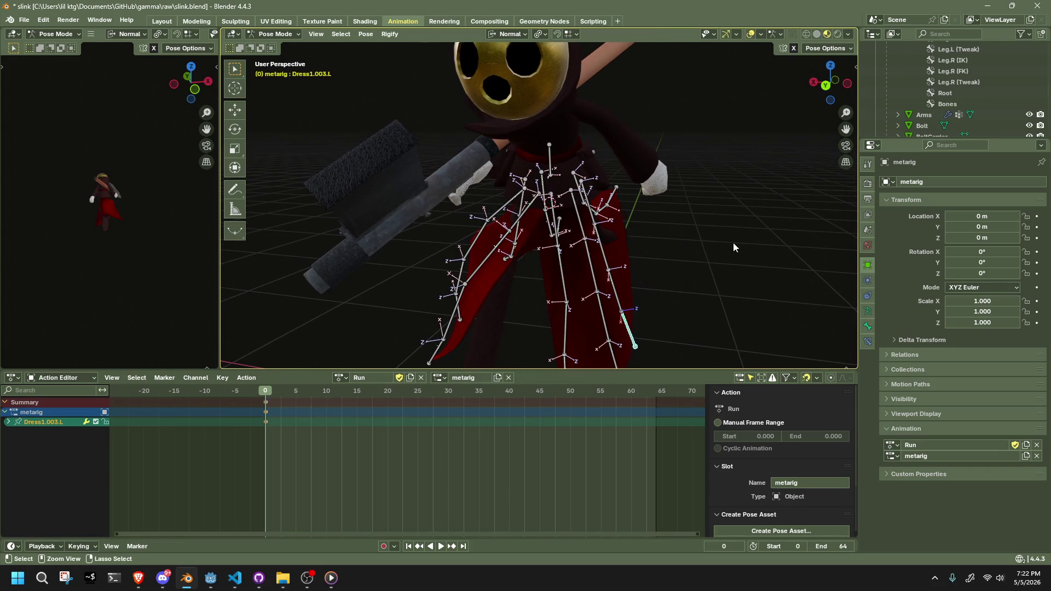
Rotate the Dress1.L chain on X, then Dress1.L alone by 26.8°.
left_click(602, 241)
left_click(630, 300, "shift")
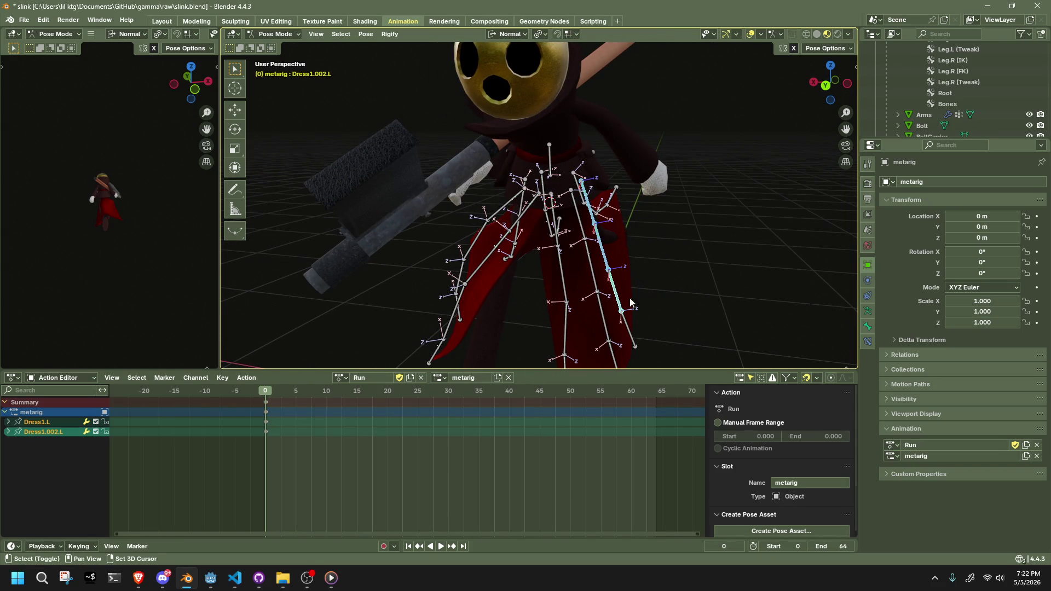
left_click(638, 331, "shift")
key("r")
key("x")
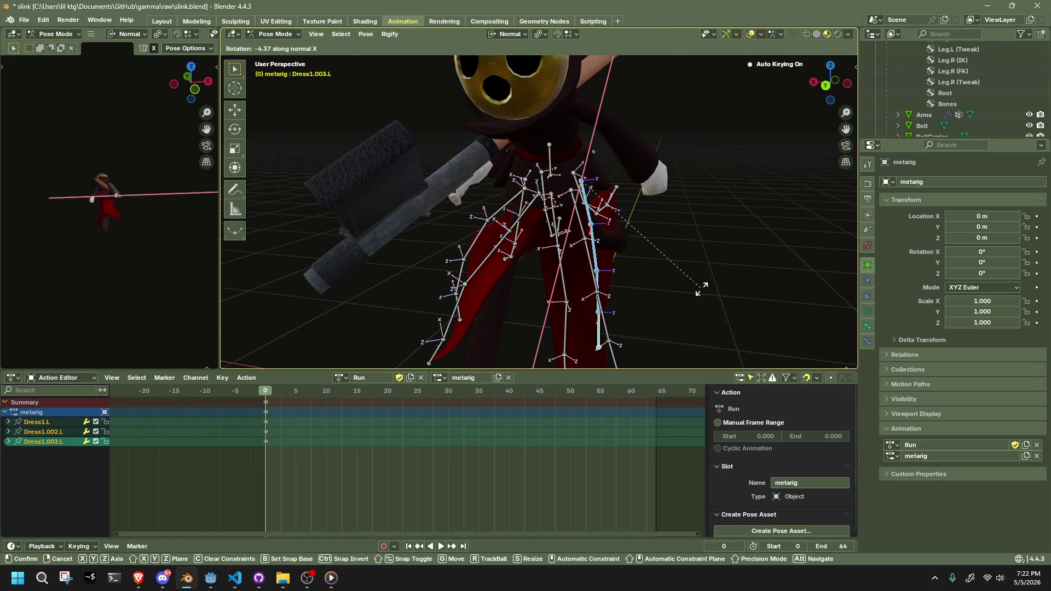
left_click(689, 296)
left_click(587, 186)
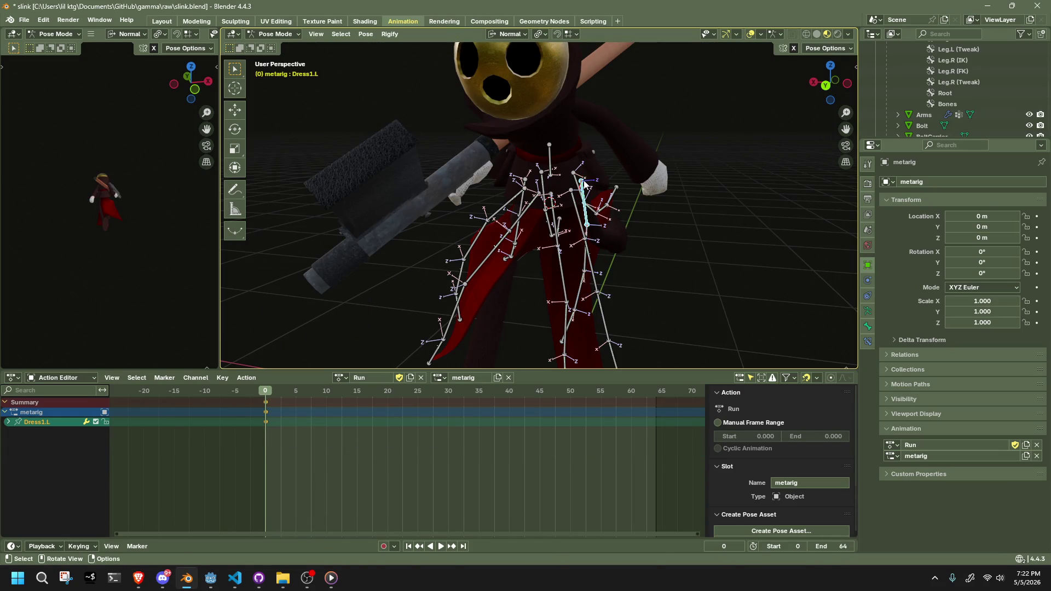
key("r")
key("x")
left_click(721, 193)
Twist Dress1.L 23.9° on Z, then rotate the whole chain down to Dress1.003.L 9.69° on Z.
mouse_move(721, 193)
middle_mouse_down()
mouse_move(583, 212)
mouse_move(539, 206)
mouse_move(630, 159)
mouse_move(643, 128)
mouse_move(595, 154)
mouse_move(662, 337)
middle_mouse_up()
key("r")
key("z")
left_click(547, 192)
key("shift+bracketright")
key("shift+bracketright")
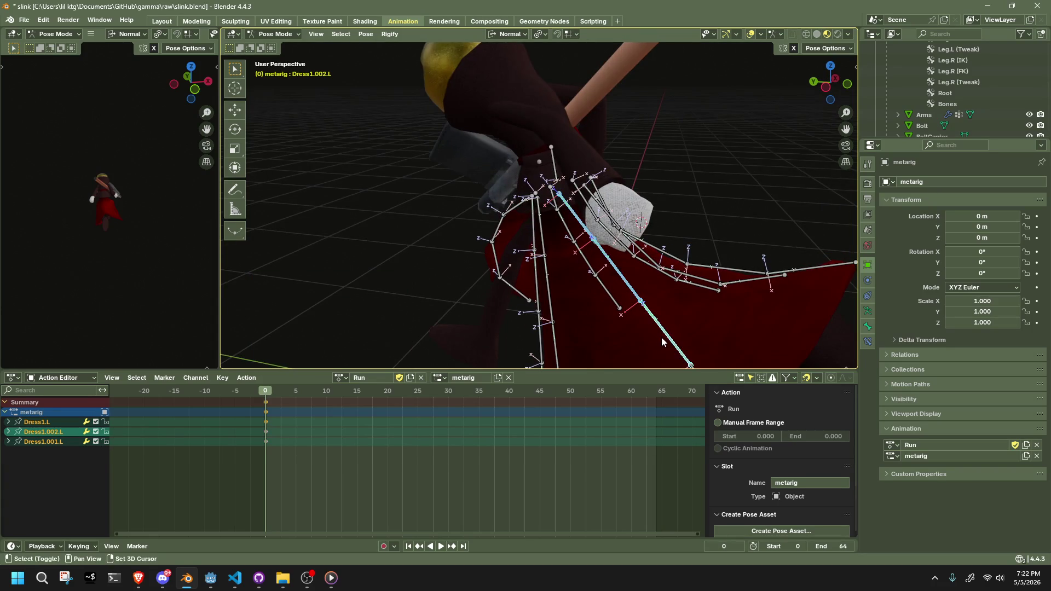
key("shift+bracketright")
key("r")
key("z")
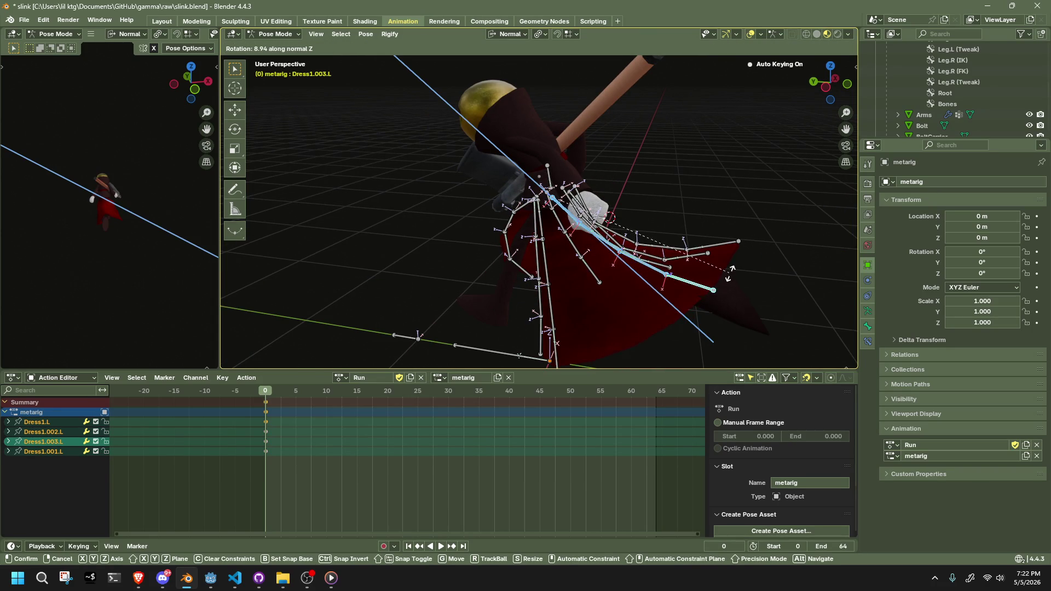
left_click(729, 270)
Rotate Dress1.L by -14.2° on the Z axis.
left_click(561, 211)
key("r")
key("x")
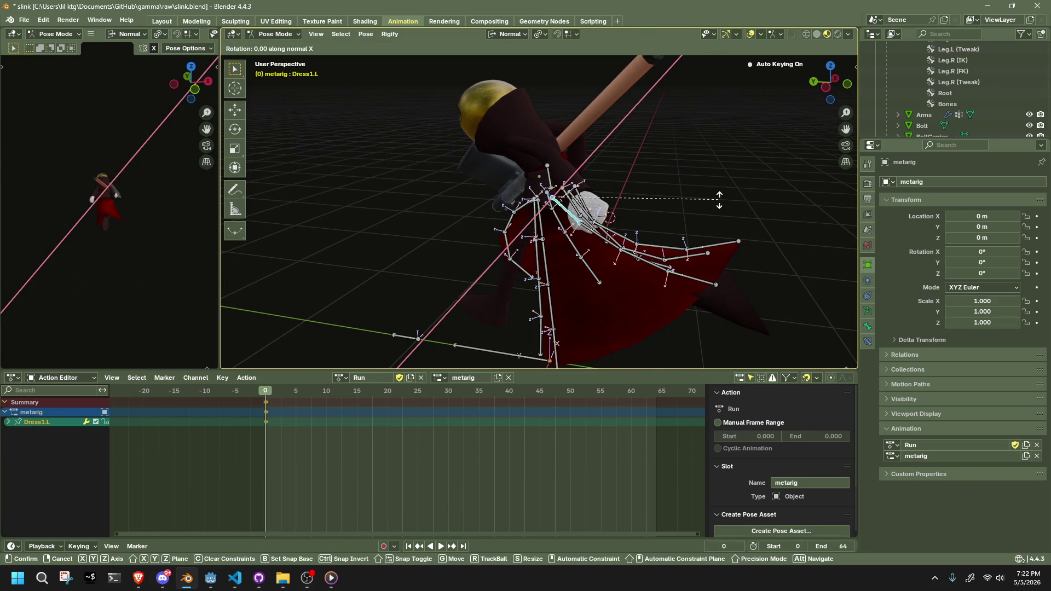
key("y")
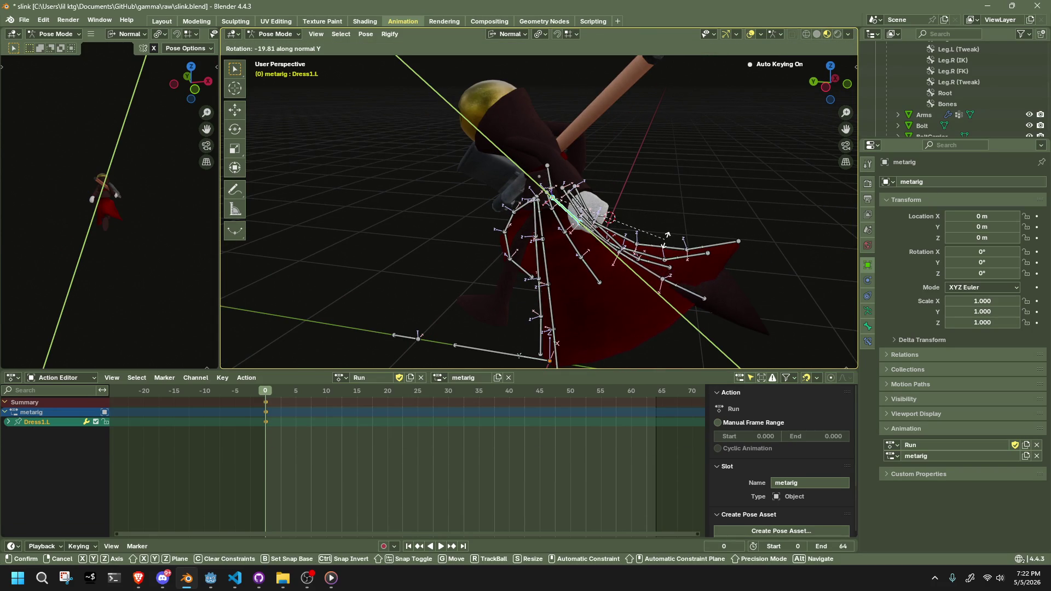
key("z")
left_click(681, 233)
Rotate the Dress4.L to Dress4.003.L chain by -18.45° on X in the Left view.
mouse_move(678, 233)
middle_mouse_down()
mouse_move(616, 202)
mouse_move(612, 174)
mouse_move(826, 203)
mouse_move(740, 201)
mouse_move(721, 178)
middle_mouse_up()
scroll(599, 283, "up", 3)
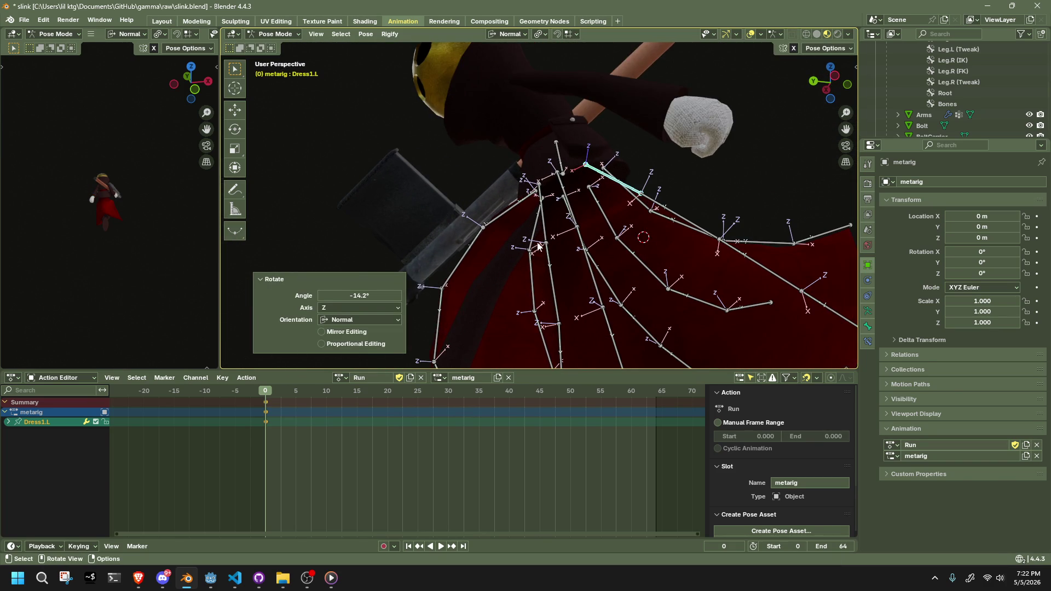
scroll(538, 246, "down", 2)
left_click(545, 216)
left_click(551, 257, "shift")
left_click(567, 327, "shift")
left_click(559, 359, "shift")
mouse_move(558, 358)
middle_mouse_down()
mouse_move(618, 334)
mouse_move(607, 350)
middle_mouse_up()
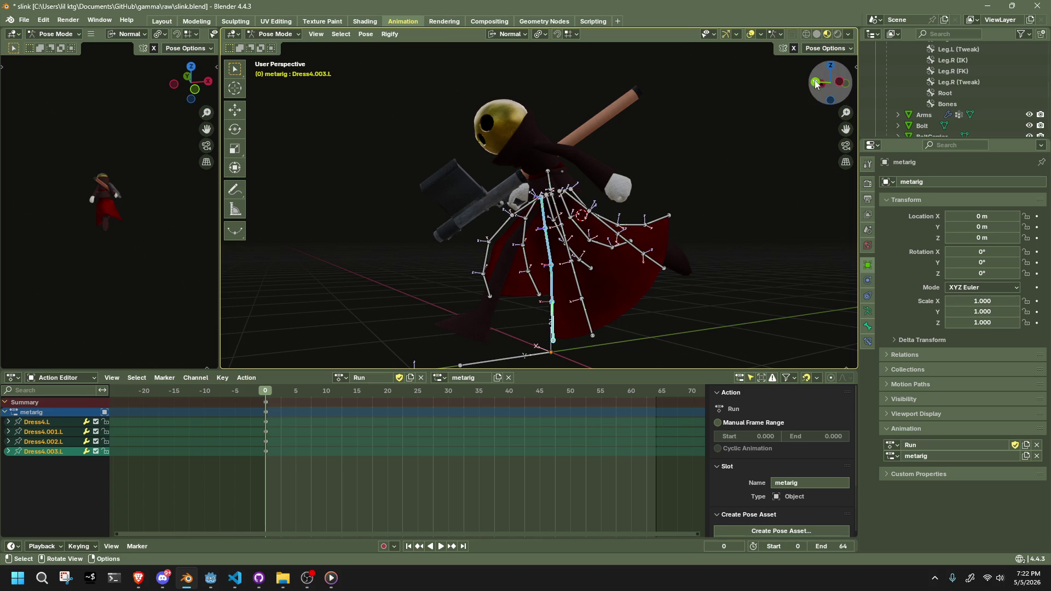
left_click(816, 84)
key("r")
key("x")
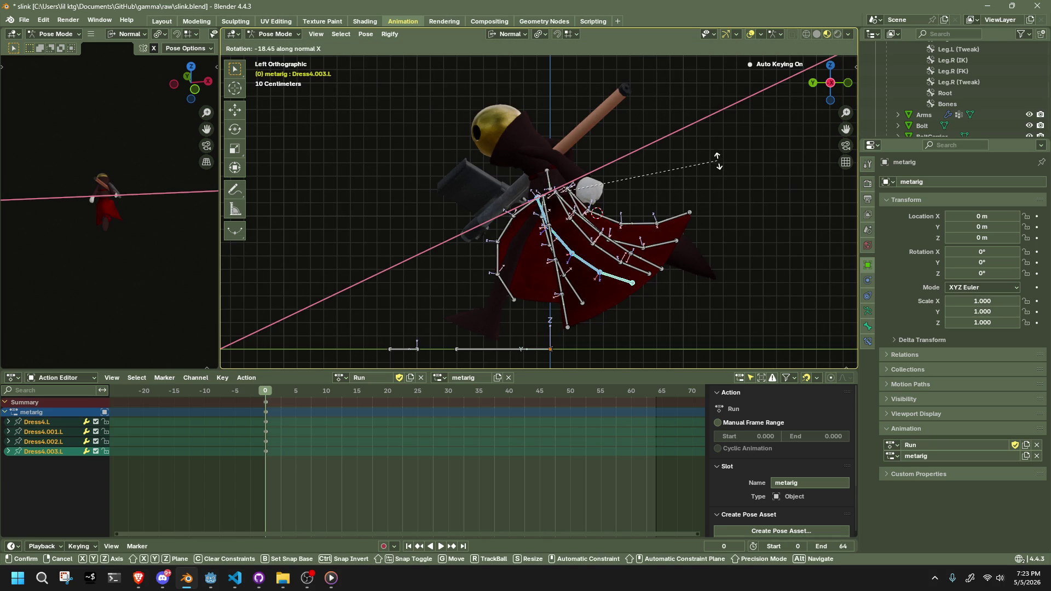
left_click(718, 161)
Rotate Dress4.L alone by 43.7° on X.
left_click(534, 209)
key("r")
key("x")
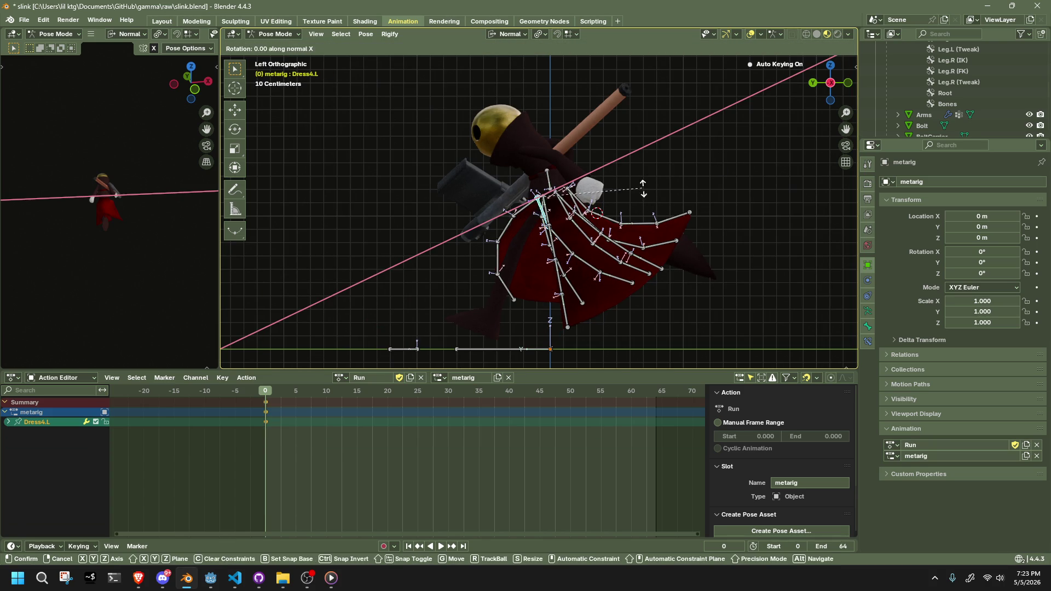
left_click(570, 222)
mouse_move(569, 222)
middle_mouse_down()
mouse_move(737, 219)
mouse_move(713, 204)
mouse_move(627, 197)
mouse_move(575, 229)
middle_mouse_up()
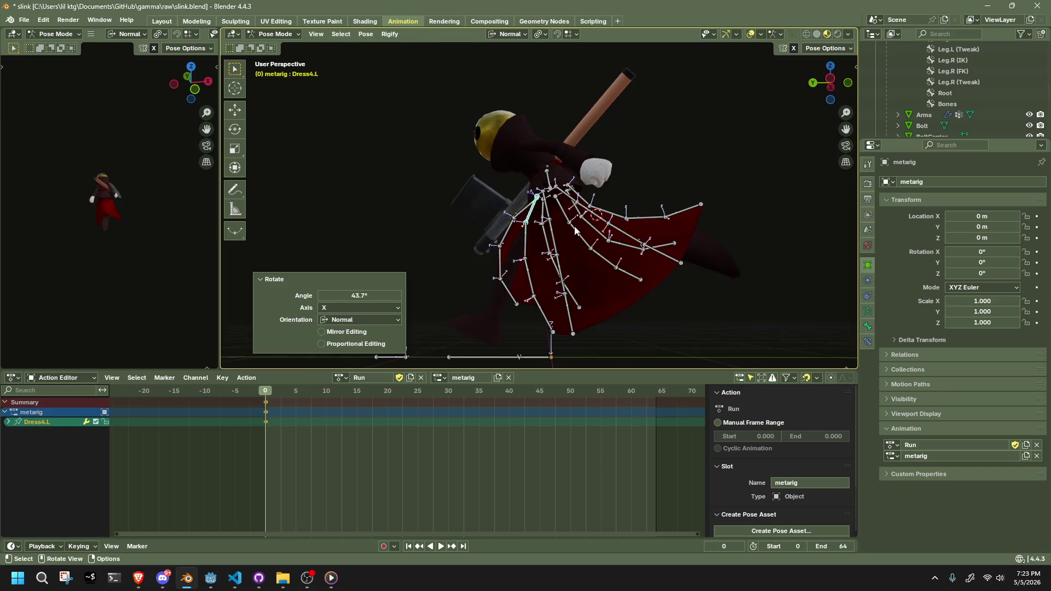
Move Dress0.003.L outward as seen from the Left view.
left_click(574, 335)
mouse_move(574, 335)
middle_mouse_down()
mouse_move(609, 347)
mouse_move(829, 137)
middle_mouse_up()
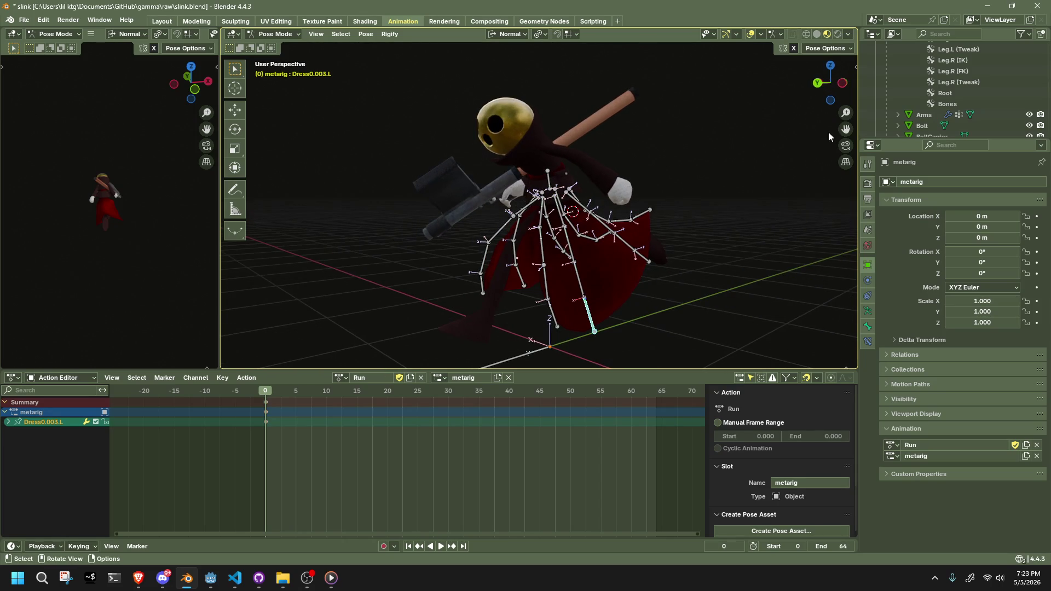
left_click(845, 84)
key("g")
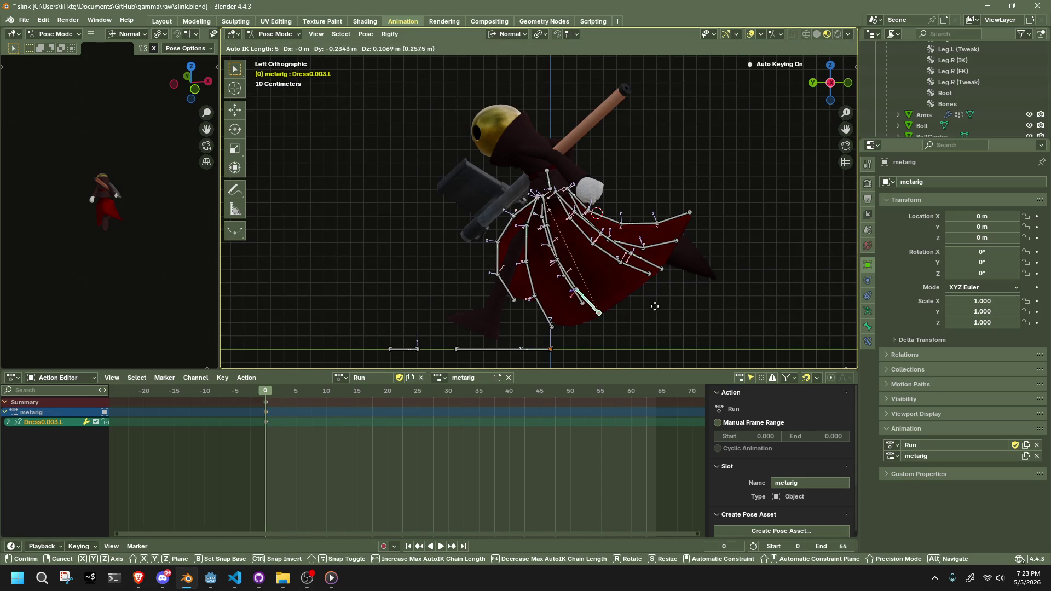
left_click(665, 301)
mouse_move(689, 336)
middle_mouse_down()
mouse_move(563, 323)
mouse_move(519, 340)
mouse_move(595, 322)
mouse_move(710, 343)
mouse_move(826, 345)
middle_mouse_up()
Scrub the Run action to frame 8 and clear the bone selection.
key("a")
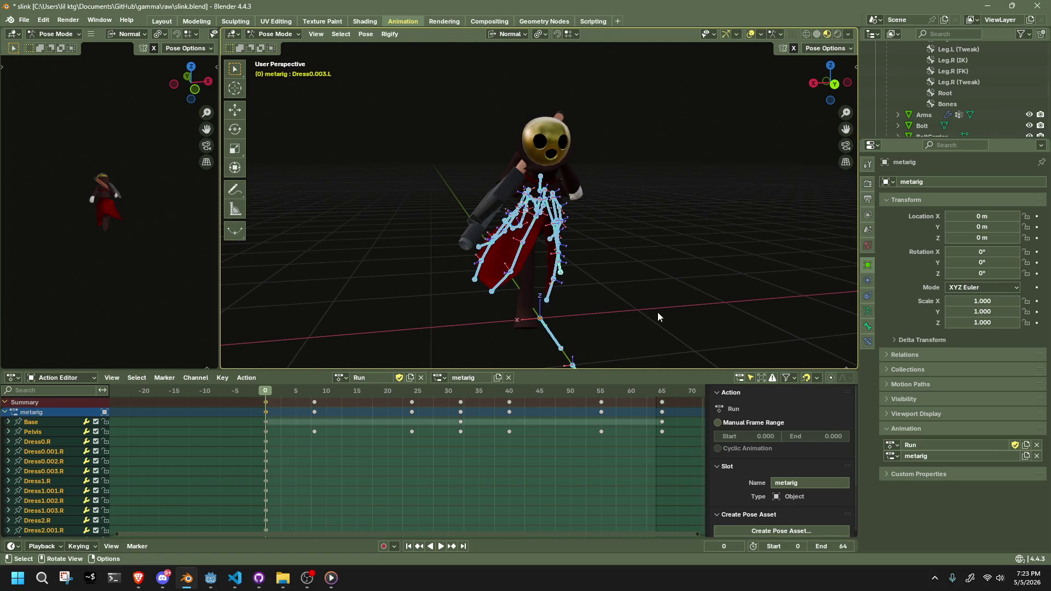
left_click_drag(273, 388, 315, 403)
mouse_move(646, 243)
middle_mouse_down()
mouse_move(707, 231)
mouse_move(742, 240)
middle_mouse_up()
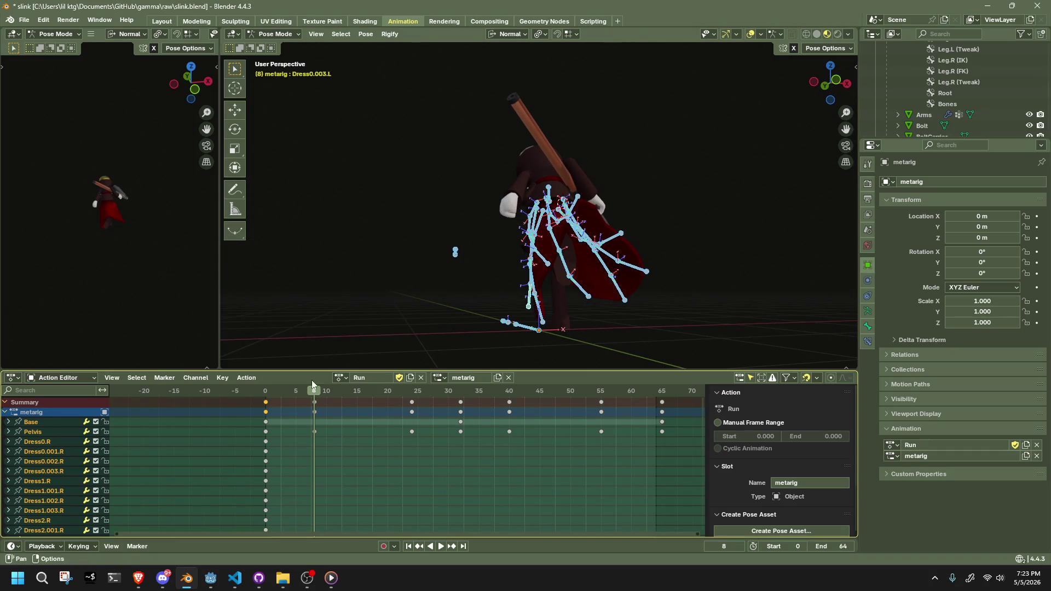
left_click(432, 246)
key("a")
left_click(426, 297)
mouse_move(426, 297)
middle_mouse_down()
mouse_move(571, 267)
mouse_move(699, 280)
mouse_move(573, 241)
middle_mouse_up()
Select the full Dress4.001.R, Dress0.R and Dress4.001.L bone chains.
left_click(505, 241)
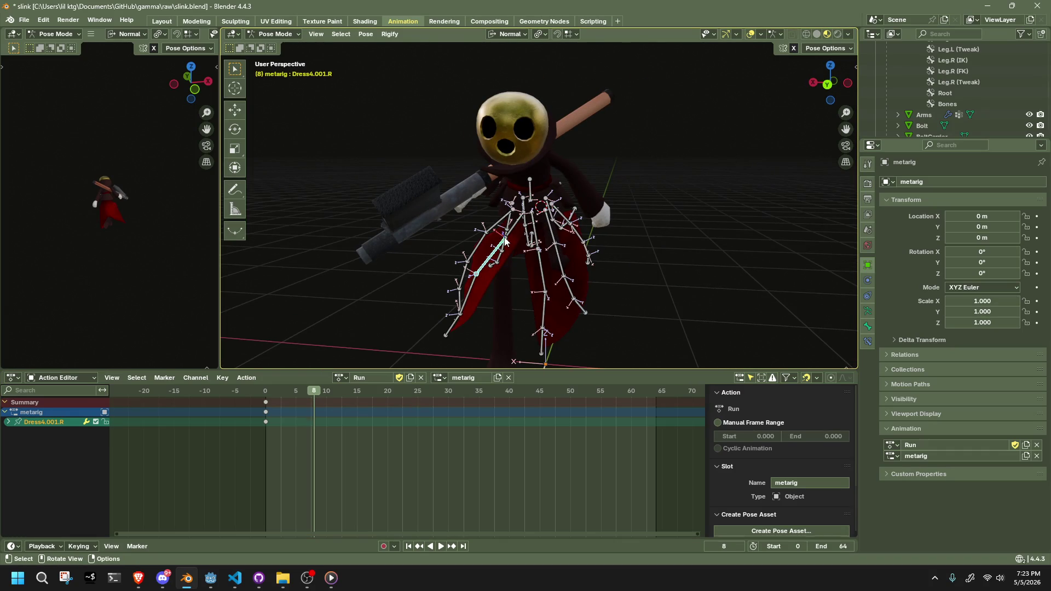
key("l")
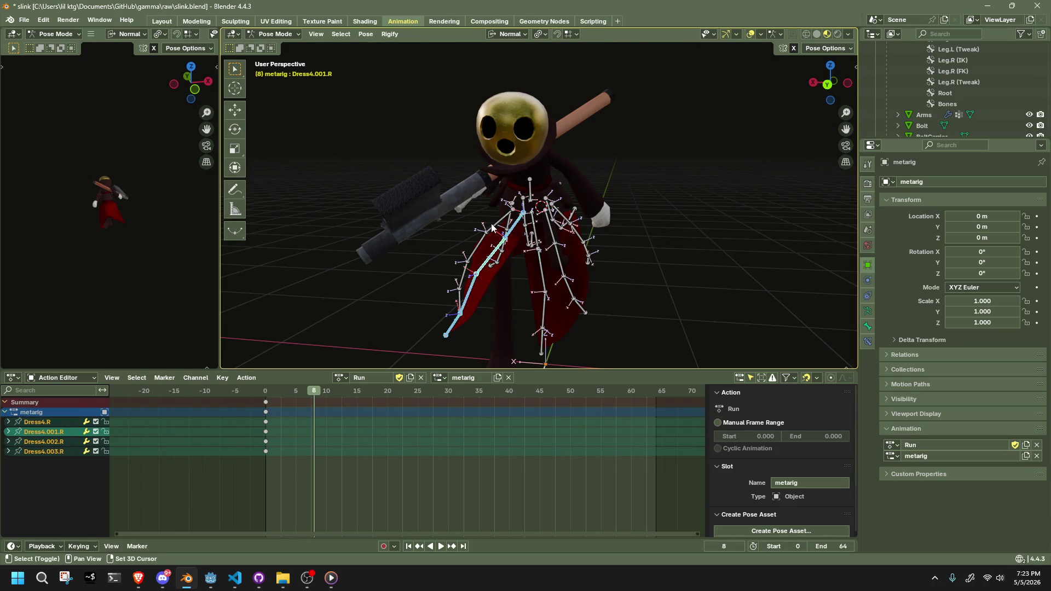
left_click(492, 228, "shift")
key("l")
left_click(539, 262, "shift")
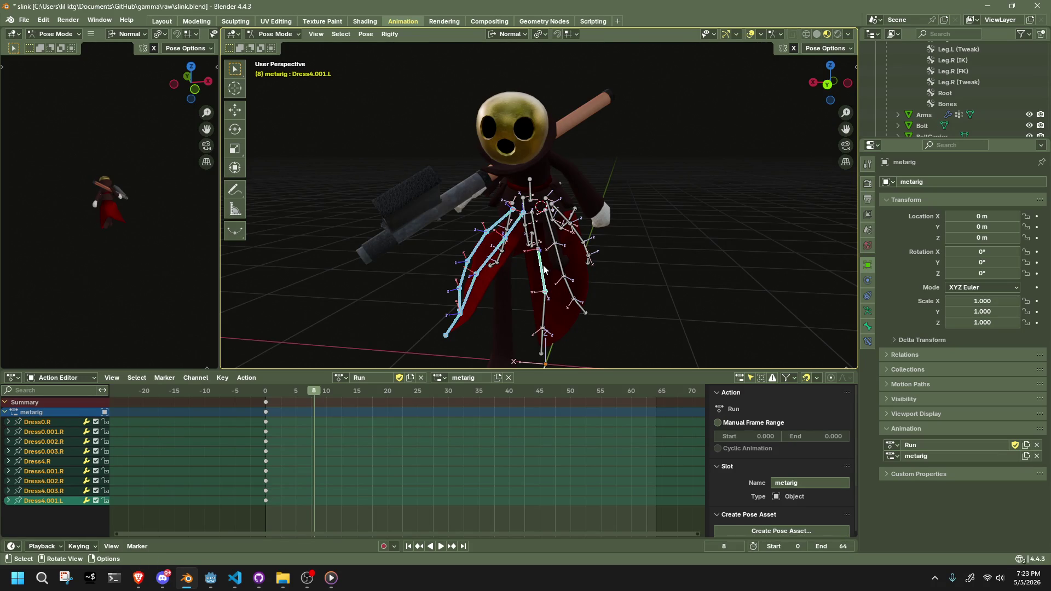
key("l")
middle_click_drag(663, 258, 493, 272)
mouse_move(647, 272)
middle_mouse_down()
mouse_move(519, 272)
mouse_move(603, 301)
mouse_move(498, 287)
mouse_move(465, 271)
middle_mouse_up()
Copy the dress pose from frame 8 and paste it X-flipped at frame 32.
key("ctrl+c")
left_click_drag(343, 393, 431, 393)
left_click(530, 171)
key("space")
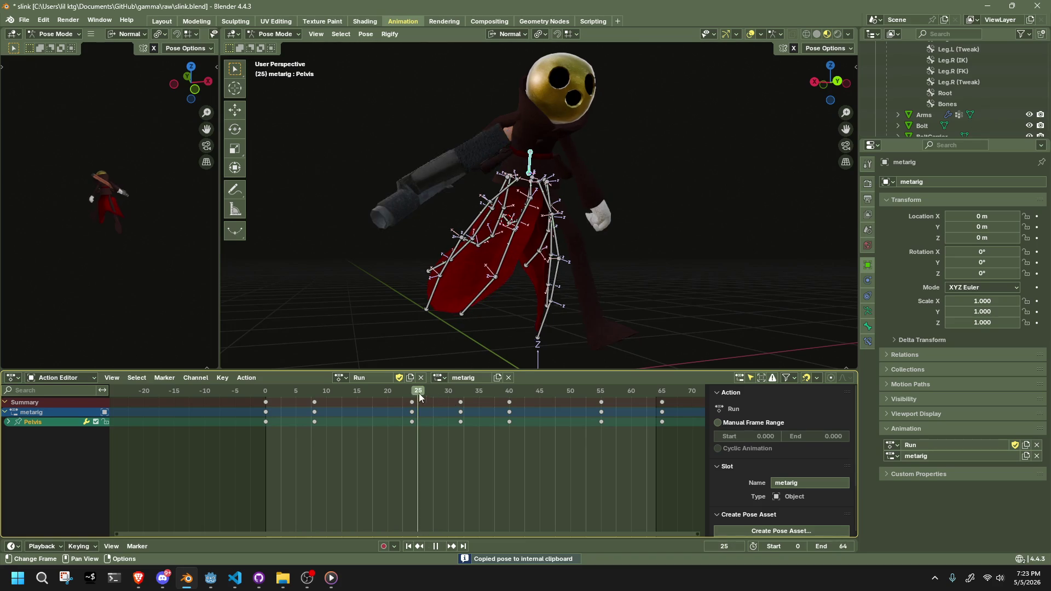
key("space")
left_click(714, 281)
mouse_move(714, 281)
middle_mouse_down()
mouse_move(678, 282)
mouse_move(675, 265)
mouse_move(779, 232)
mouse_move(298, 241)
mouse_move(351, 245)
mouse_move(363, 224)
mouse_move(486, 220)
mouse_move(688, 228)
mouse_move(685, 239)
mouse_move(649, 225)
mouse_move(542, 265)
mouse_move(574, 302)
mouse_move(529, 344)
mouse_move(477, 348)
mouse_move(468, 331)
mouse_move(520, 311)
mouse_move(540, 263)
mouse_move(508, 262)
mouse_move(538, 272)
mouse_move(514, 304)
mouse_move(537, 248)
mouse_move(551, 245)
middle_mouse_up()
key("ctrl+shift+v")
Nudge Dress4.001.R to a new keyed position, then select Dress4.001.L.
left_click(519, 268)
key("g")
left_click(448, 324)
left_click(515, 285)
Rotate Dress4.001.L on its local Z axis and Dress4.L on its local X axis.
key("r")
key("z")
key("z")
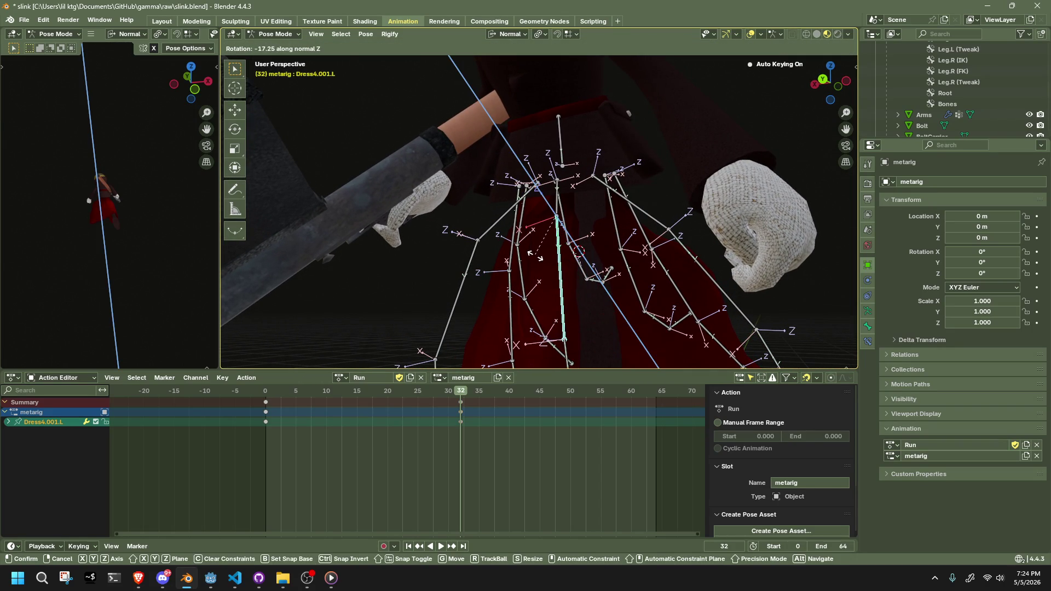
left_click(537, 255)
left_click(557, 189)
key("r")
key("x")
key("x")
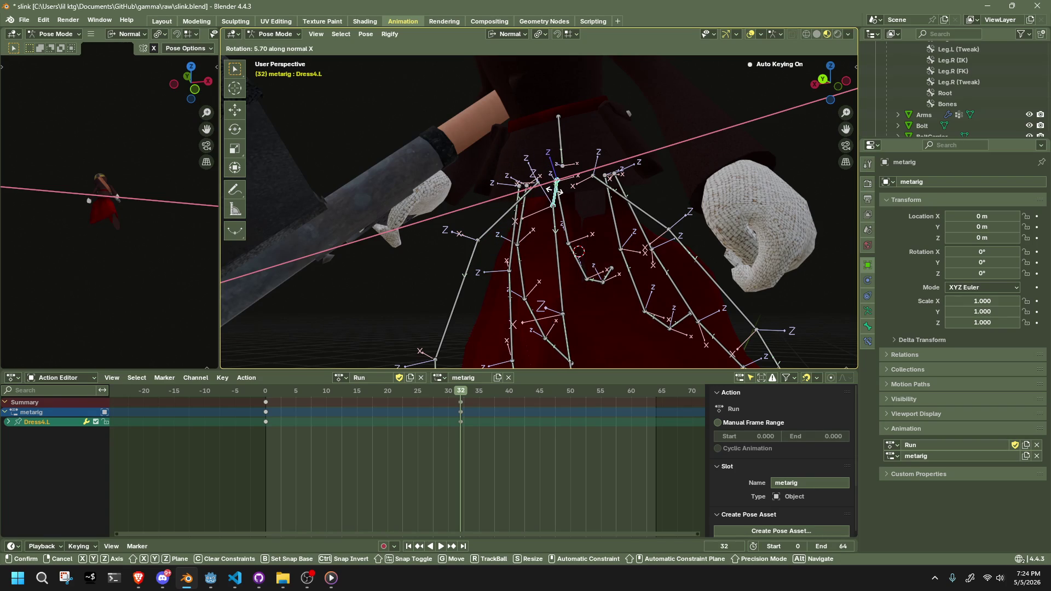
left_click(557, 192)
Rotate Dress0.L on its local Z axis and move it to a new position.
mouse_move(629, 238)
middle_mouse_down()
mouse_move(616, 268)
mouse_move(633, 235)
mouse_move(609, 159)
mouse_move(544, 159)
mouse_move(438, 192)
middle_mouse_up()
left_click(632, 232)
key("r")
key("z")
key("z")
left_click(619, 236)
key("g")
left_click(603, 138)
Rotate Dress1.L around the global Z axis, then deselect it.
left_click(476, 237)
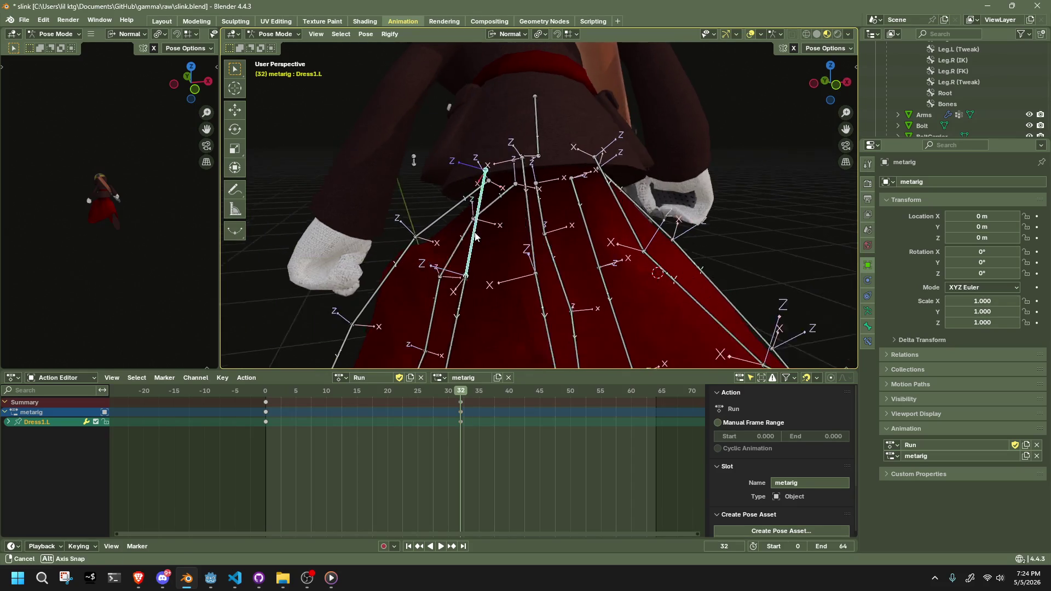
middle_click_drag(475, 236, 455, 235)
key("r")
key("z")
key("z")
key("z")
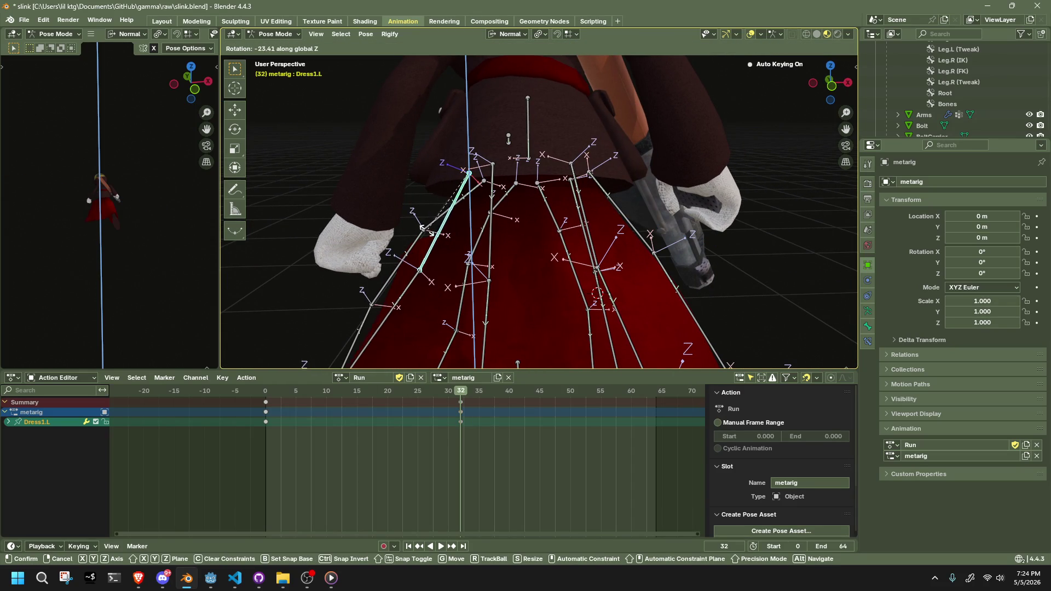
key("z")
mouse_move(504, 255)
middle_mouse_down("alt")
mouse_move(520, 268)
mouse_move(757, 219)
middle_mouse_up("alt")
left_click(491, 258)
left_click(780, 213)
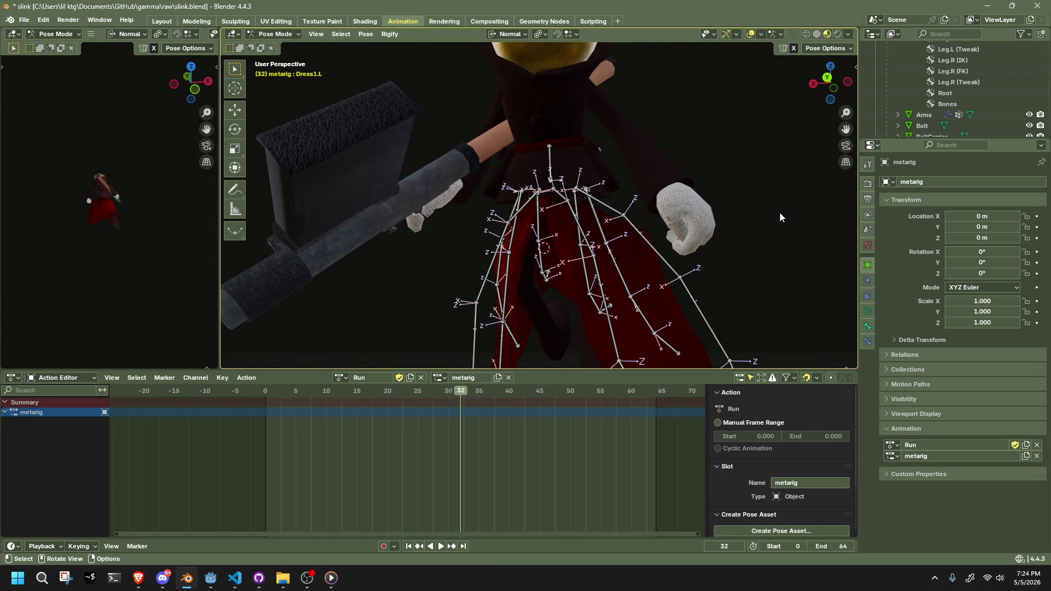
Return to frame 0 and play the Run animation.
mouse_move(779, 212)
middle_mouse_down()
mouse_move(732, 199)
mouse_move(602, 195)
mouse_move(619, 206)
mouse_move(447, 346)
middle_mouse_up()
left_click_drag(290, 389, 273, 393)
key("space")
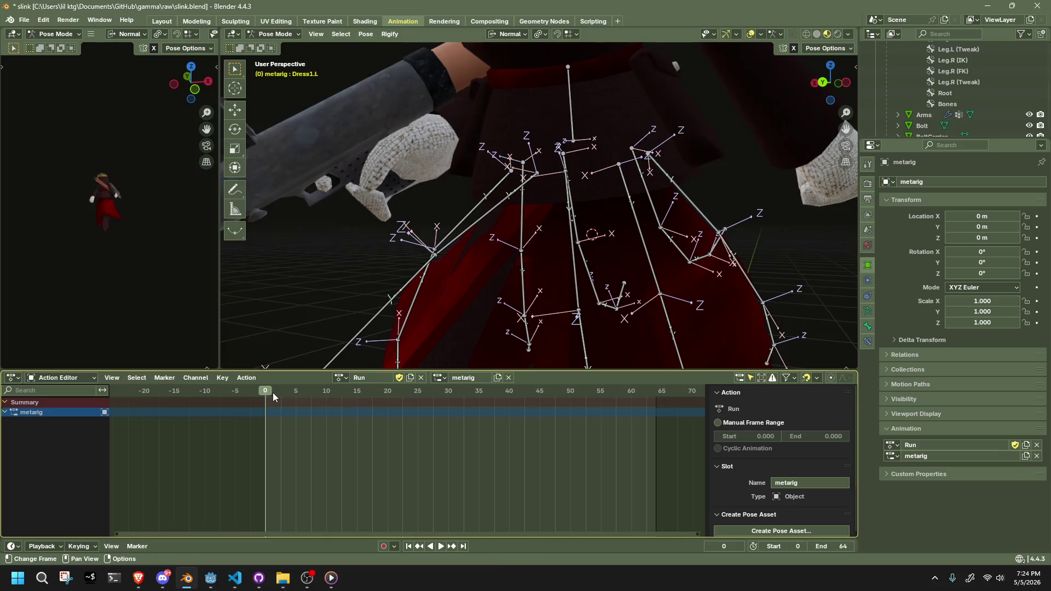
Stop playback and select the three dress bone chains.
scroll(469, 262, "down", 3)
mouse_move(468, 261)
middle_mouse_down()
mouse_move(780, 257)
mouse_move(222, 248)
mouse_move(250, 249)
middle_mouse_up()
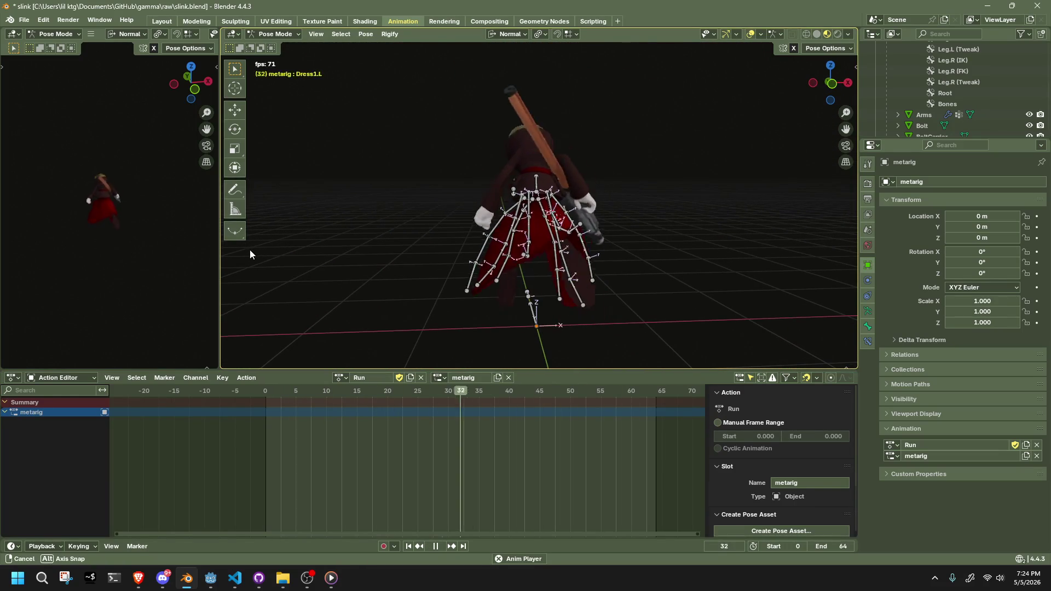
key("space")
key("a")
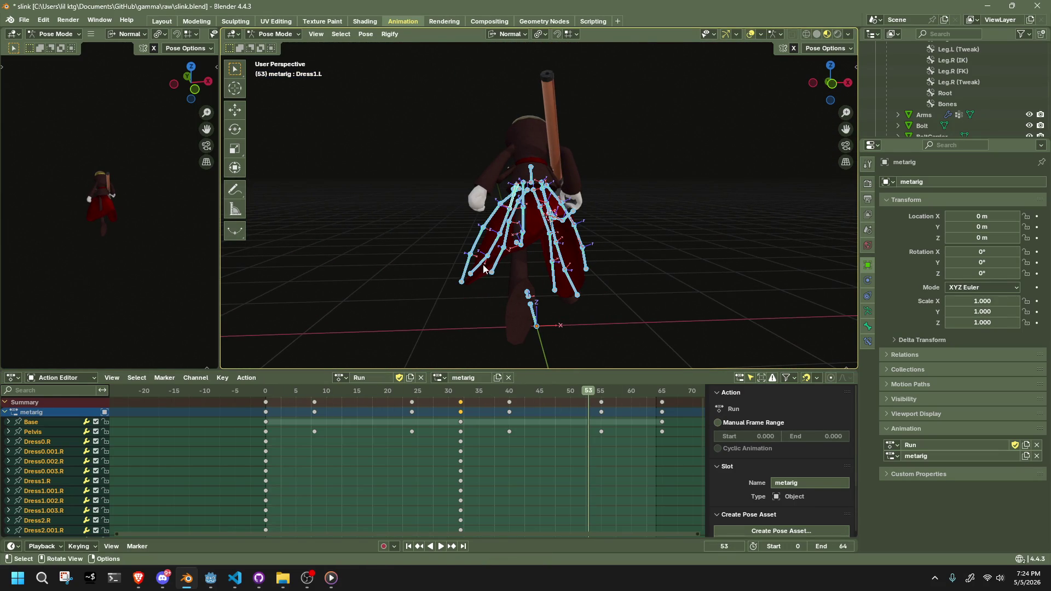
left_click(471, 250)
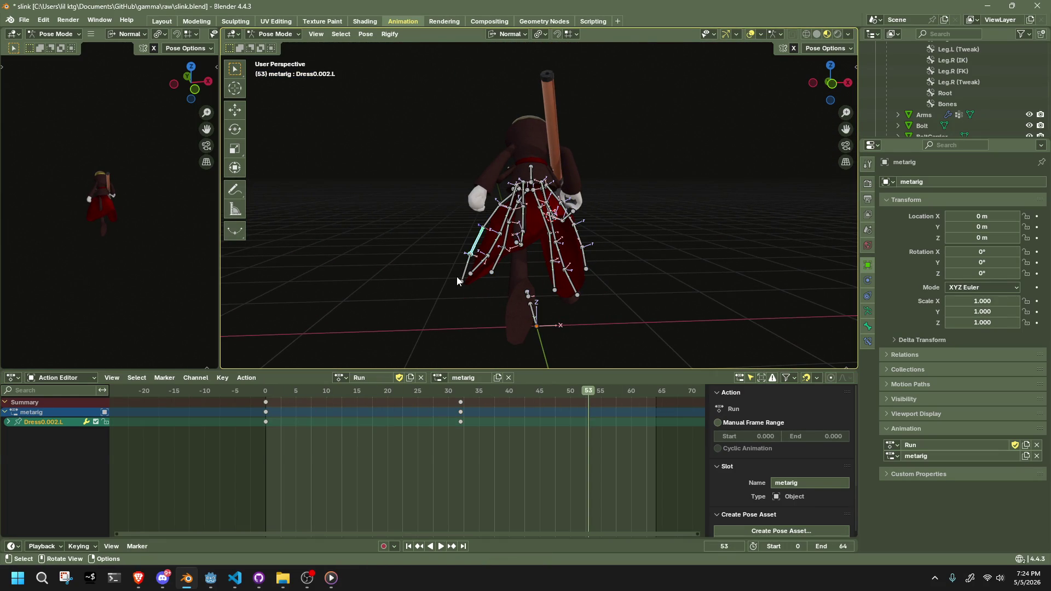
key("l")
key("l")
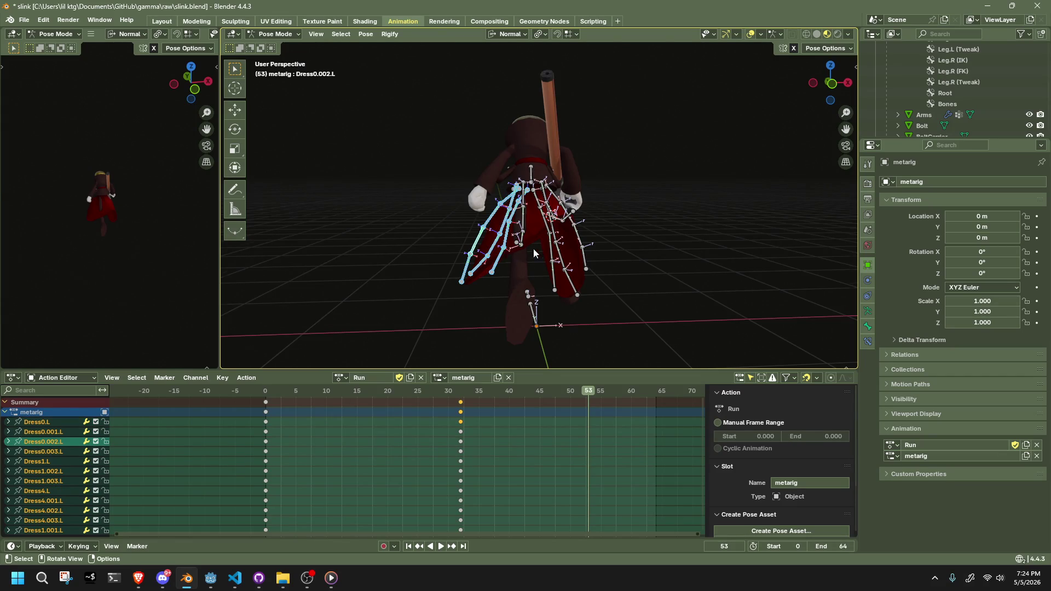
middle_click_drag(536, 255, 573, 281)
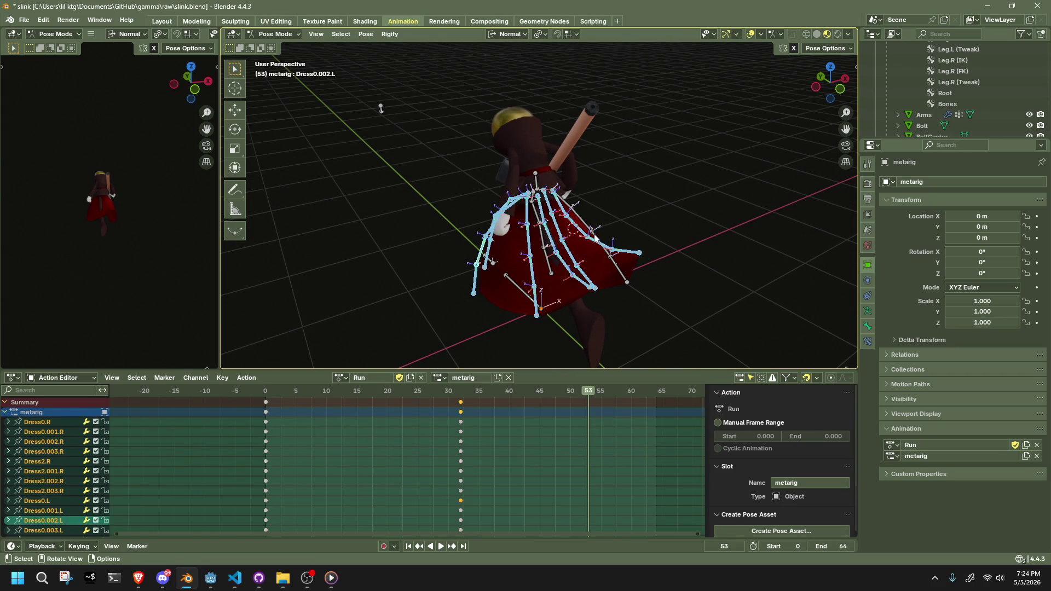
mouse_move(550, 269)
middle_mouse_down()
mouse_move(648, 254)
mouse_move(410, 427)
middle_mouse_up()
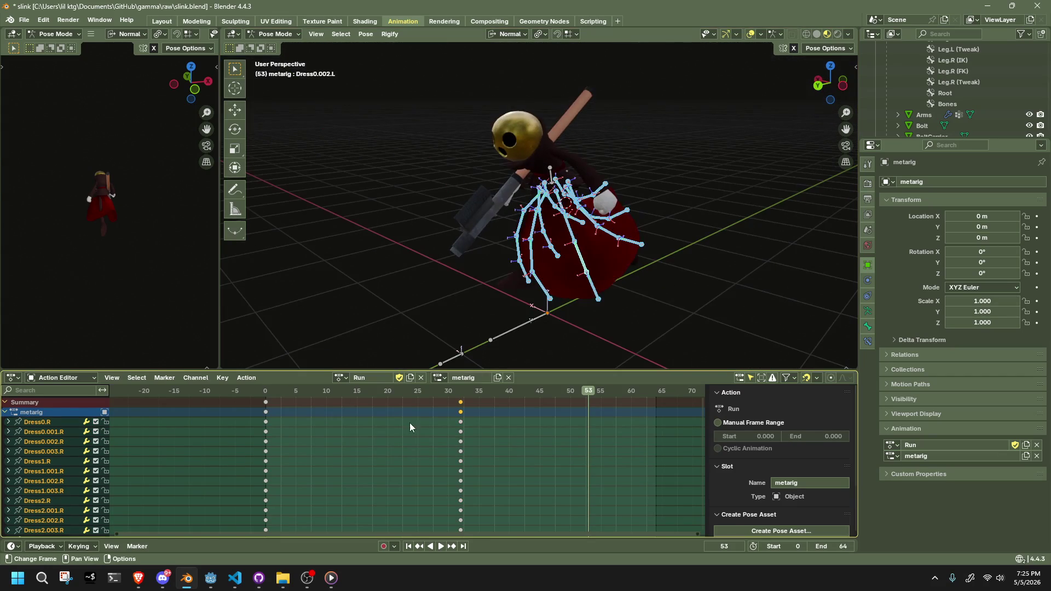
Copy the frame 0 skirt pose and paste it unflipped at frame 65.
key("space")
key("ctrl+c")
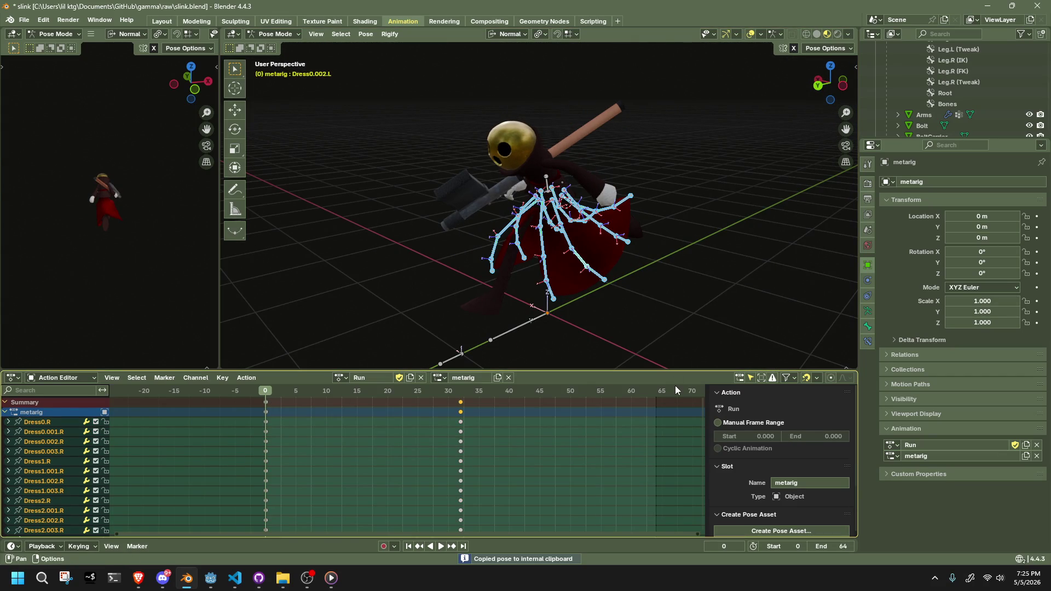
left_click(659, 395)
key("space")
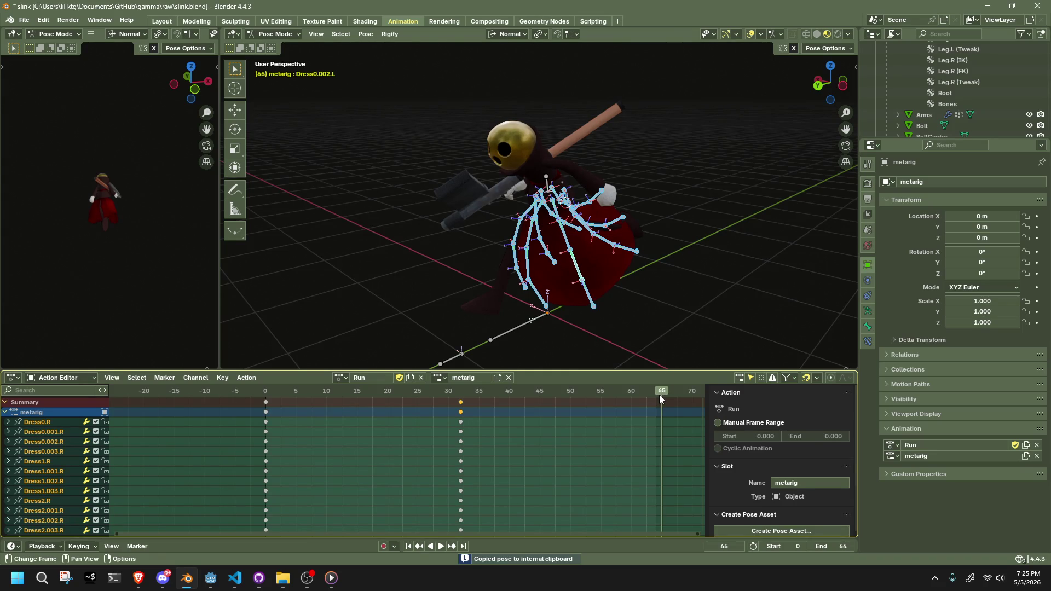
key("ctrl+shift+v")
key("ctrl+v")
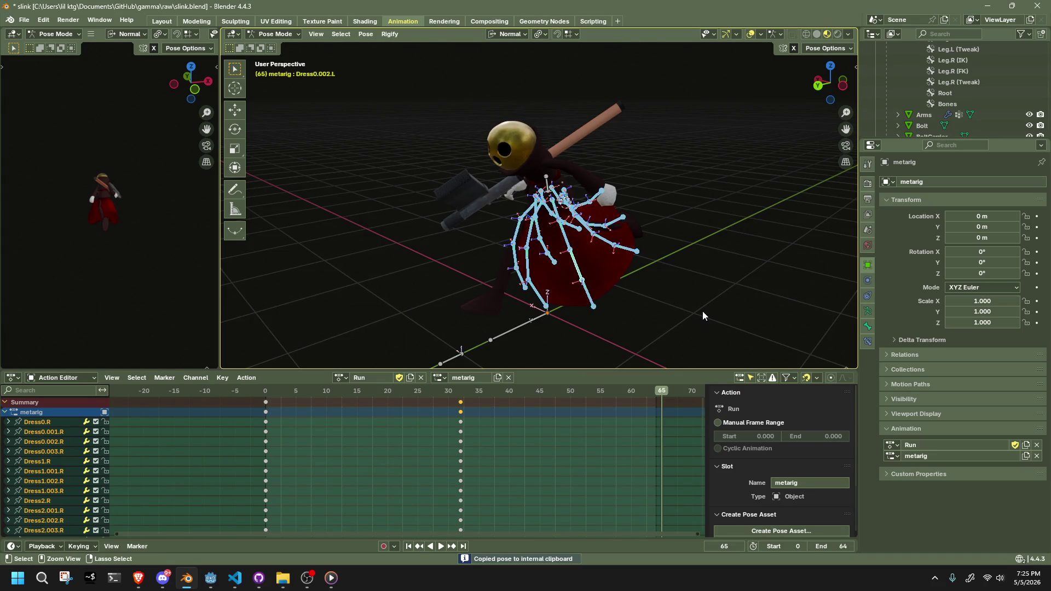
Play the Run animation from the start to check the skirt loop.
middle_click_drag(661, 317, 729, 290)
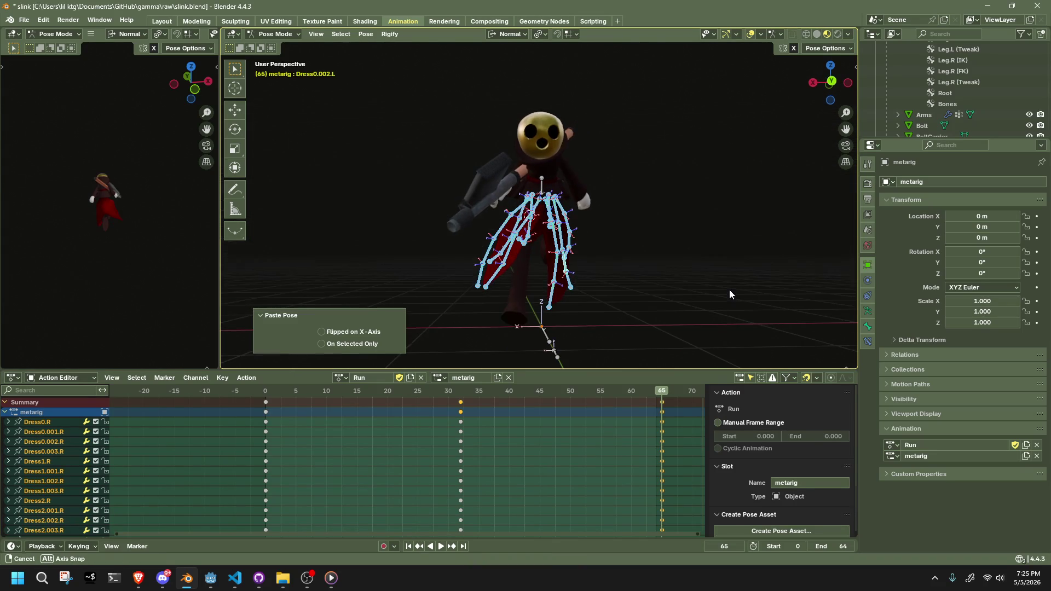
left_click(267, 392)
key("space")
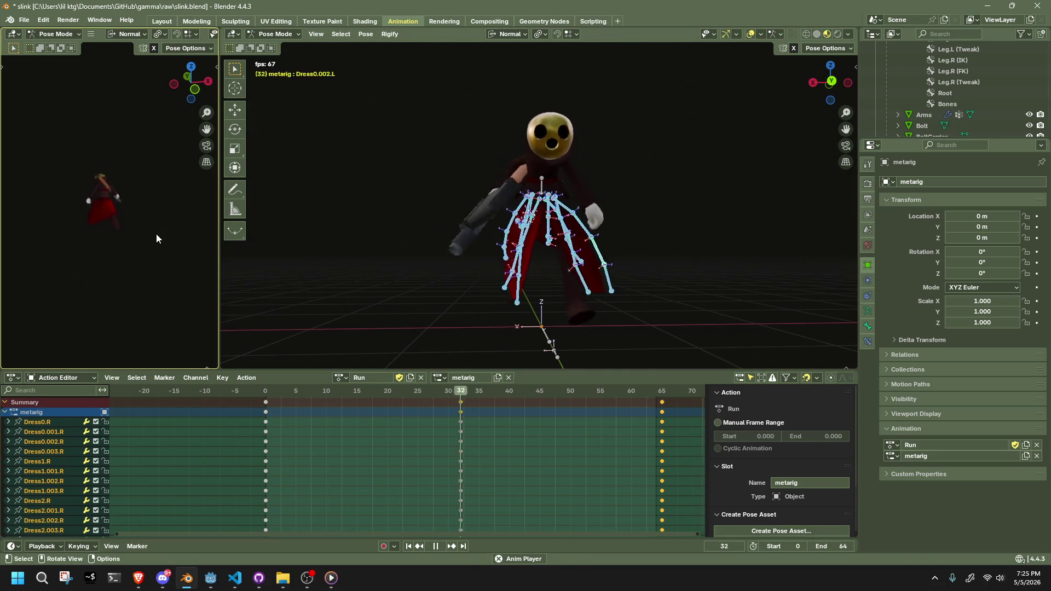
left_click(155, 234)
scroll(155, 234, "up", 2)
mouse_move(153, 235)
middle_mouse_down()
mouse_move(45, 227)
mouse_move(215, 215)
mouse_move(216, 205)
middle_mouse_up()
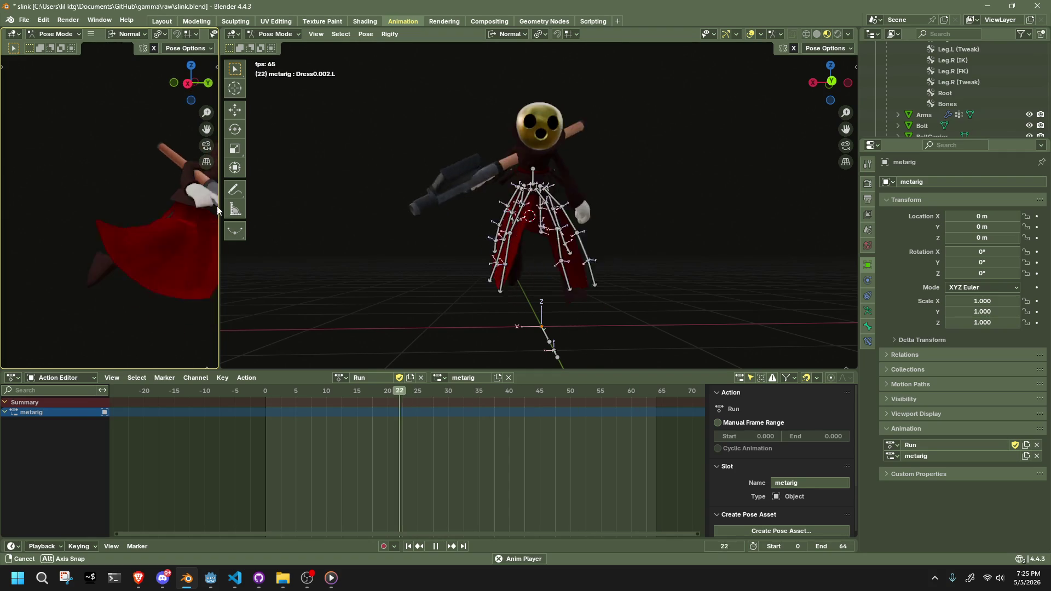
key("space")
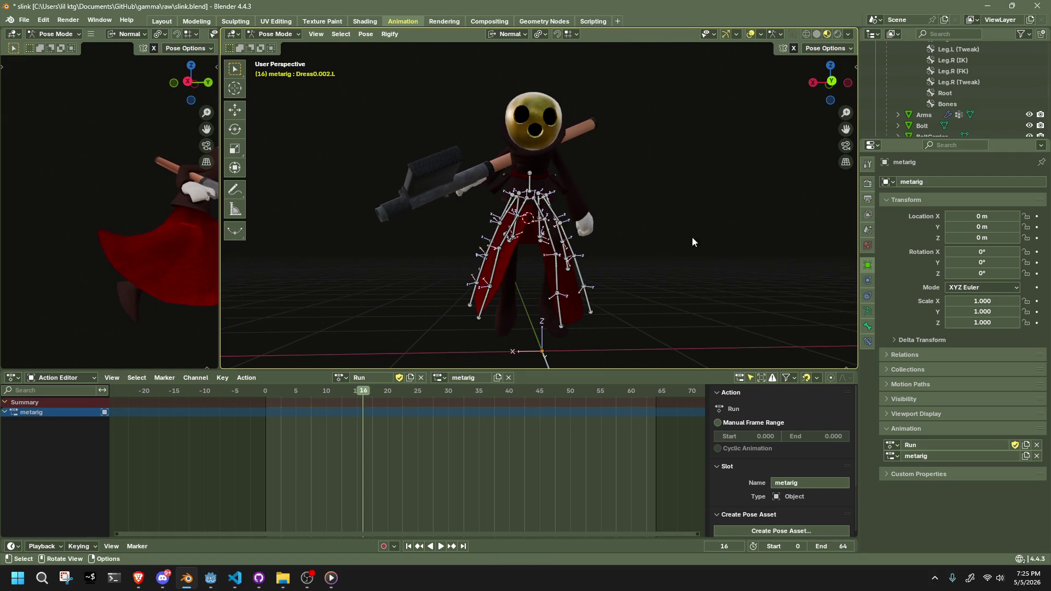
Move to frame 8 and view the character from a low side angle.
scroll(665, 249, "down", 2)
mouse_move(657, 253)
middle_mouse_down()
mouse_move(620, 223)
mouse_move(547, 208)
middle_mouse_up()
left_click(536, 192)
mouse_move(282, 393)
left_mouse_down()
mouse_move(263, 390)
mouse_move(317, 401)
left_mouse_up()
mouse_move(351, 356)
middle_mouse_down()
mouse_move(471, 324)
mouse_move(633, 305)
mouse_move(751, 221)
middle_mouse_up()
left_click(659, 289)
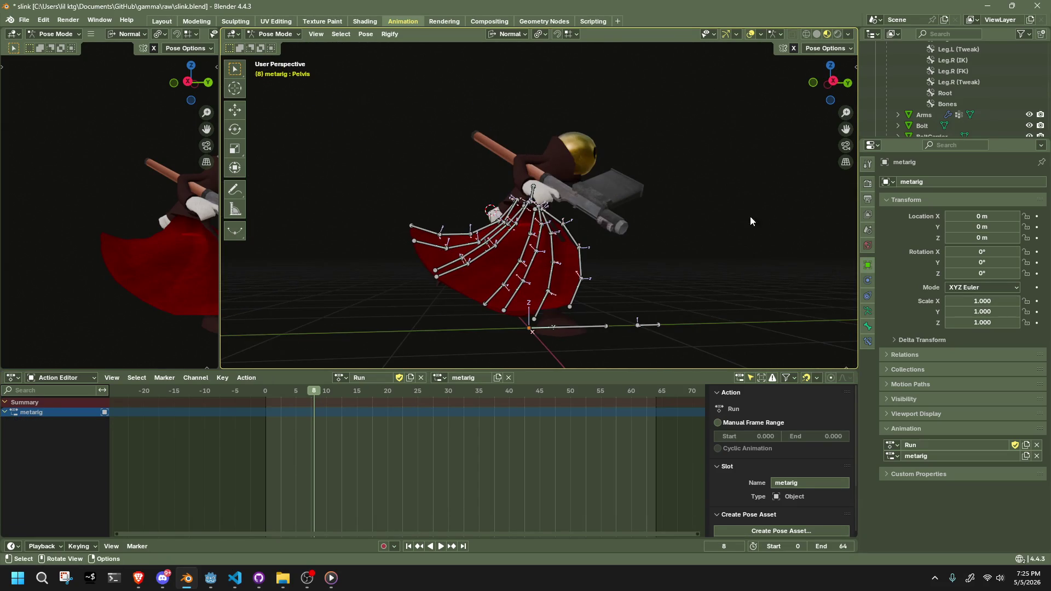
Orbit around the skirt at frame 8, selecting Dress0.R and Dress2.003.L.
mouse_move(828, 81)
left_mouse_down()
mouse_move(782, 153)
mouse_move(662, 287)
mouse_move(586, 305)
mouse_move(540, 282)
left_mouse_up()
scroll(525, 285, "up", 5)
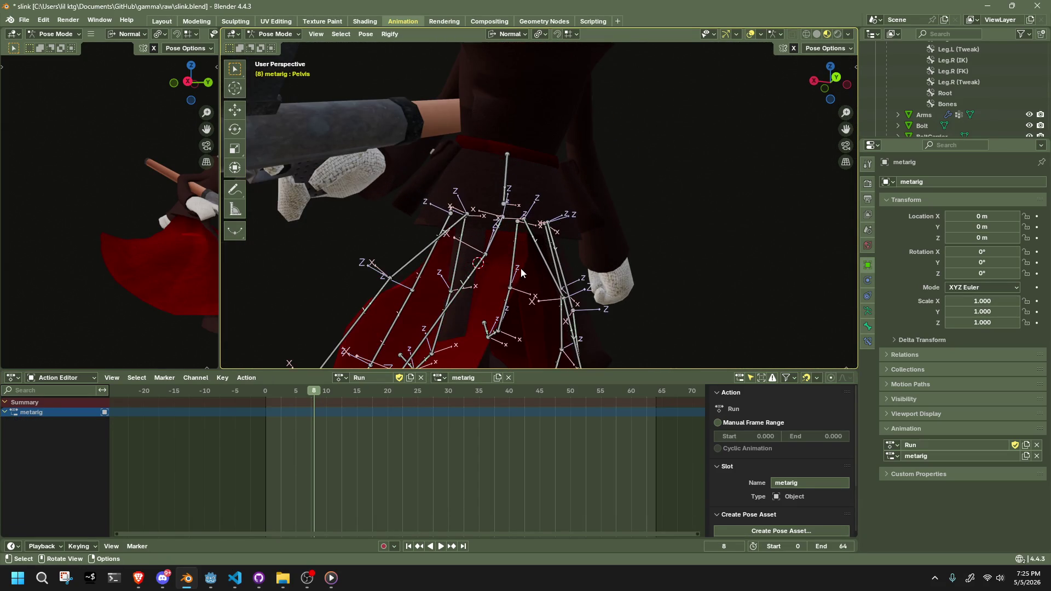
key("h")
mouse_move(512, 292)
middle_mouse_down()
mouse_move(587, 281)
mouse_move(586, 265)
mouse_move(634, 274)
mouse_move(495, 308)
middle_mouse_up()
mouse_move(449, 302)
middle_mouse_down()
mouse_move(474, 276)
mouse_move(471, 255)
mouse_move(503, 194)
mouse_move(512, 227)
mouse_move(554, 271)
mouse_move(485, 290)
mouse_move(518, 267)
middle_mouse_up()
left_click(471, 198)
mouse_move(633, 224)
middle_mouse_down()
mouse_move(807, 103)
mouse_move(626, 254)
mouse_move(666, 243)
mouse_move(518, 300)
mouse_move(638, 312)
mouse_move(709, 303)
middle_mouse_up()
mouse_move(552, 232)
middle_mouse_down()
mouse_move(546, 220)
mouse_move(650, 222)
mouse_move(675, 239)
mouse_move(697, 313)
mouse_move(816, 298)
mouse_move(660, 242)
mouse_move(462, 262)
middle_mouse_up()
left_click(570, 221)
Rotate Dress4.R to a new keyed angle at frame 8.
left_click(462, 261)
key("r")
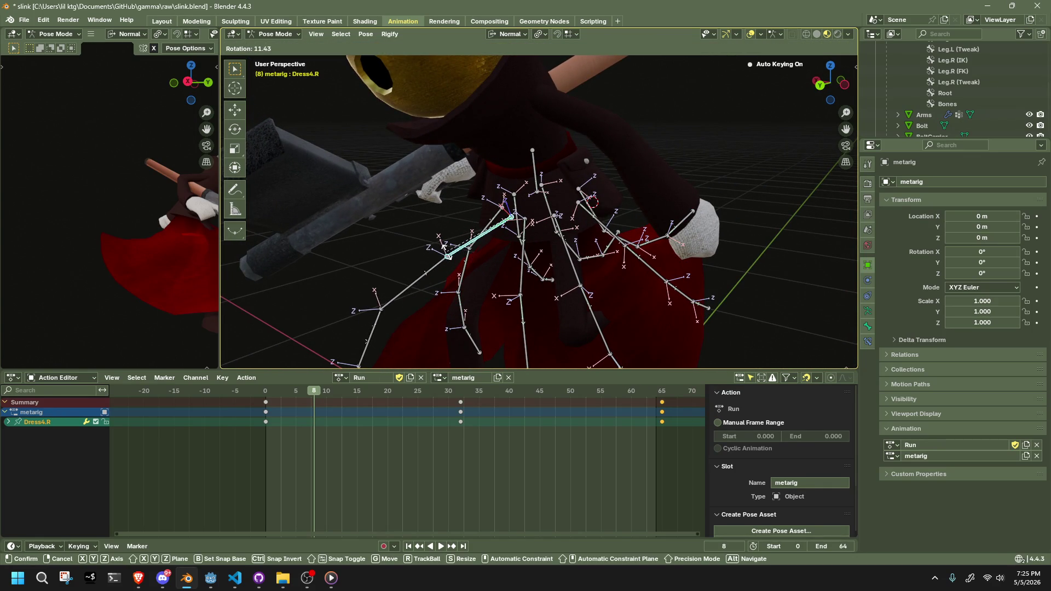
left_click(444, 246)
scroll(444, 246, "down", 3)
Reposition Dress4.001.R with its chain and rotate it 20.7° on Z.
left_click(455, 288)
key("g")
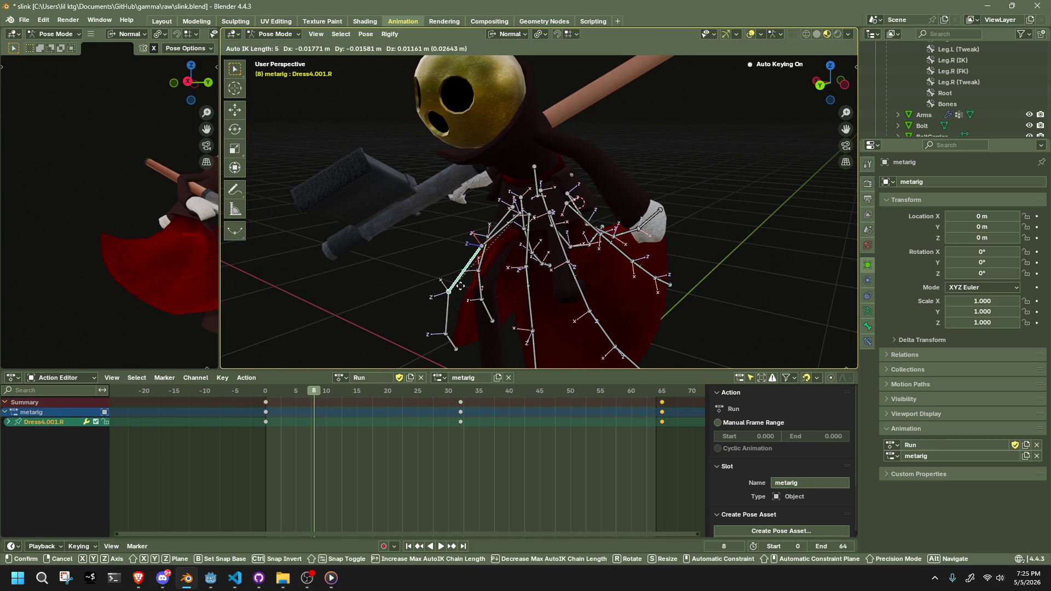
mouse_move(458, 282)
middle_mouse_down("alt")
mouse_move(626, 286)
mouse_move(627, 271)
mouse_move(570, 297)
mouse_move(503, 307)
mouse_move(501, 340)
mouse_move(575, 346)
mouse_move(589, 331)
mouse_move(560, 300)
mouse_move(507, 286)
mouse_move(553, 261)
mouse_move(613, 256)
mouse_move(638, 225)
middle_mouse_up("alt")
left_click(619, 275)
key("r")
left_click(605, 303)
key("g")
left_click(495, 267)
key("g")
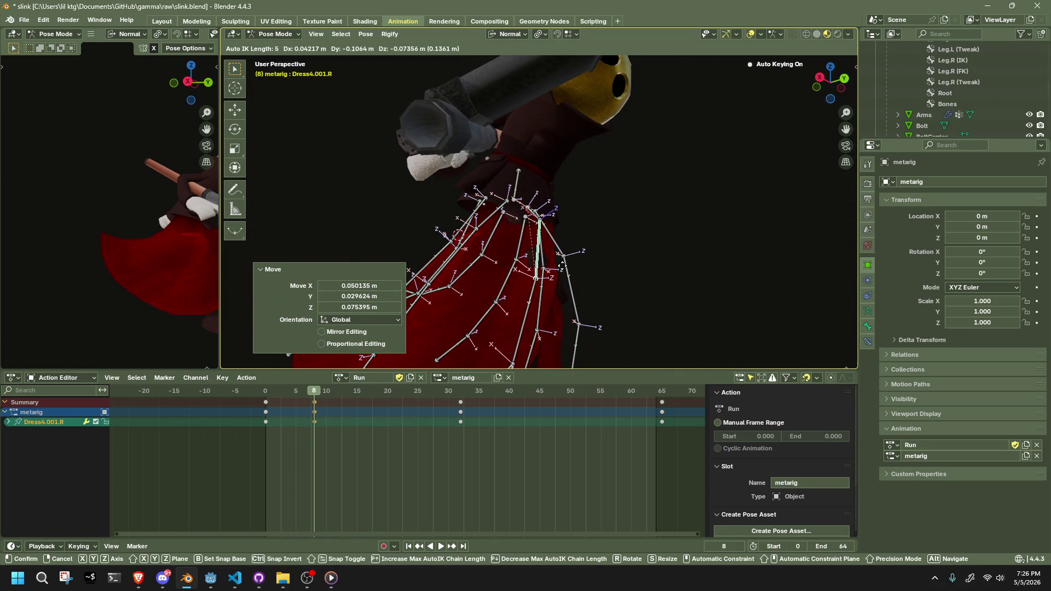
left_click(560, 263)
Move Dress0.001.R to a new position, then reselect Dress4.R.
mouse_move(560, 263)
middle_mouse_down()
mouse_move(498, 283)
mouse_move(624, 280)
middle_mouse_up()
left_click(505, 246)
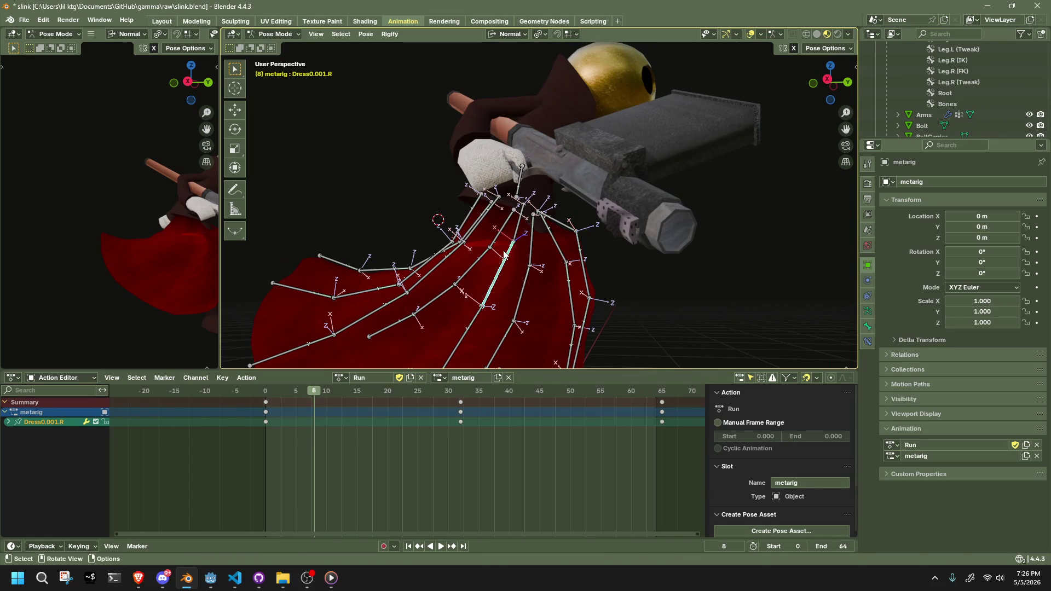
key("g")
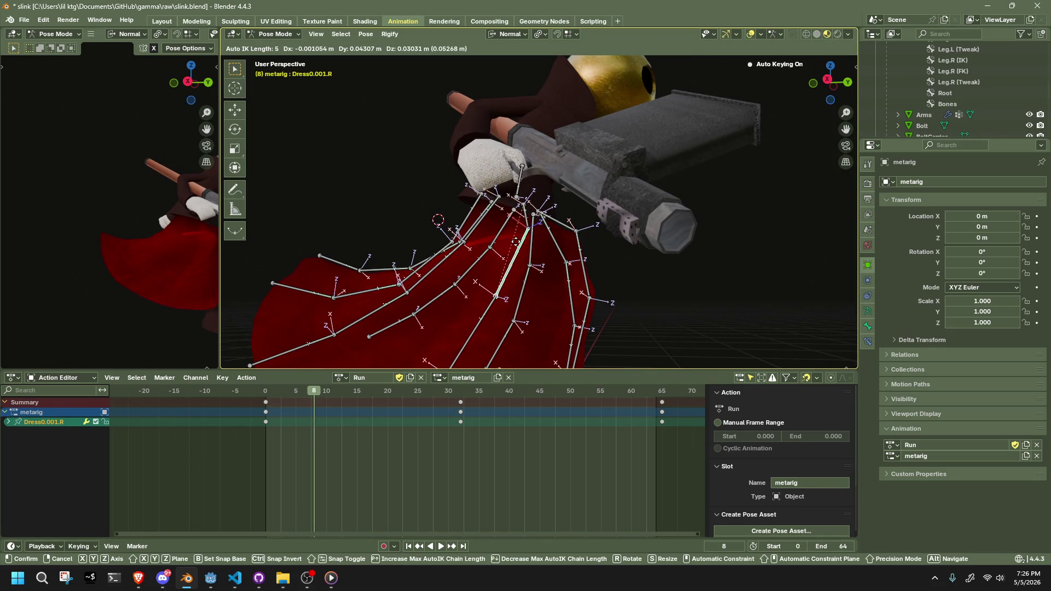
left_click(540, 230)
mouse_move(539, 230)
middle_mouse_down()
mouse_move(427, 262)
mouse_move(470, 247)
middle_mouse_up()
left_click(470, 246)
left_click(838, 48)
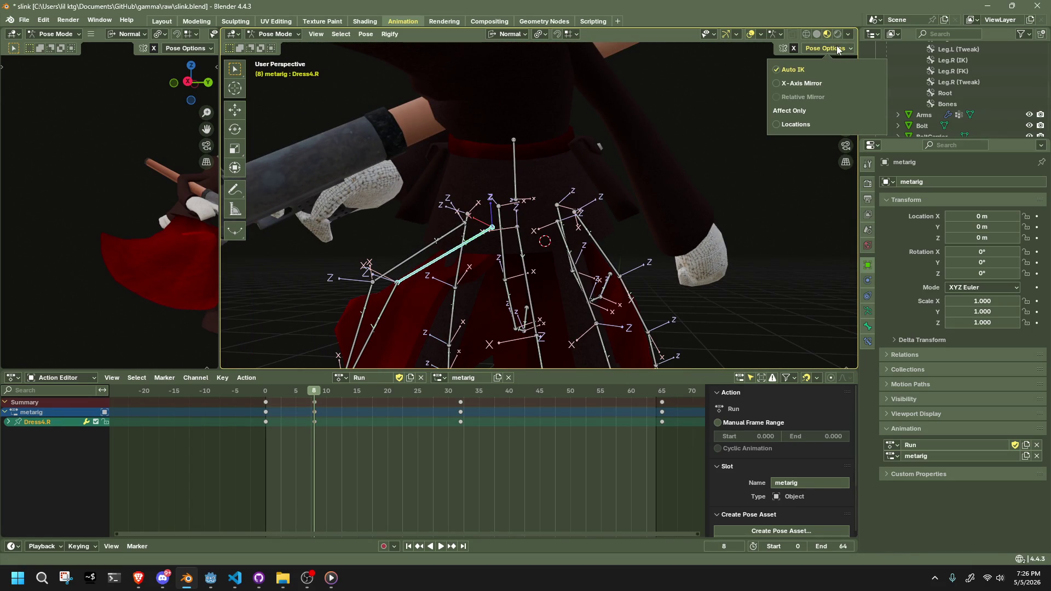
Move the selected dress bone off its normal Z axis, then along normal Z.
key("g")
key("shift+z")
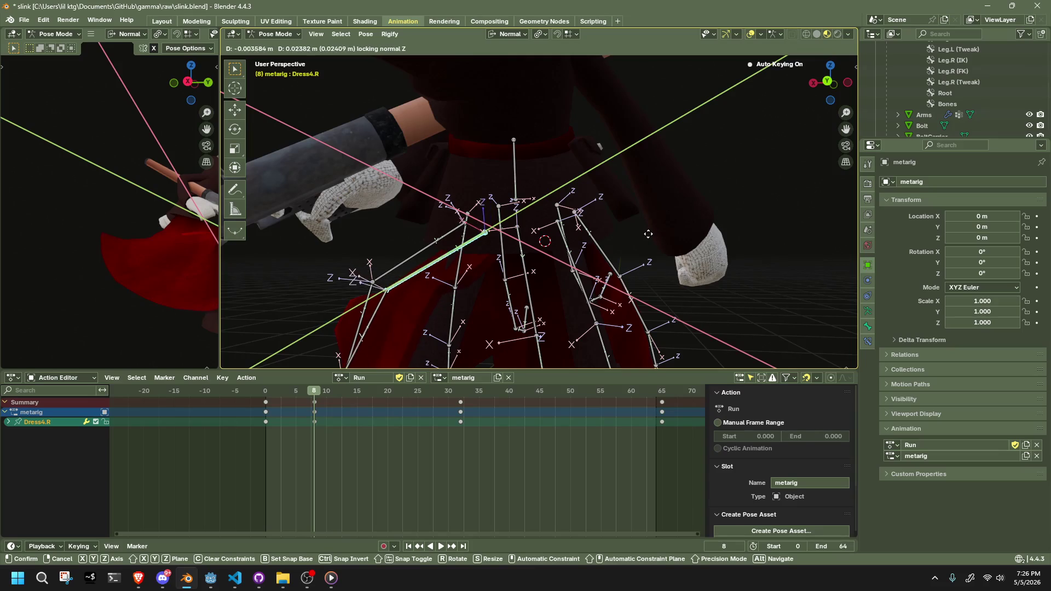
left_click(645, 229)
mouse_move(644, 227)
middle_mouse_down()
mouse_move(632, 245)
mouse_move(632, 219)
mouse_move(714, 232)
mouse_move(669, 244)
mouse_move(534, 228)
mouse_move(492, 197)
middle_mouse_up()
key("g")
key("z")
left_click(638, 222)
scroll(669, 245, "up", 4)
Rotate Dress0.R about its normal Z axis and move it along normal Z.
left_click(442, 155)
key("r")
key("z")
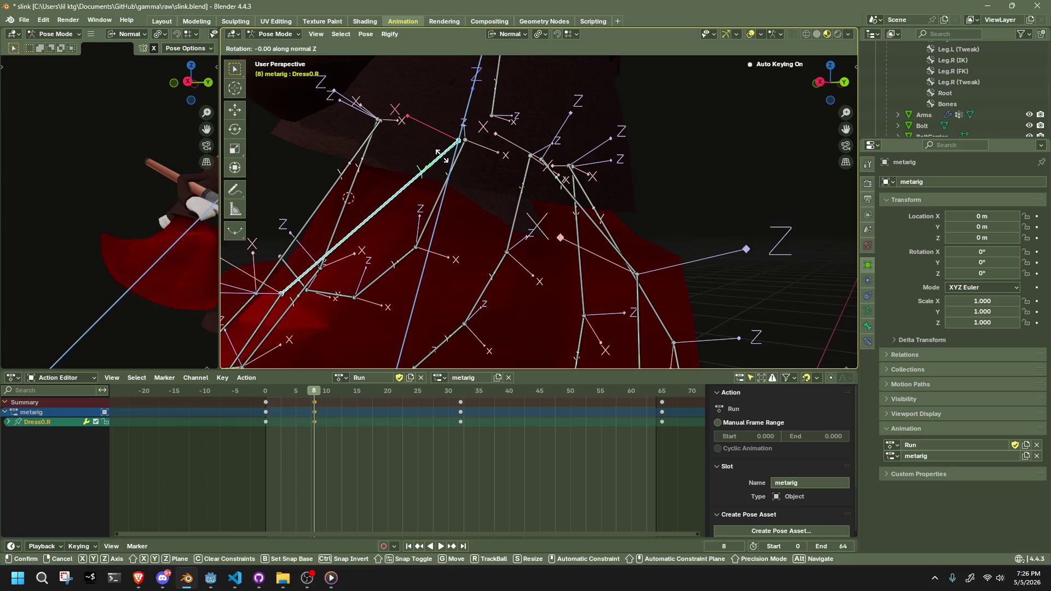
left_click(440, 145)
key("r")
key("g")
key("z")
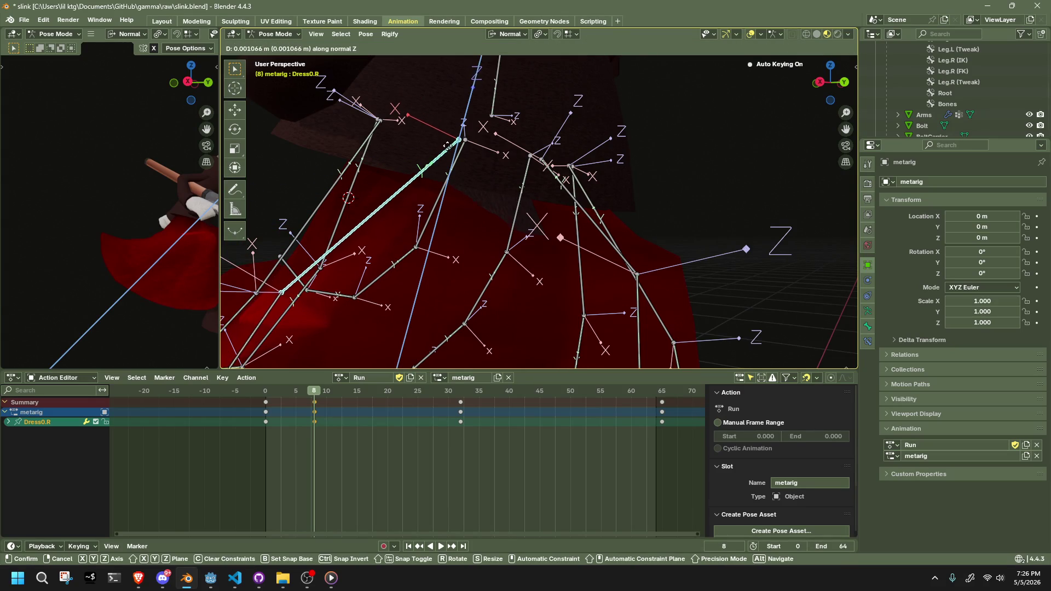
left_click(456, 128)
Try tilting Dress0.R about its normal X axis, then undo the tilt.
mouse_move(456, 128)
middle_mouse_down()
mouse_move(586, 168)
mouse_move(712, 183)
mouse_move(543, 204)
mouse_move(675, 219)
mouse_move(600, 237)
mouse_move(672, 220)
mouse_move(738, 235)
mouse_move(773, 262)
mouse_move(645, 236)
mouse_move(455, 256)
middle_mouse_up()
key("r")
key("x")
left_click(696, 196)
key("ctrl+z")
key("ctrl+z")
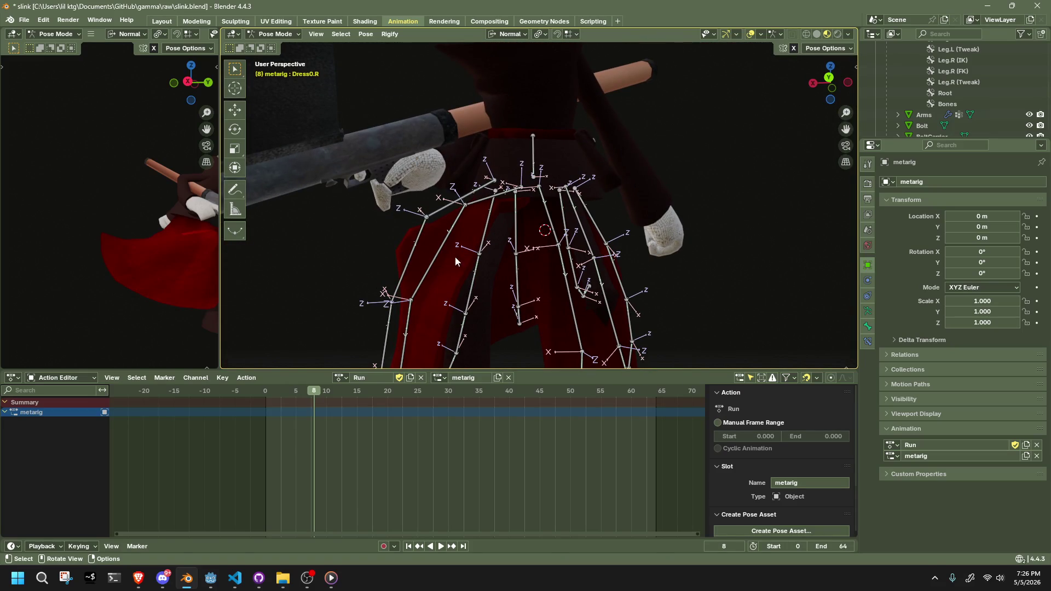
Reposition the Dress0.001.R skirt bone after undoing a trial move.
left_click(408, 263)
key("g")
left_click(404, 256)
key("ctrl+z")
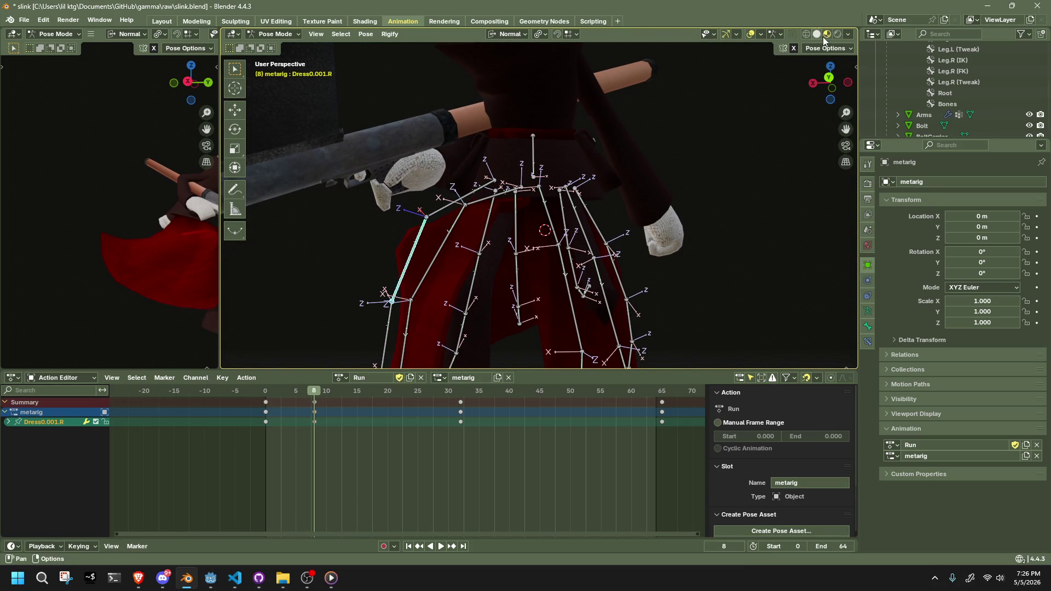
key("g")
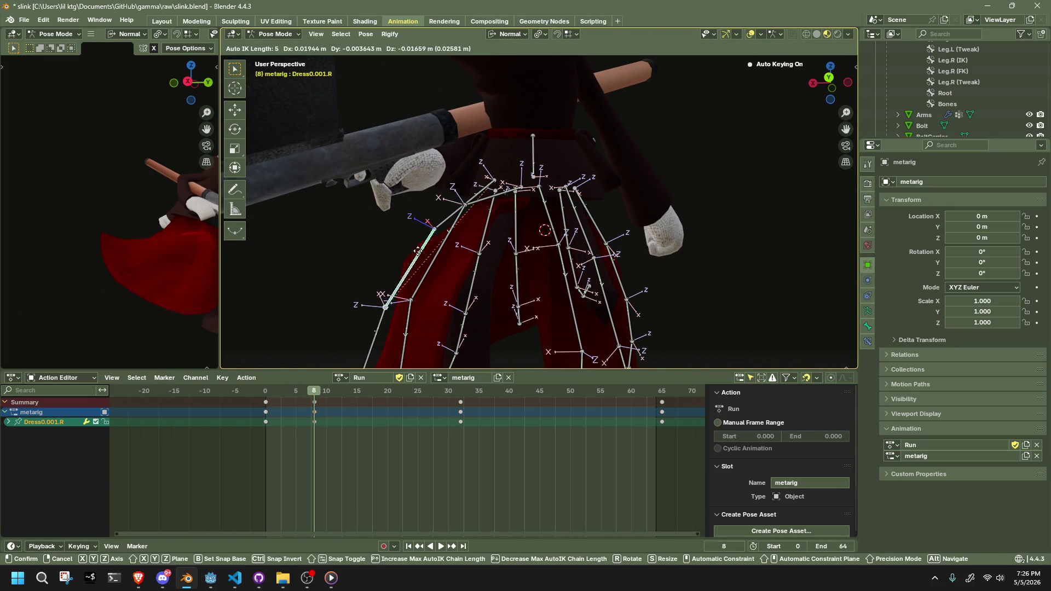
left_click(421, 251)
Move the Dress0.003.R skirt bone, keying it at frame 8.
scroll(461, 230, "down", 3)
middle_click_drag(462, 229, 502, 208)
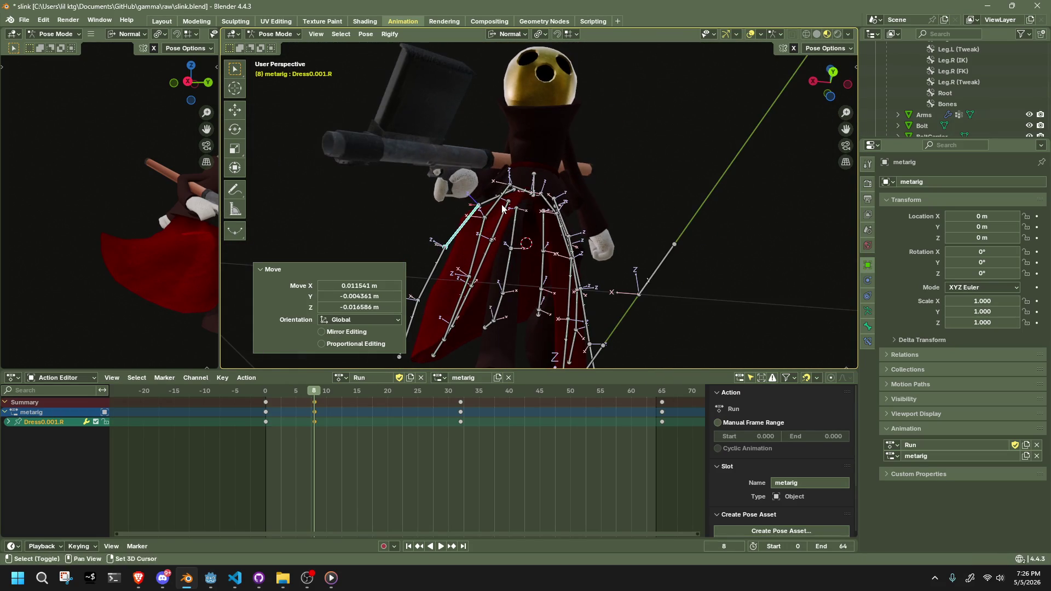
middle_click_drag(461, 251, 451, 303)
left_click(451, 302)
key("g")
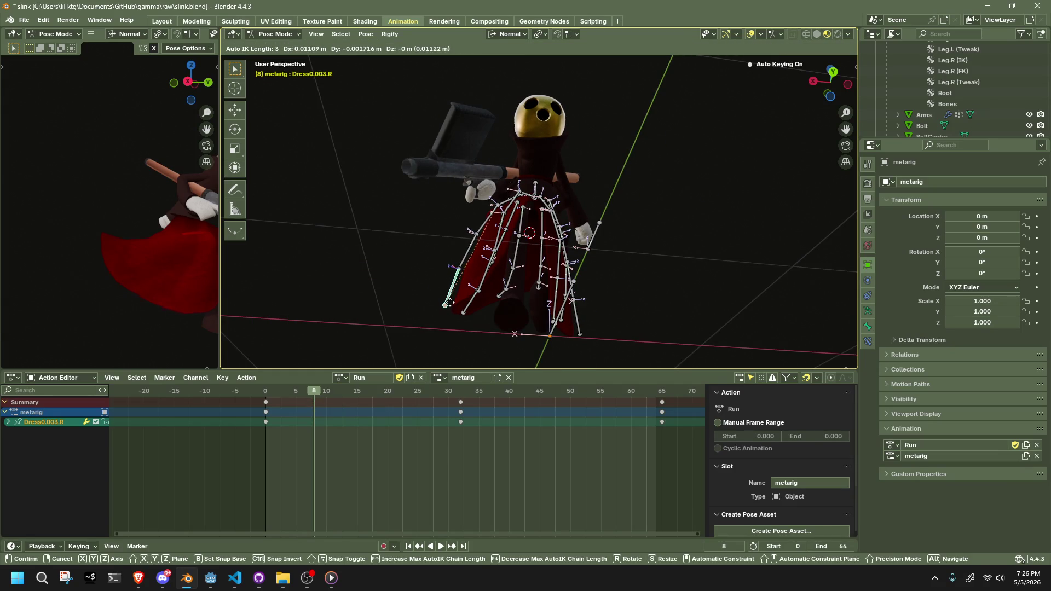
left_click(447, 304)
Play back the Run animation to check the skirt, then return to frame 8.
mouse_move(446, 305)
middle_mouse_down()
mouse_move(585, 356)
mouse_move(586, 366)
mouse_move(548, 351)
middle_mouse_up()
key("space")
mouse_move(275, 389)
left_mouse_down()
mouse_move(295, 393)
mouse_move(266, 402)
mouse_move(465, 429)
mouse_move(317, 425)
left_mouse_up()
key("space")
mouse_move(416, 306)
middle_mouse_down()
mouse_move(461, 297)
mouse_move(479, 307)
mouse_move(484, 284)
mouse_move(412, 274)
mouse_move(362, 328)
middle_mouse_up()
scroll(538, 294, "up", 4)
left_click(314, 393)
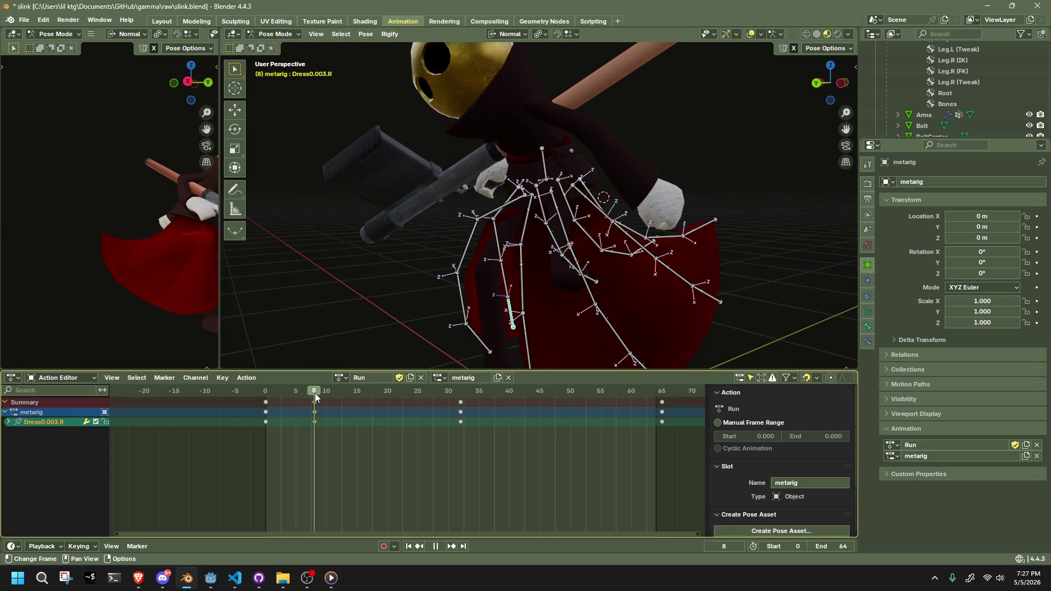
Move the Dress4.001.L and Dress0.001.L skirt bones at frame 8.
mouse_move(433, 305)
middle_mouse_down()
mouse_move(583, 282)
mouse_move(429, 283)
mouse_move(529, 293)
mouse_move(561, 271)
mouse_move(664, 247)
mouse_move(617, 202)
mouse_move(573, 239)
middle_mouse_up()
left_click(495, 298)
key("g")
left_click(419, 270)
left_click(517, 282)
key("g")
left_click(492, 279)
Select Dress0.L and move it while excluding its normal Z axis.
left_click(617, 203)
key("a")
key("ctrl+z")
key("ctrl+z")
left_click(590, 192)
mouse_move(590, 192)
middle_mouse_down()
mouse_move(651, 204)
mouse_move(620, 193)
middle_mouse_up()
key("g")
key("shift+z")
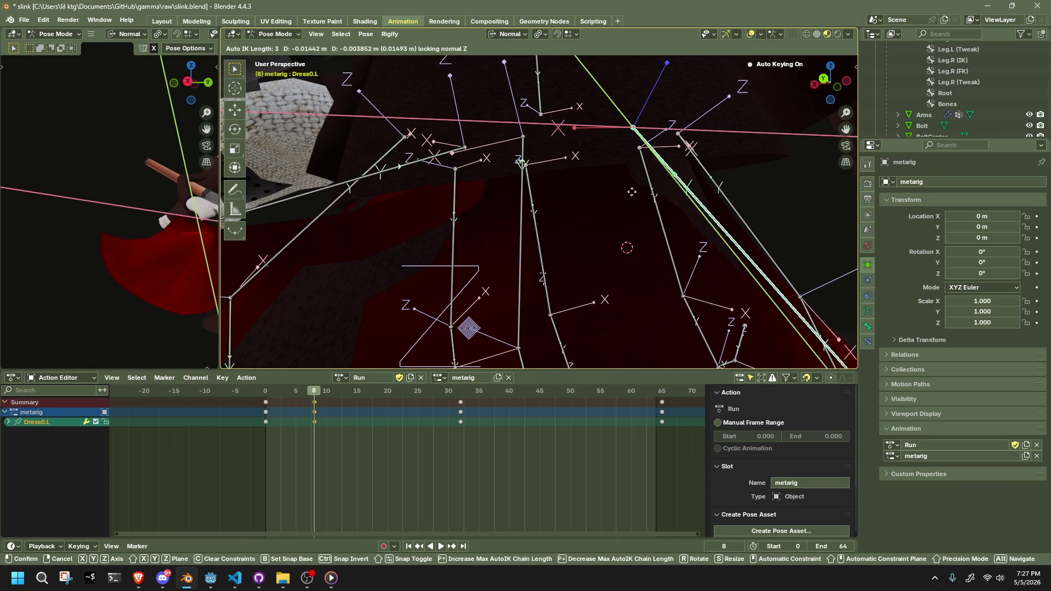
left_click(649, 174)
Turn off Auto IK in Pose Options and move Dress0.L again, excluding normal Z.
left_click(839, 47)
left_click(803, 76)
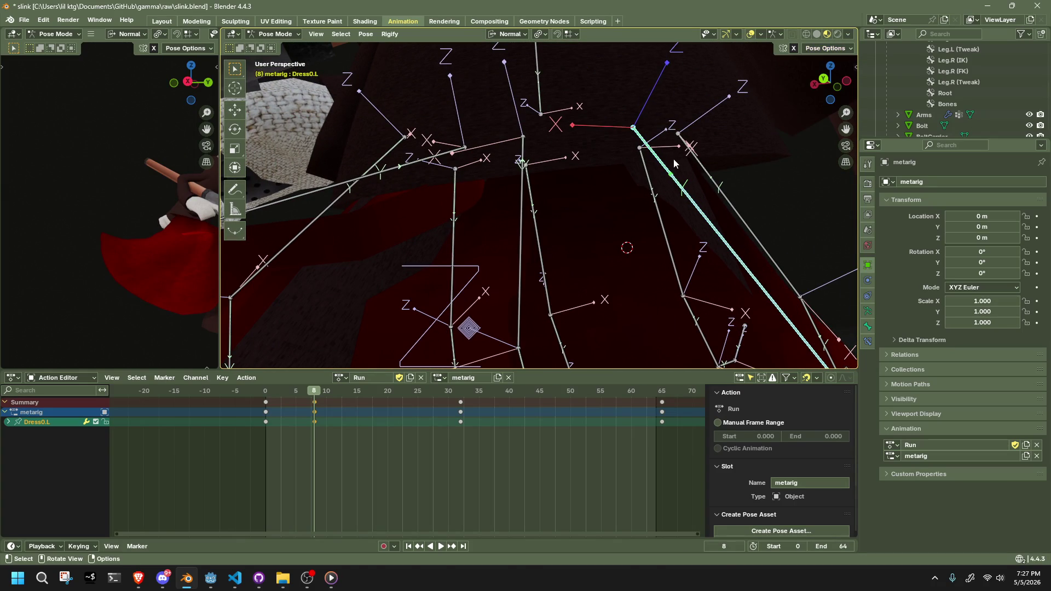
key("g")
key("shift+z")
left_click(682, 172)
mouse_move(681, 172)
middle_mouse_down()
mouse_move(704, 185)
mouse_move(621, 206)
mouse_move(606, 161)
mouse_move(640, 153)
mouse_move(665, 170)
mouse_move(630, 137)
middle_mouse_up()
key("g")
key("shift+z")
left_click(662, 148)
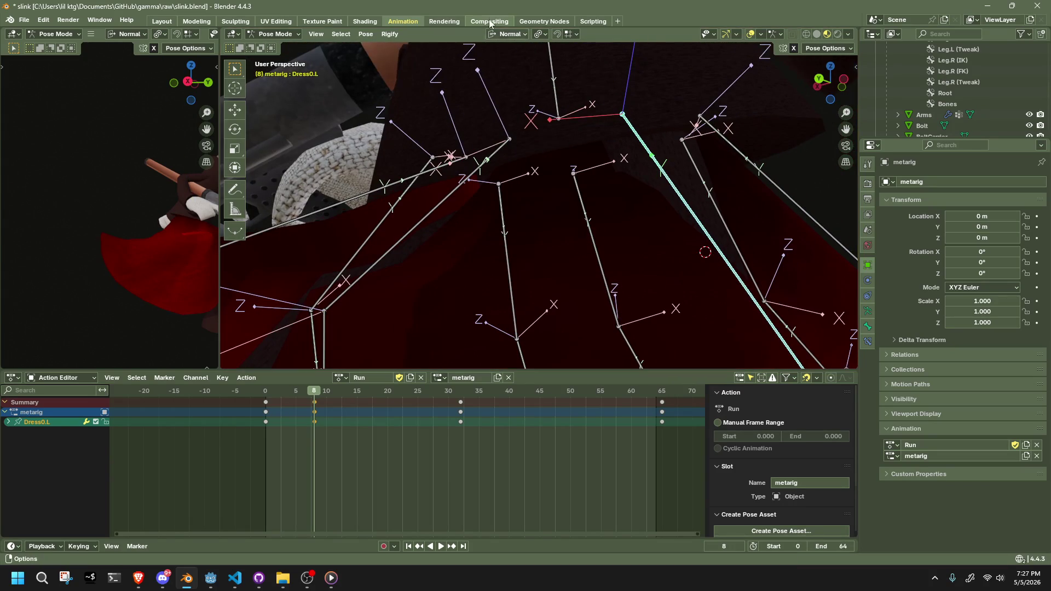
Switch transform orientation to Global and move Dress0.L excluding the global Z axis.
left_click(506, 34)
left_click(494, 69)
key("g")
key("shift+z")
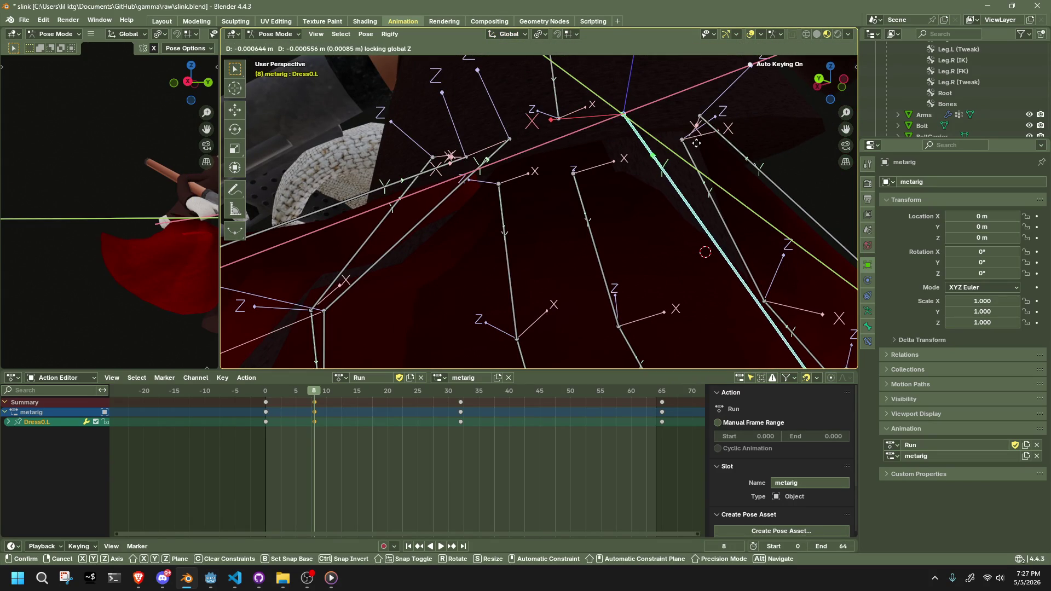
left_click(712, 131)
Select Dress1.003.L and start a rotation, then cancel it.
mouse_move(711, 131)
middle_mouse_down()
mouse_move(570, 172)
mouse_move(568, 142)
mouse_move(584, 136)
mouse_move(517, 164)
middle_mouse_up()
scroll(570, 172, "up", 5)
scroll(572, 132, "down", 5)
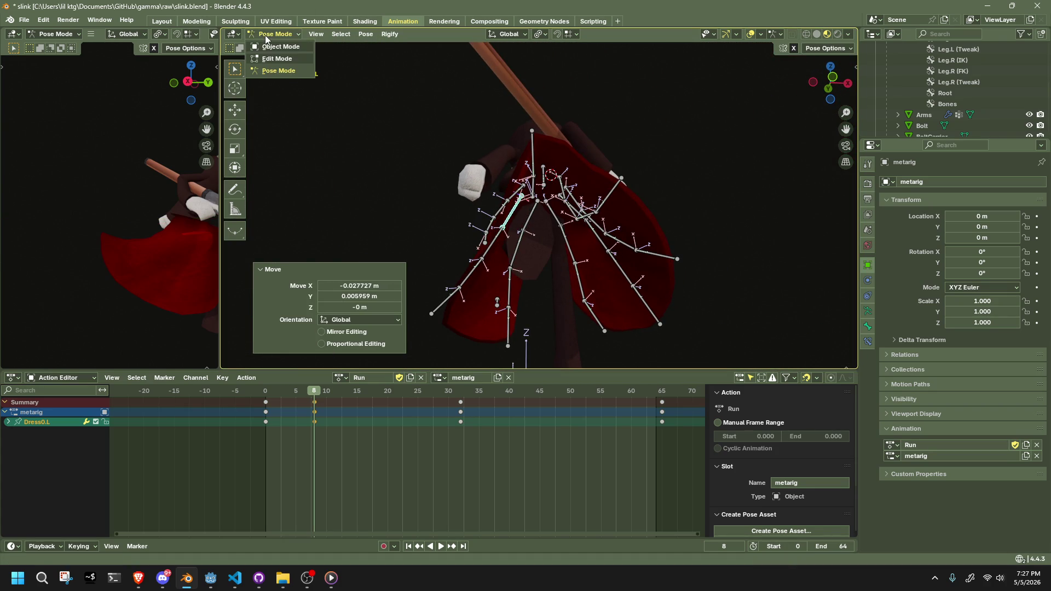
mouse_move(432, 225)
middle_mouse_down()
mouse_move(415, 231)
mouse_move(536, 254)
middle_mouse_up()
middle_click_drag(656, 277, 524, 266)
left_click(516, 241)
key("r")
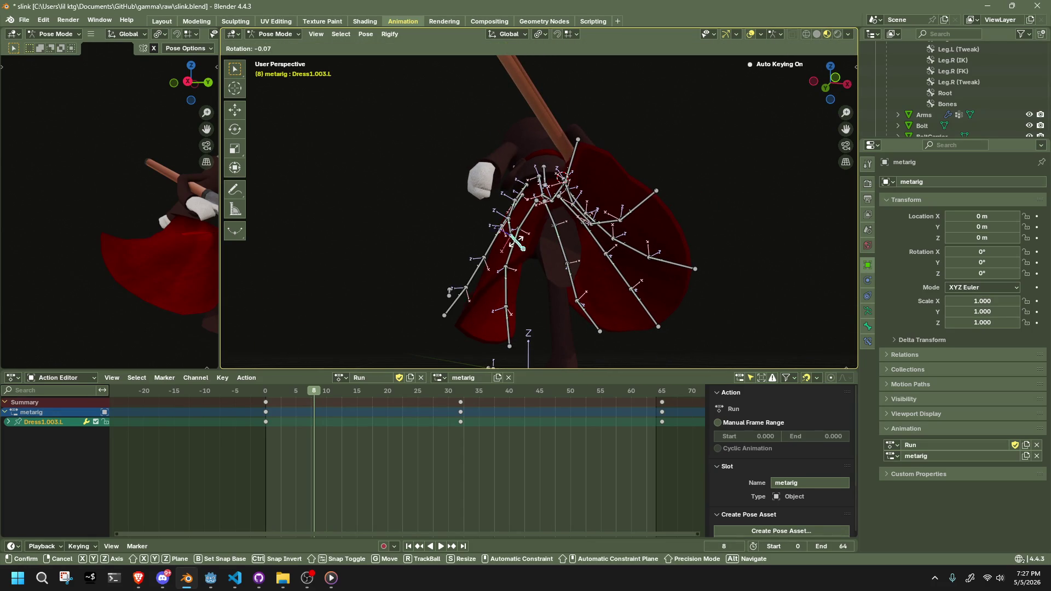
key("Escape")
Reposition the Dress1.003.L and Dress0.003.L skirt bones on the left side.
left_click(823, 50)
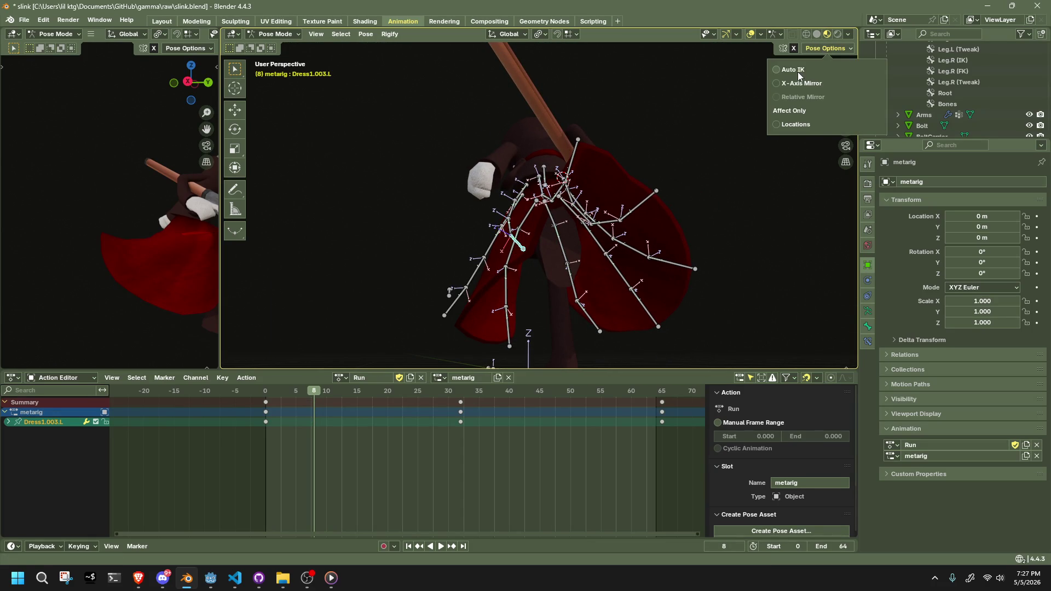
key("alt+a")
left_click_drag(523, 248, 519, 225)
mouse_move(518, 225)
middle_mouse_down()
mouse_move(514, 290)
mouse_move(459, 304)
middle_mouse_up()
left_click(459, 303)
left_click_drag(459, 305, 487, 291)
mouse_move(487, 290)
middle_mouse_down()
mouse_move(668, 321)
mouse_move(707, 314)
mouse_move(741, 290)
mouse_move(786, 291)
mouse_move(661, 324)
mouse_move(624, 312)
mouse_move(422, 364)
middle_mouse_up()
Copy the full frame-8 pose, then try and undo a mirrored paste.
key("a")
key("ctrl+c")
key("space")
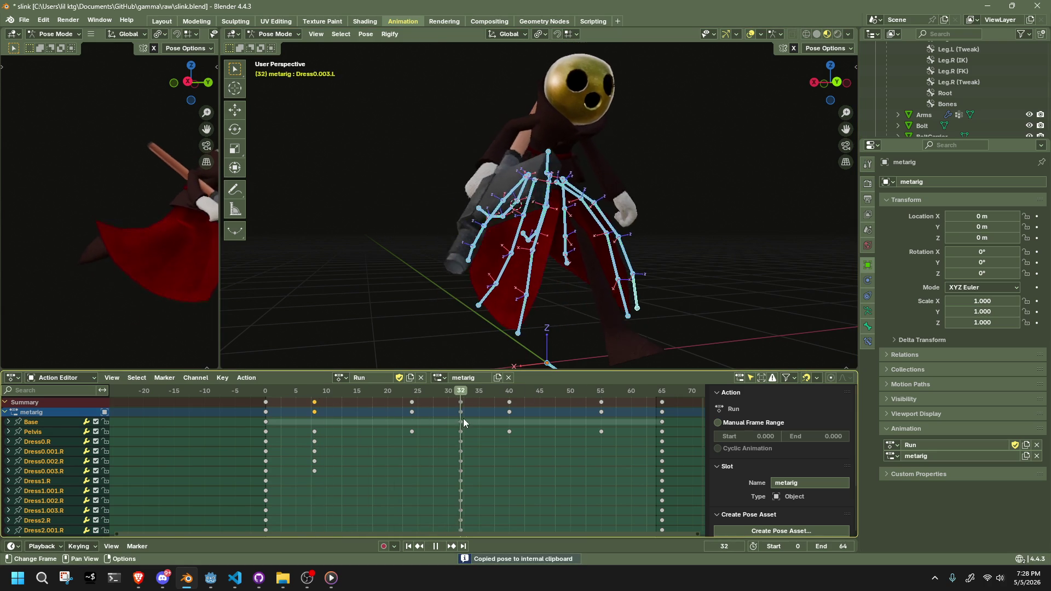
key("space")
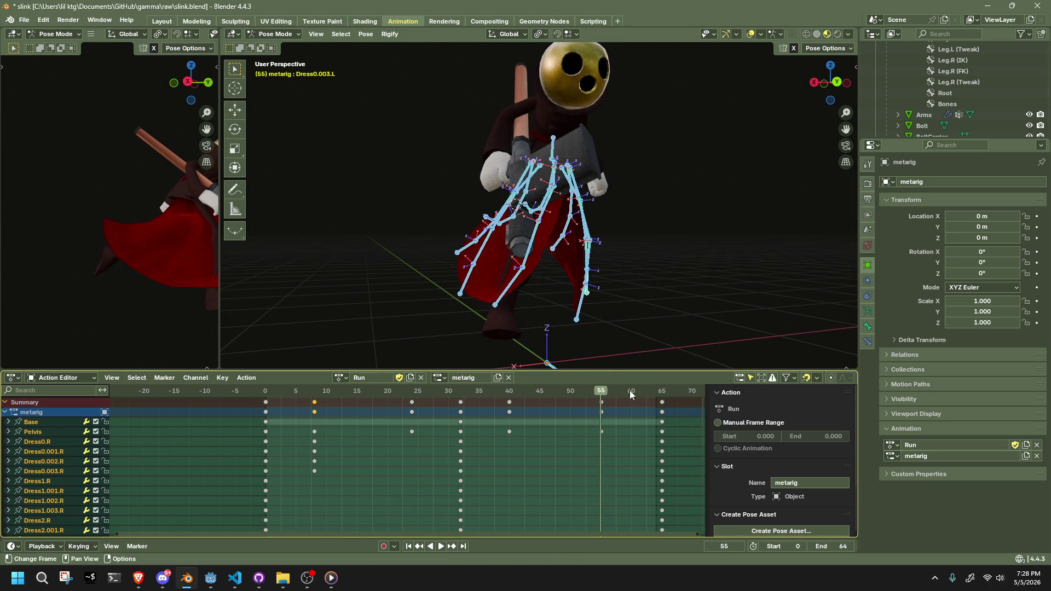
key("alt+a")
middle_click_drag(667, 278, 757, 280)
key("ctrl+shift+v")
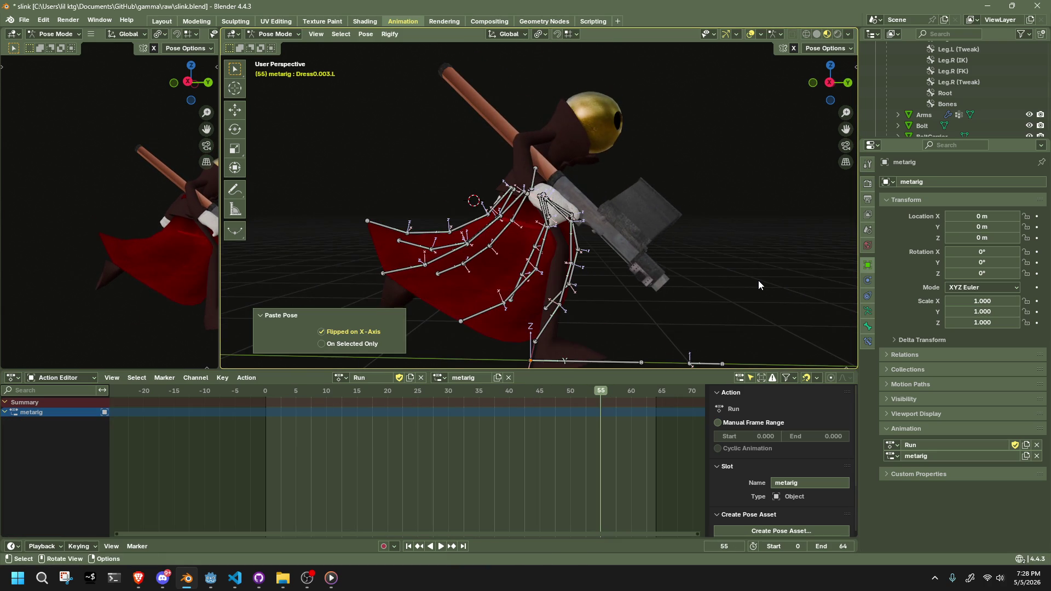
key("ctrl+z")
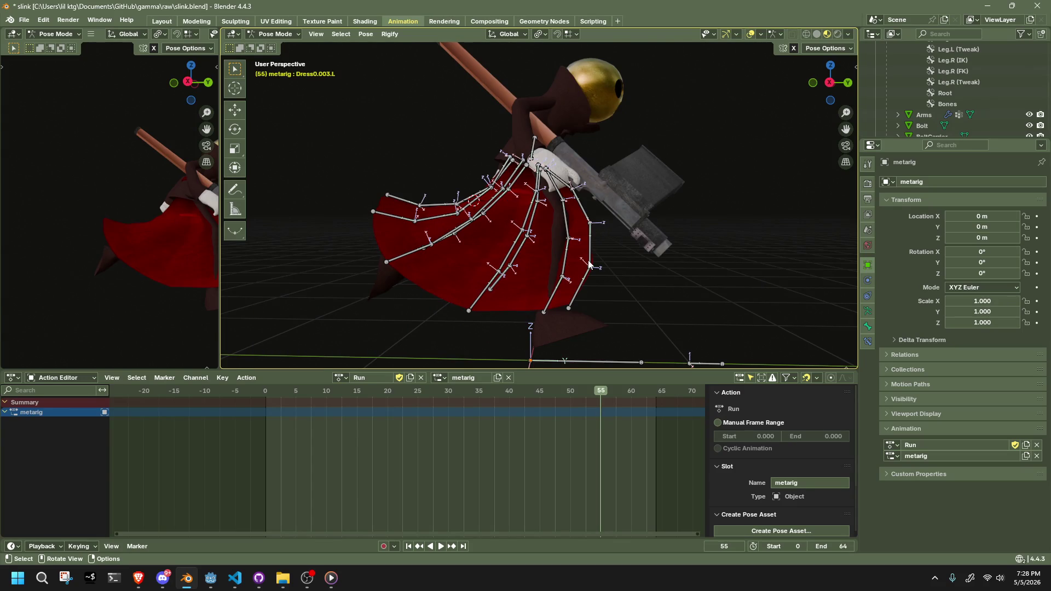
Paste the copied pose mirrored onto all bones at frame 40.
middle_click_drag(589, 265, 485, 248)
key("a")
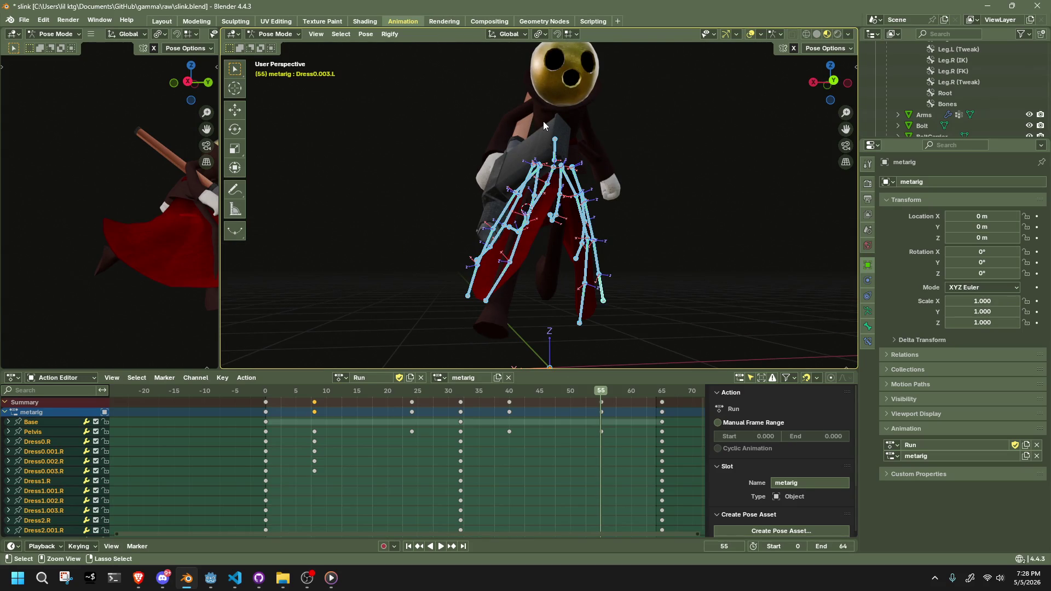
middle_click_drag(583, 171, 585, 193)
key("Down")
key("Down")
key("Down")
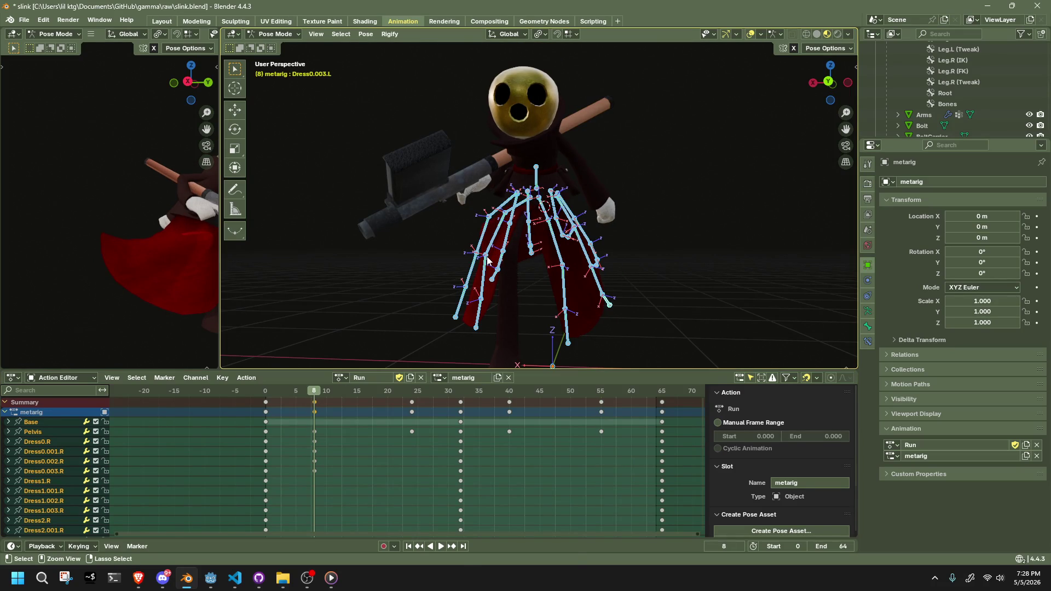
left_click(508, 396)
middle_click_drag(525, 274, 613, 245)
key("ctrl+shift+v")
Clear the selection and reposition the Dress4.001.L bone at frame 40.
mouse_move(733, 247)
middle_mouse_down()
mouse_move(569, 239)
mouse_move(712, 235)
middle_mouse_up()
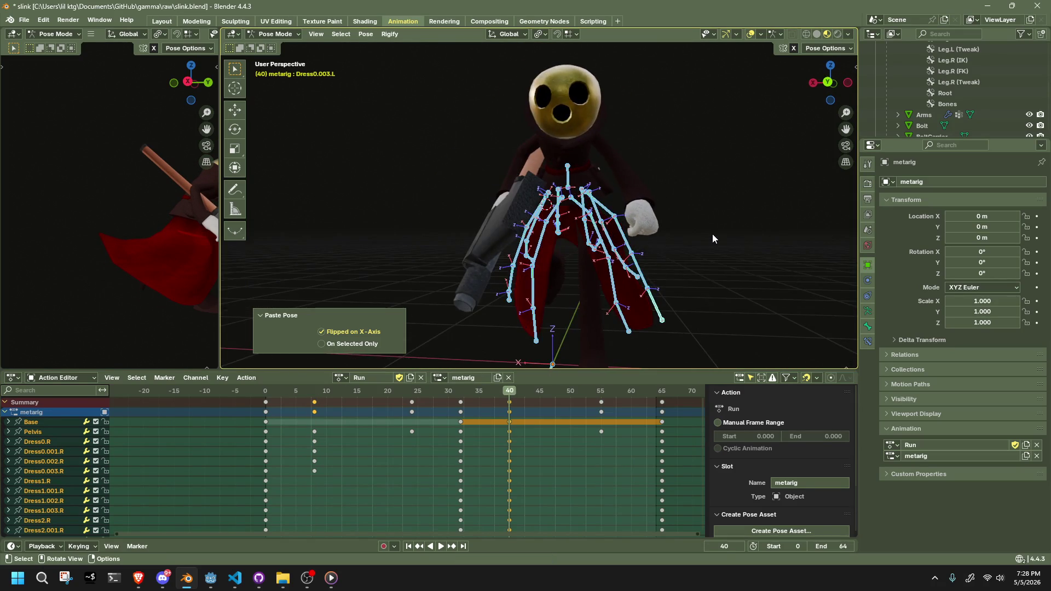
left_click(712, 235)
scroll(607, 255, "up", 5)
middle_click_drag(607, 255, 750, 227)
mouse_move(688, 246)
left_mouse_down()
mouse_move(704, 242)
mouse_move(709, 223)
left_mouse_up()
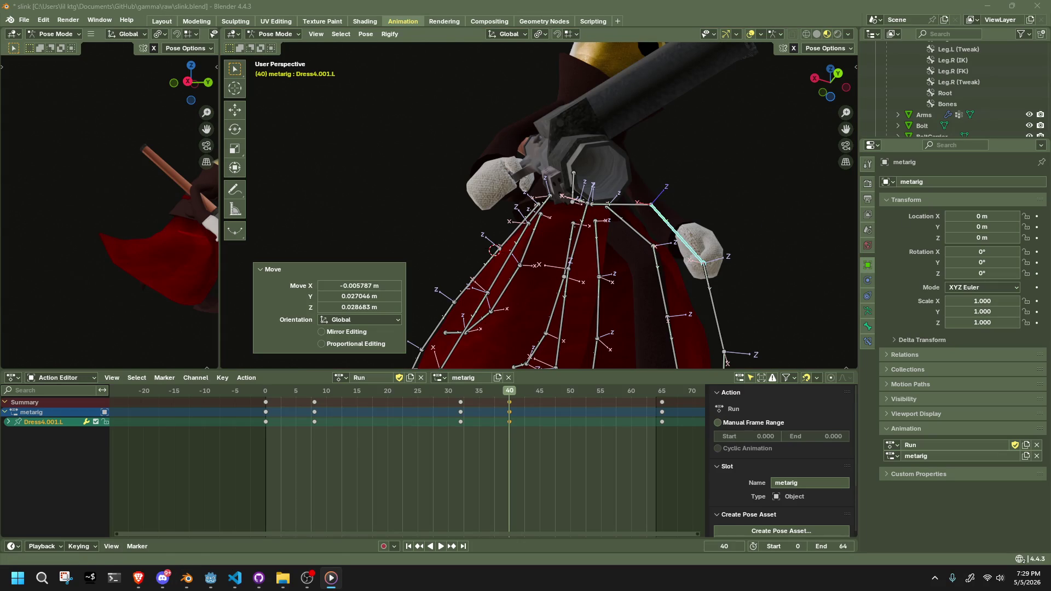
key("alt+Tab")
mouse_move(708, 240)
middle_mouse_down()
mouse_move(610, 244)
mouse_move(399, 289)
mouse_move(530, 340)
mouse_move(814, 286)
mouse_move(228, 303)
mouse_move(265, 377)
middle_mouse_up()
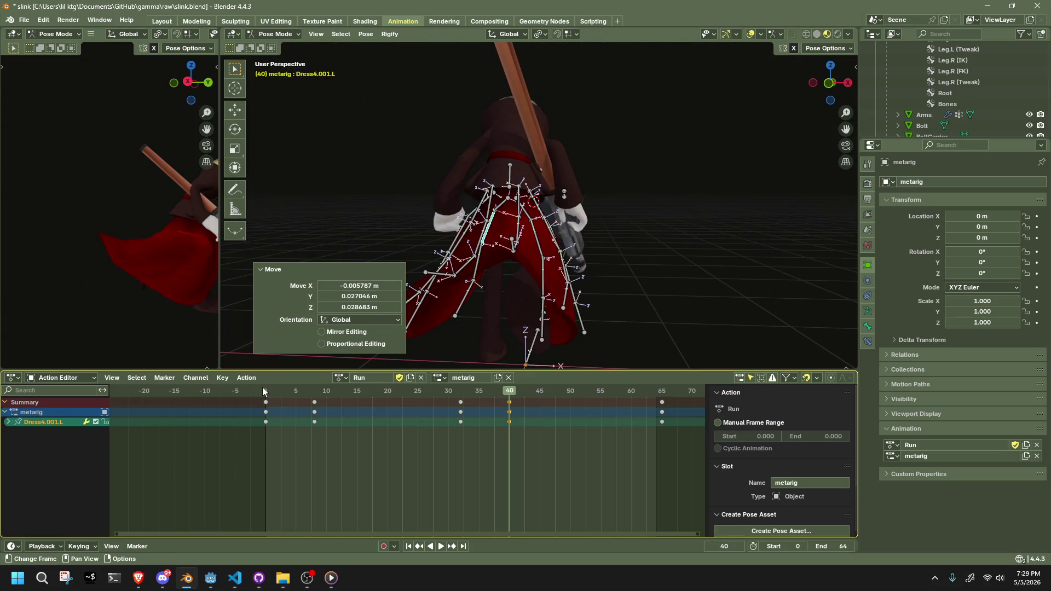
Preview the Run animation, then go to frame 24 and clear the bone selection.
left_click(265, 389)
key("space")
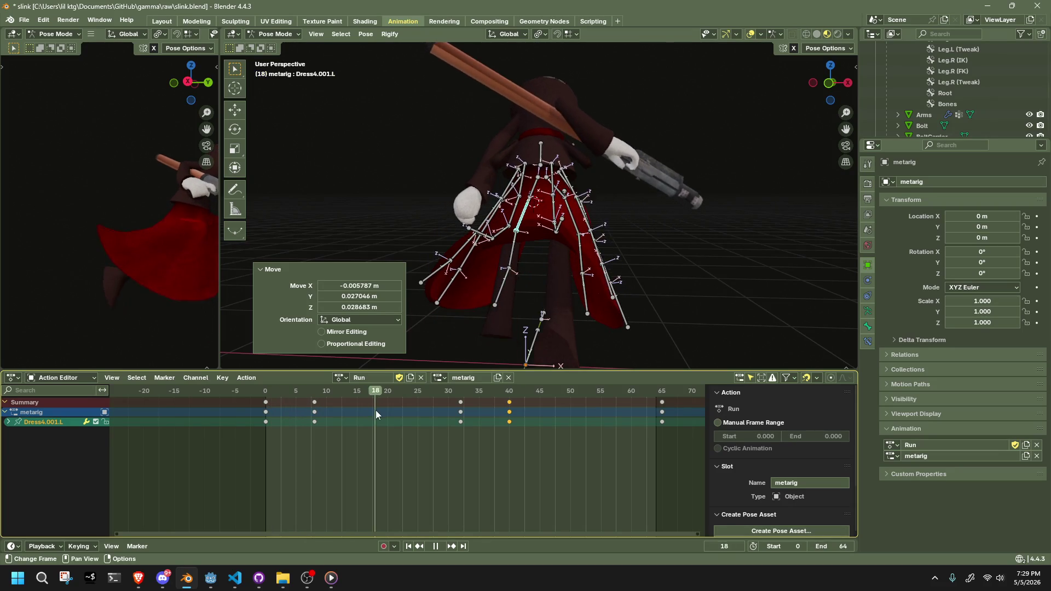
key("space")
mouse_move(466, 350)
middle_mouse_down()
mouse_move(530, 302)
mouse_move(488, 314)
mouse_move(517, 319)
middle_mouse_up()
key("a")
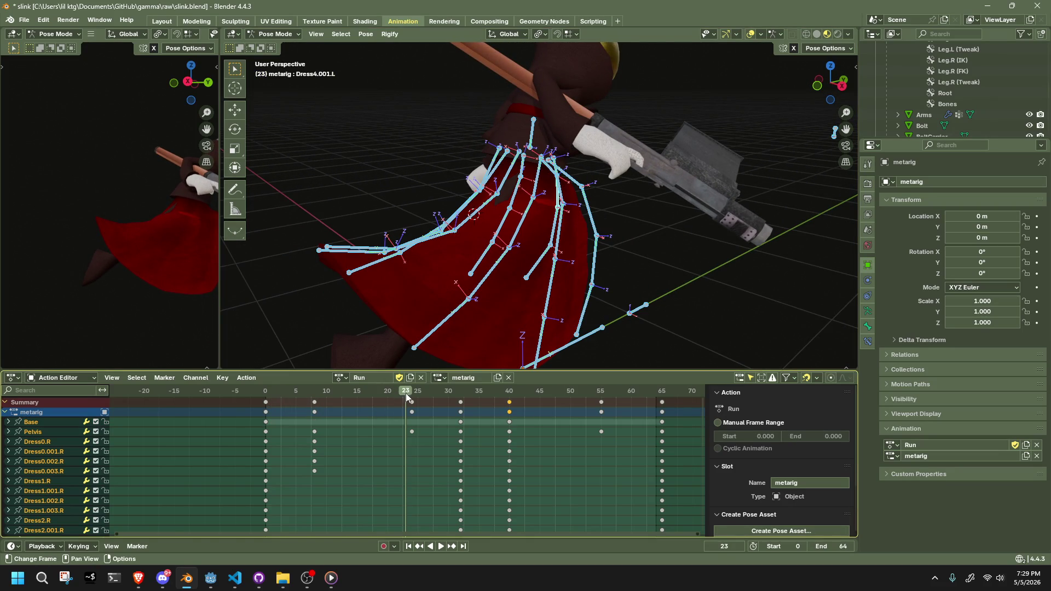
left_click(412, 392)
left_click(672, 259)
mouse_move(672, 259)
middle_mouse_down()
mouse_move(748, 293)
mouse_move(685, 273)
mouse_move(688, 263)
mouse_move(472, 268)
middle_mouse_up()
Move the Dress2.003.R skirt bone outward at frame 24, keying its new position.
left_click(646, 250)
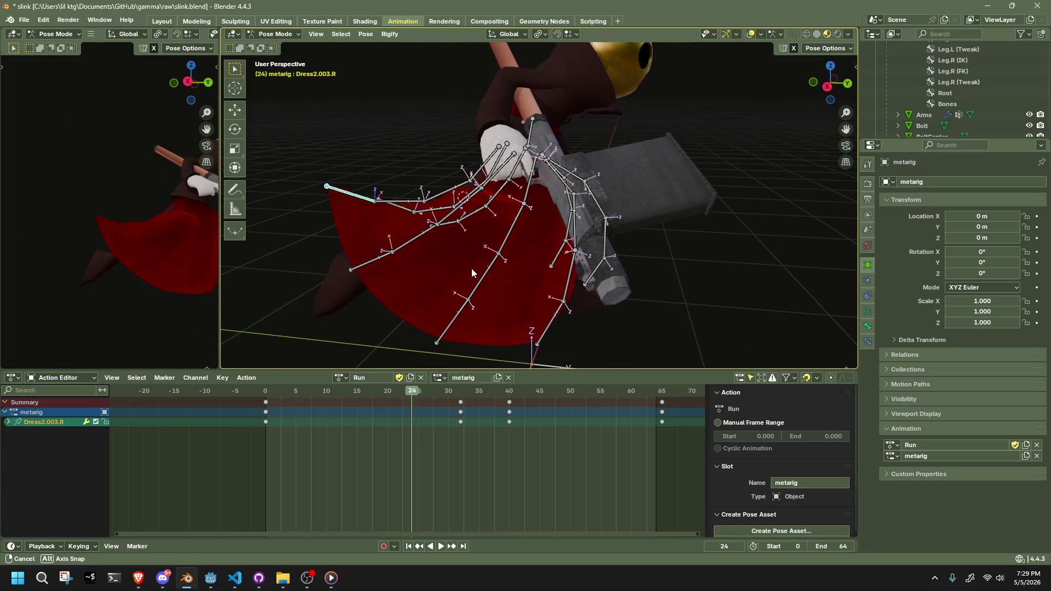
key("h")
key("ctrl+z")
left_click(807, 52)
key("g")
left_click(325, 186)
key("ctrl+z")
key("g")
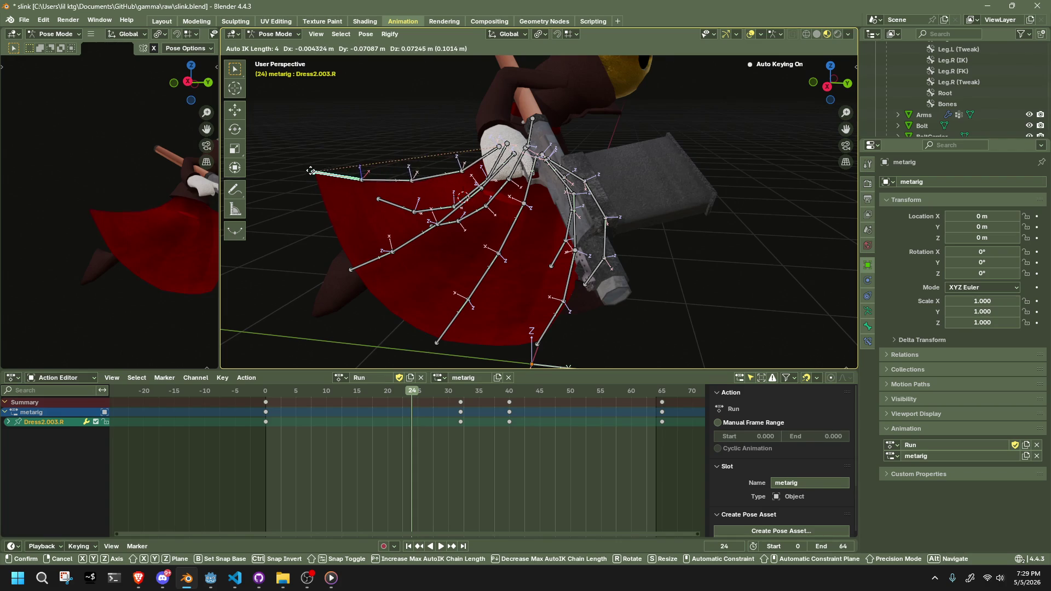
left_click(307, 165)
Reposition and key the Dress1.003.R and Dress2.003.L skirt bones at frame 24.
mouse_move(310, 167)
middle_mouse_down()
mouse_move(428, 194)
mouse_move(504, 185)
mouse_move(563, 218)
middle_mouse_up()
left_click(595, 296)
key("g")
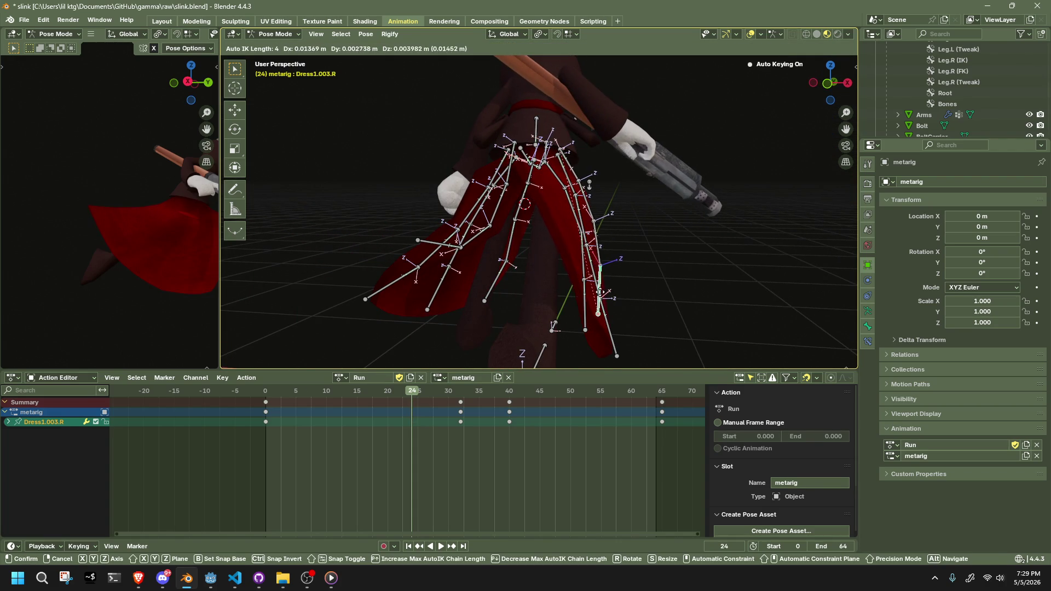
left_click(610, 284)
mouse_move(610, 284)
middle_mouse_down()
mouse_move(622, 285)
mouse_move(602, 279)
middle_mouse_up()
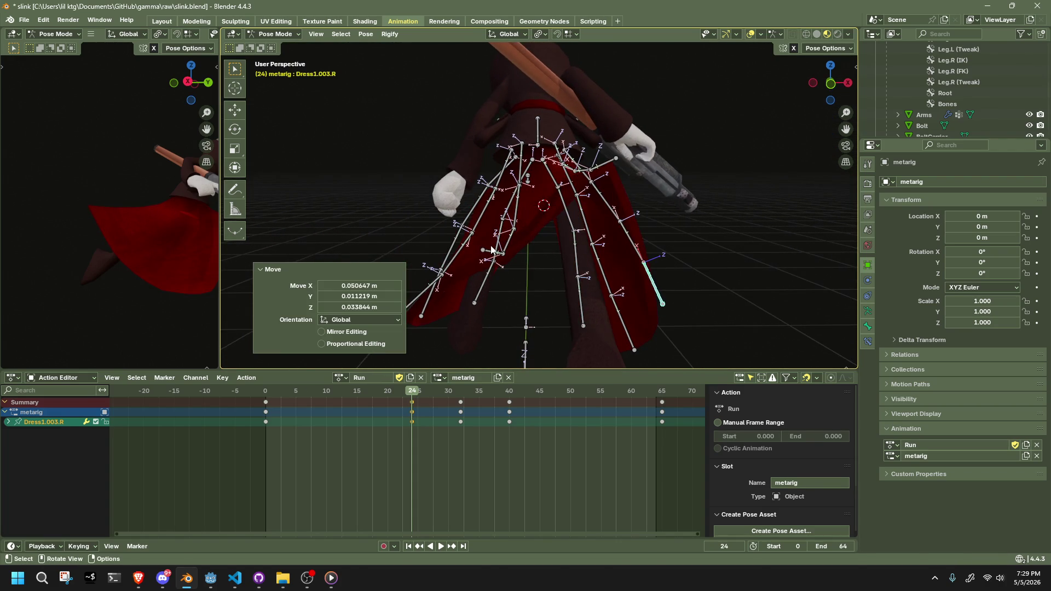
left_click(493, 249)
key("g")
left_click(480, 225)
Move Dress1.003.L, then adjust Dress2.003.L twice from the rear, keying each.
mouse_move(480, 225)
middle_mouse_down()
mouse_move(546, 242)
mouse_move(611, 302)
mouse_move(626, 161)
mouse_move(580, 192)
middle_mouse_up()
left_click(613, 301)
key("g")
left_click(622, 286)
left_click(628, 189)
key("g")
left_click(621, 164)
key("g")
left_click(576, 193)
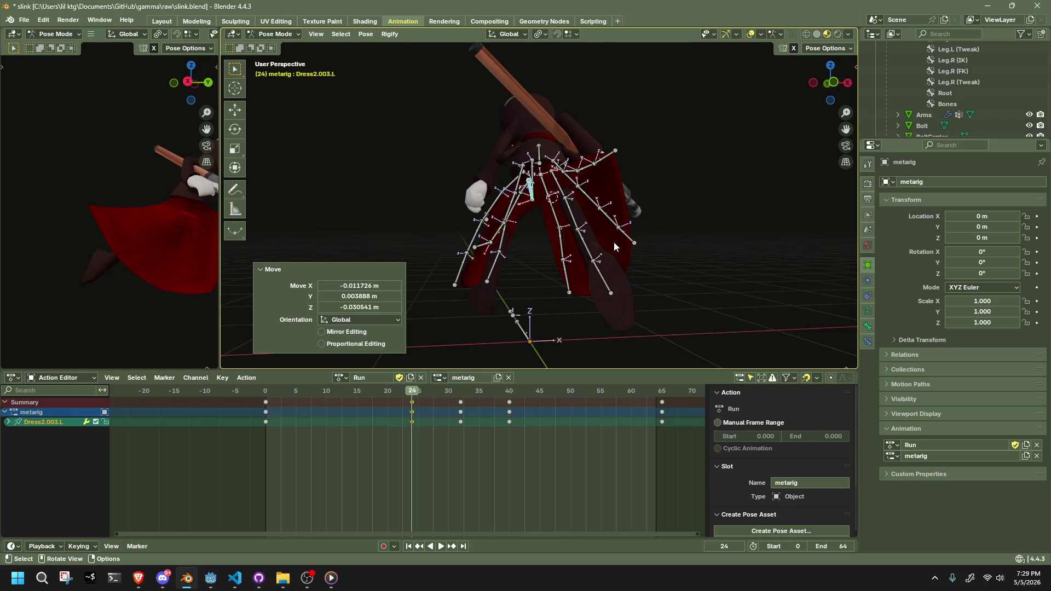
Zoom and orbit around the character to check the flared skirt pose.
scroll(614, 242, "down", 3)
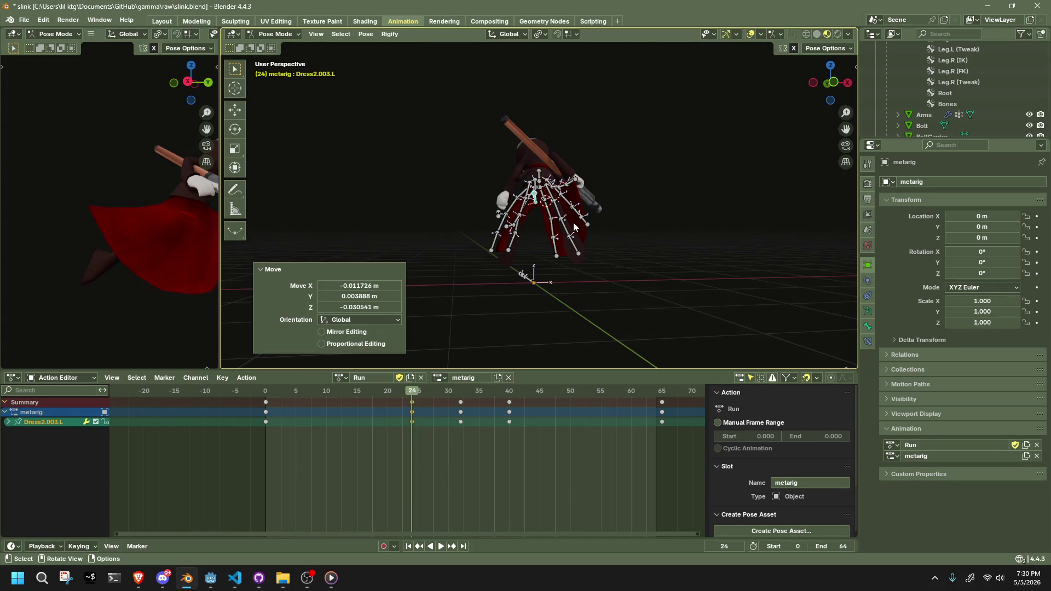
scroll(484, 149, "up", 6)
mouse_move(484, 149)
middle_mouse_down()
mouse_move(571, 162)
mouse_move(642, 140)
mouse_move(676, 149)
middle_mouse_up()
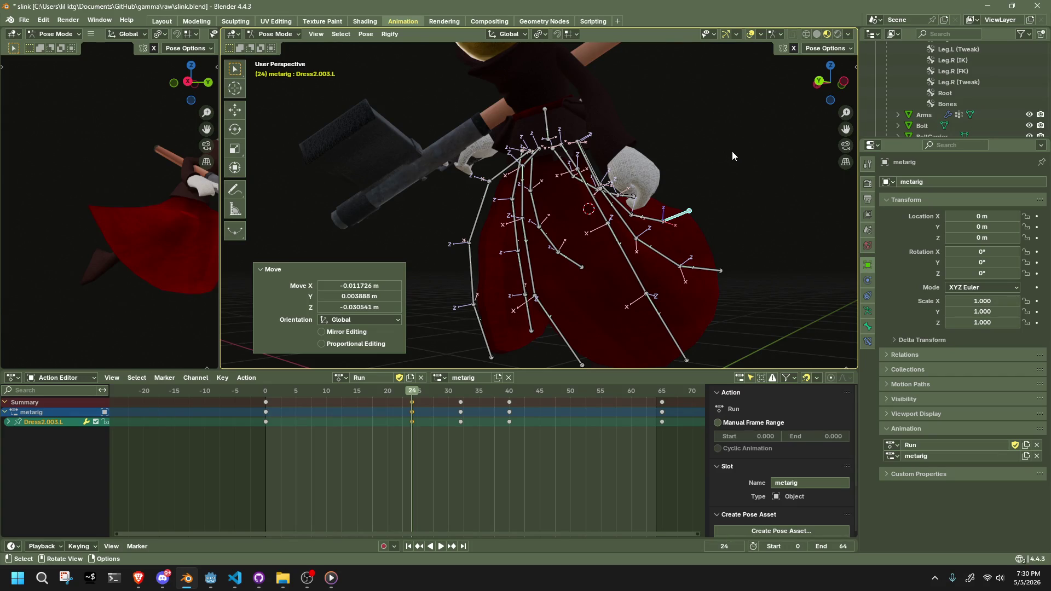
scroll(732, 155, "down", 4)
mouse_move(710, 156)
middle_mouse_down()
mouse_move(467, 187)
mouse_move(346, 162)
mouse_move(409, 168)
mouse_move(486, 156)
mouse_move(501, 139)
mouse_move(603, 132)
mouse_move(675, 141)
mouse_move(695, 156)
middle_mouse_up()
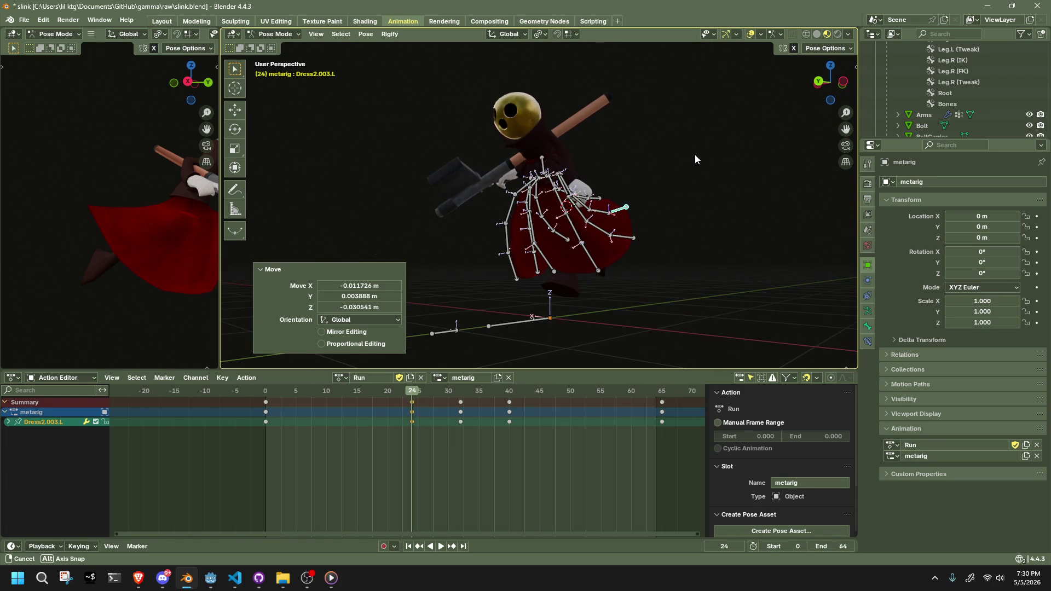
key("space")
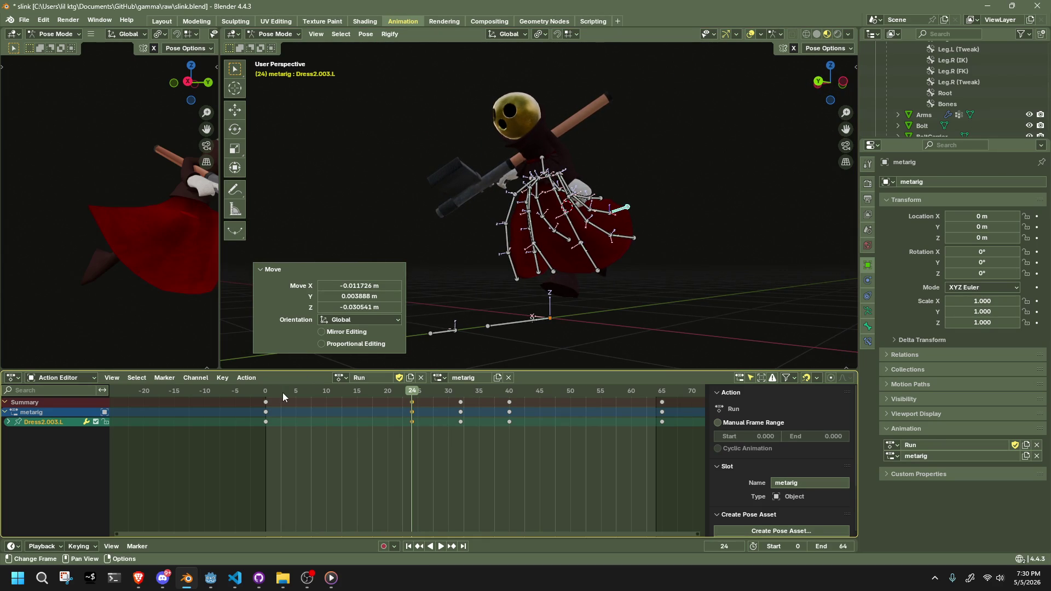
Play back the Run animation, briefly hiding and then restoring the dress bones.
left_click(268, 392)
key("space")
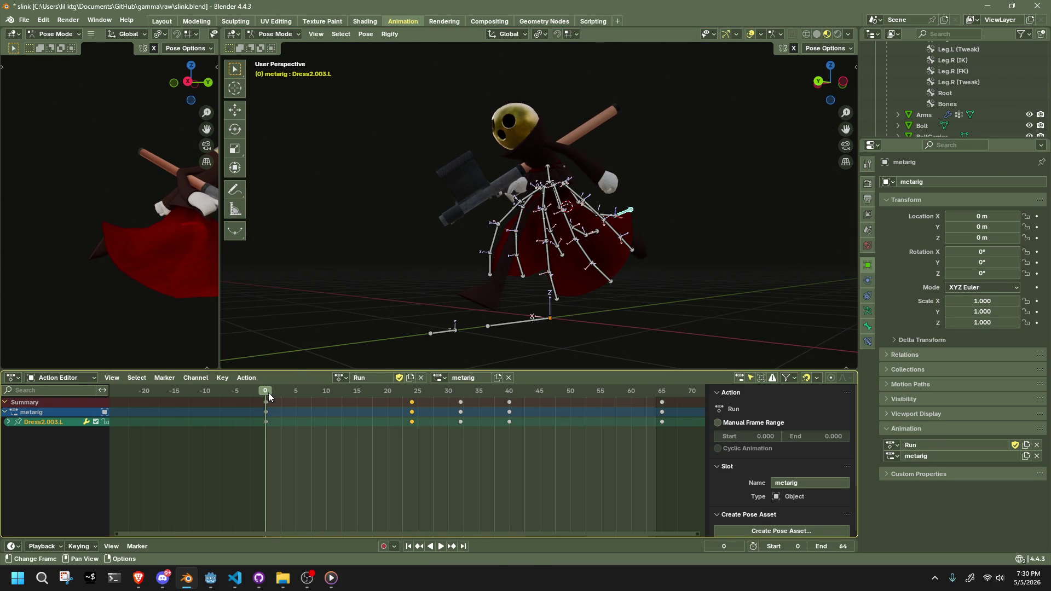
key("space")
mouse_move(482, 263)
middle_mouse_down()
mouse_move(509, 258)
mouse_move(466, 285)
mouse_move(560, 278)
mouse_move(553, 307)
mouse_move(748, 270)
middle_mouse_up()
key("h")
key("Escape")
key("ctrl+z")
key("ctrl+z")
Box-select the dress bones and trial a pose paste at frame 55, then undo it.
mouse_move(717, 313)
left_mouse_down()
mouse_move(507, 248)
mouse_move(482, 198)
left_mouse_up()
middle_click_drag(612, 264, 662, 283)
mouse_move(675, 283)
left_mouse_down()
mouse_move(473, 210)
mouse_move(491, 191)
left_mouse_up()
middle_click_drag(692, 261, 418, 280)
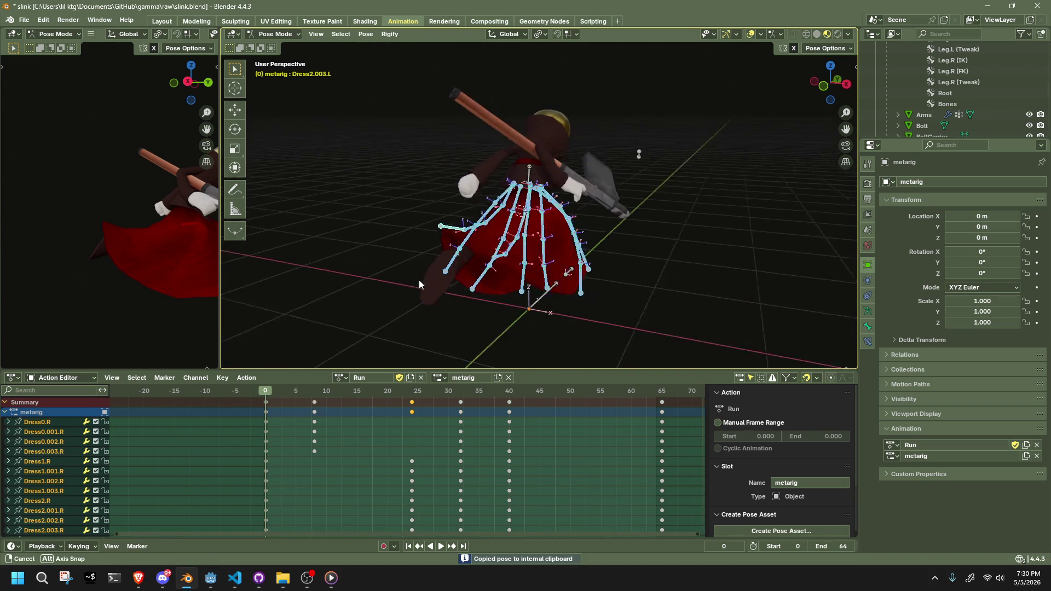
key("space")
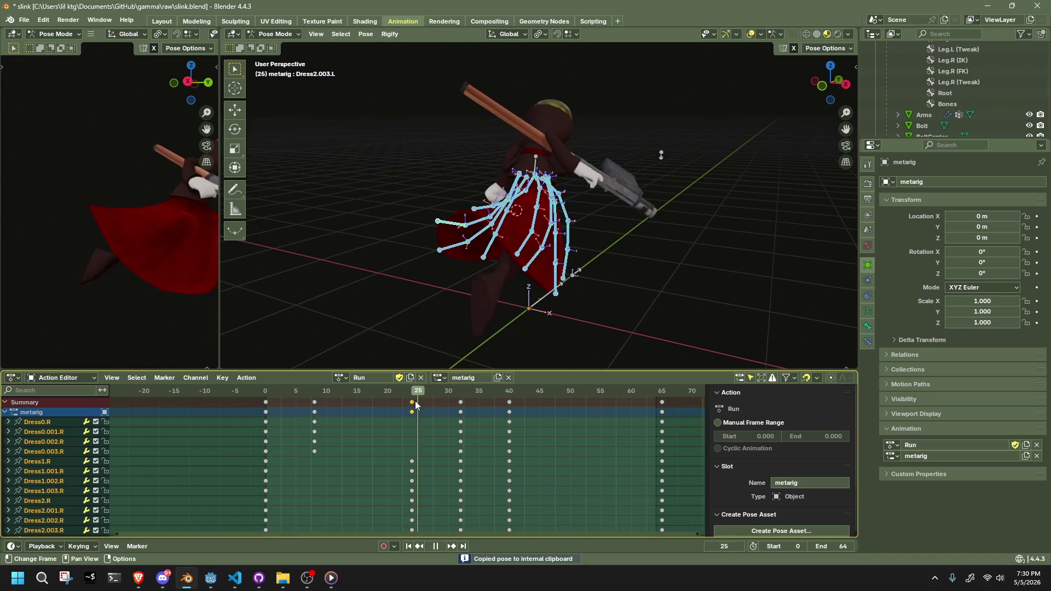
left_click(526, 163)
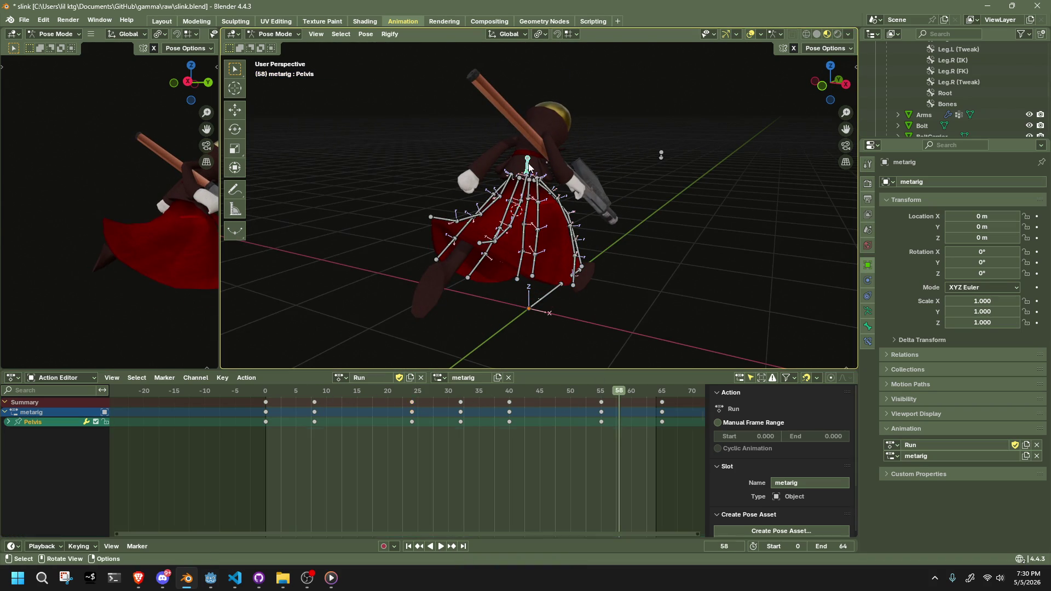
key("space")
left_click(624, 284)
mouse_move(624, 284)
middle_mouse_down()
mouse_move(664, 289)
mouse_move(698, 263)
middle_mouse_up()
key("ctrl+v")
key("ctrl+z")
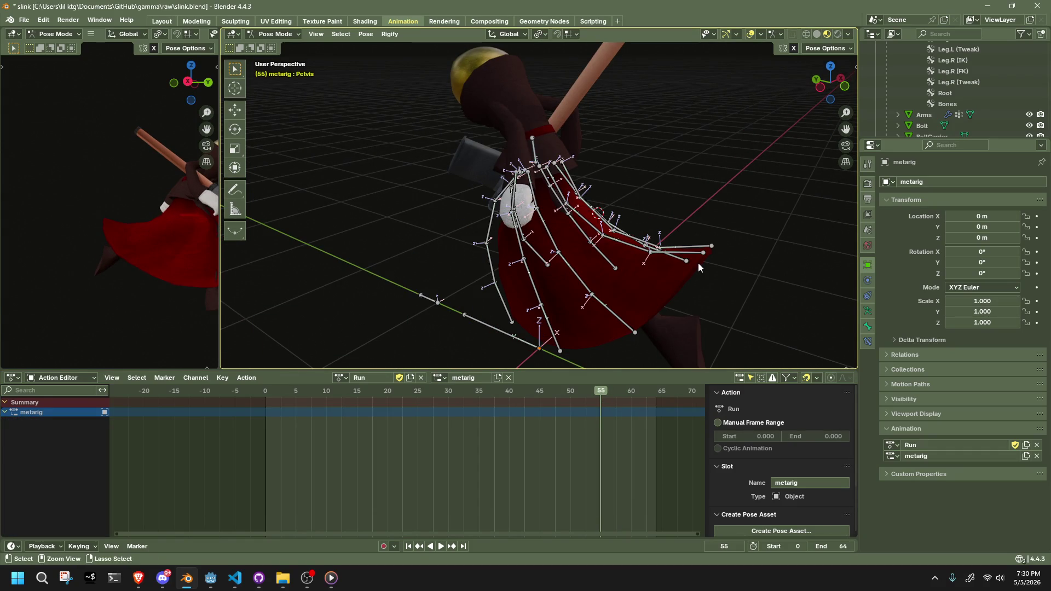
Copy the full frame 24 pose and paste it X-flipped at frame 55.
key("a")
key("Down")
key("Down")
key("Down")
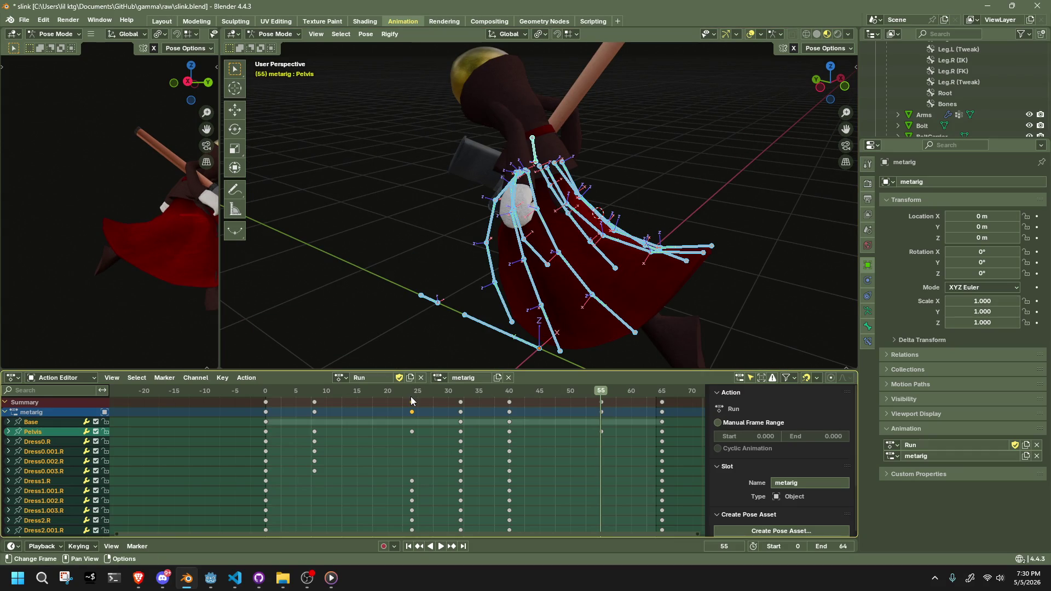
key("ctrl+c")
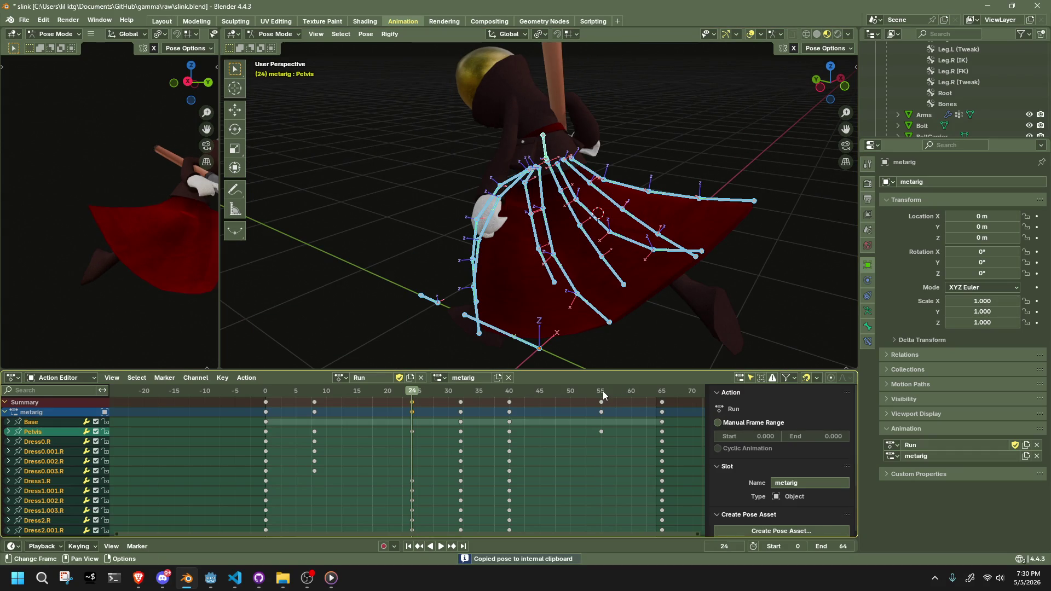
left_click(603, 391)
key("ctrl+shift+v")
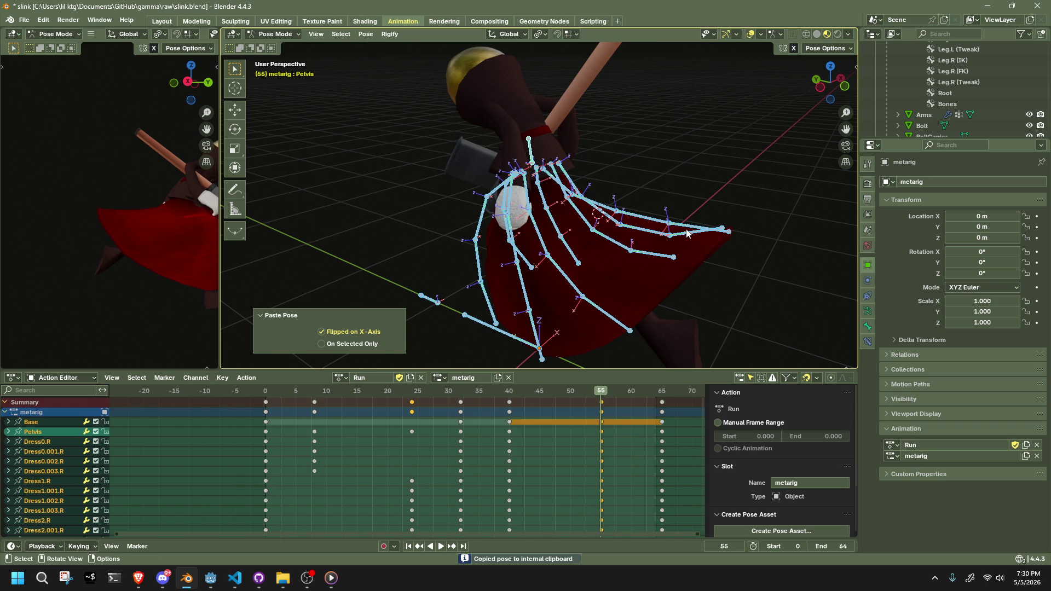
Play the Run animation from a front view to review the mirrored pose.
key("space")
middle_click_drag(687, 233, 640, 239)
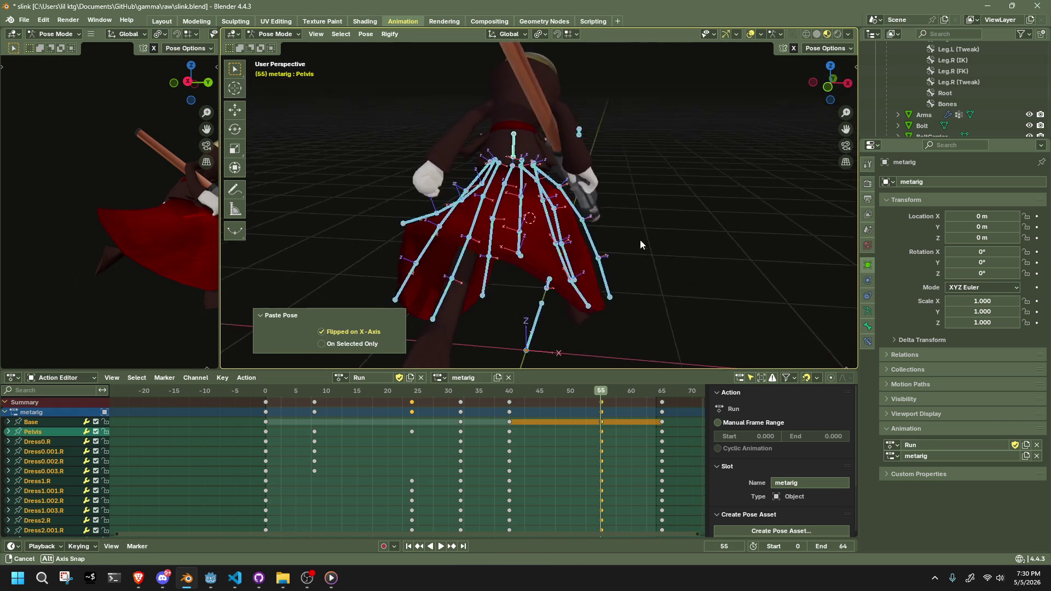
key("alt+a")
mouse_move(213, 241)
middle_mouse_down()
mouse_move(37, 245)
mouse_move(16, 271)
mouse_move(78, 275)
mouse_move(180, 255)
mouse_move(147, 255)
mouse_move(159, 181)
middle_mouse_up()
Switch to Left Orthographic view and raise the Dress2.003.L skirt bone at frame 8.
key("space")
key("a")
middle_click_drag(627, 265, 727, 248)
left_click_drag(339, 394, 316, 397)
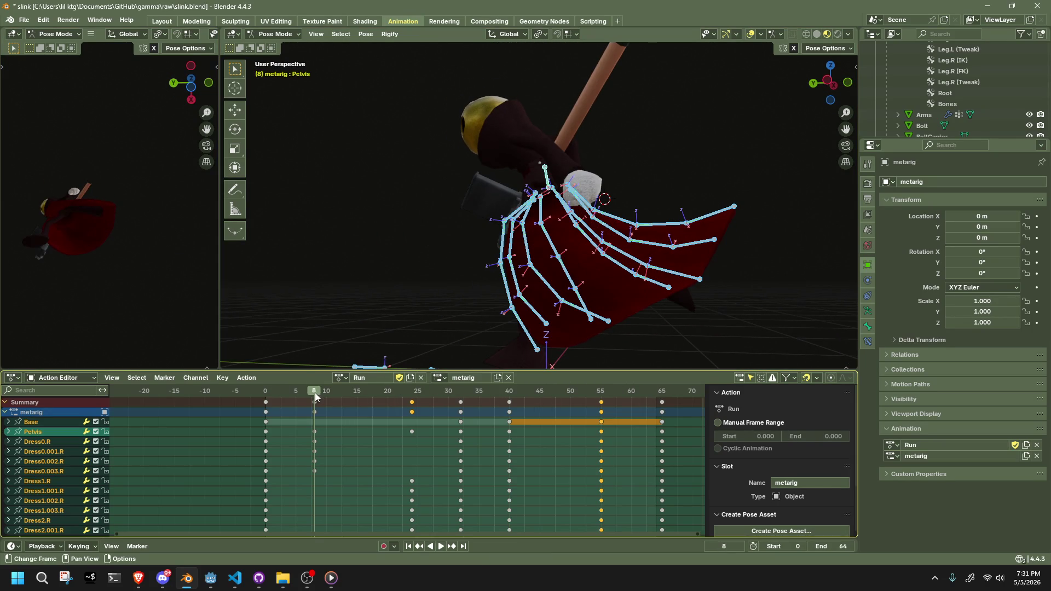
left_click(832, 85)
left_click_drag(695, 223, 699, 215)
At frame 24, reposition Dress2.003.L and lower Dress2.003.R, keying both.
left_click(415, 391)
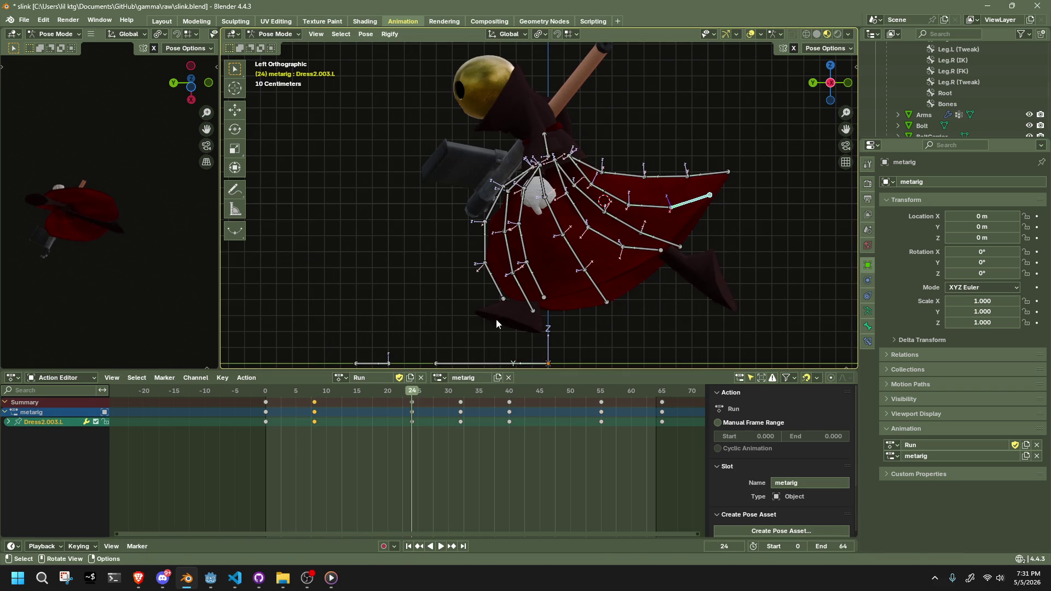
key("g")
left_click(660, 198)
left_click(718, 175)
key("g")
left_click(712, 187)
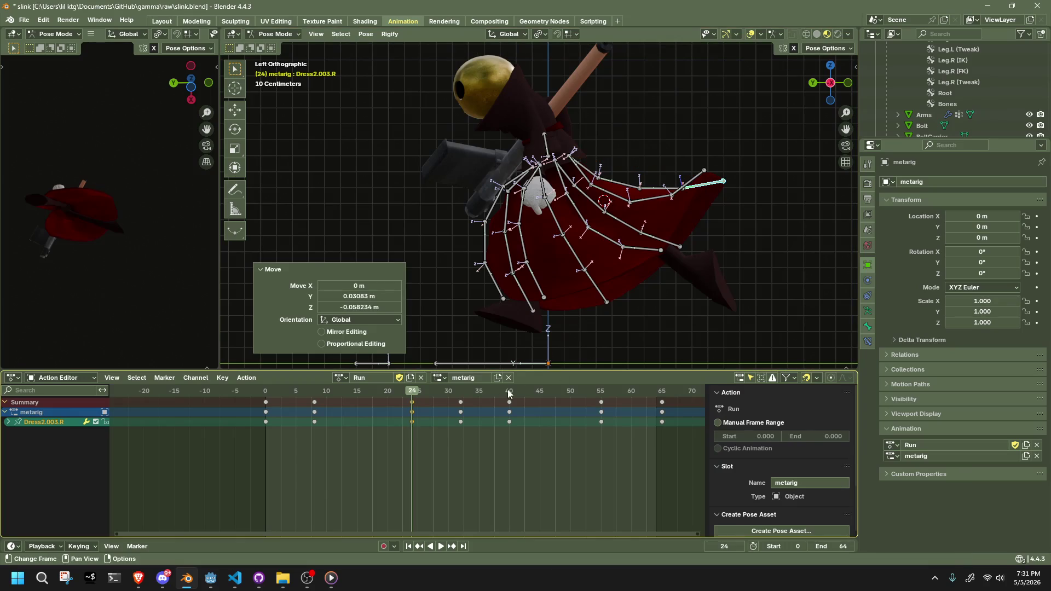
At frame 32, move Dress2.003.R and raise Dress2.003.L, keying both.
left_click(460, 391)
key("g")
left_click(693, 243)
left_click(693, 243)
key("g")
left_click(695, 228)
At frame 40, move the Dress2.003 skirt bone and key its new position.
left_click(509, 391)
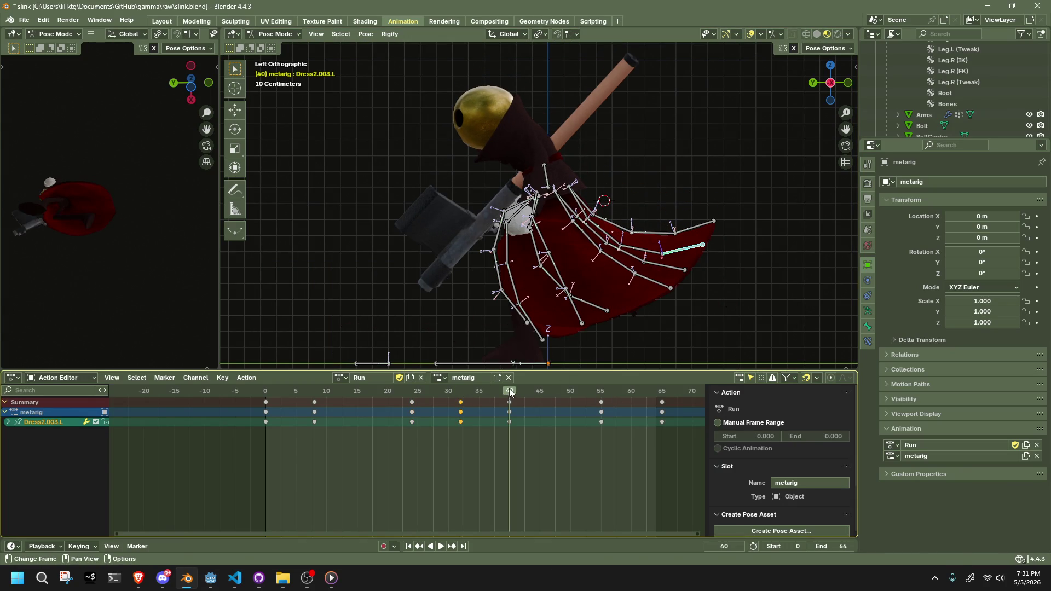
key("g")
left_click(641, 303)
key("g")
At frame 55, lower both Dress2.003.R and Dress2.003.L and key them.
left_click(692, 234)
left_click(601, 391)
key("g")
left_click(681, 269)
left_click(718, 182)
key("g")
left_click(715, 195)
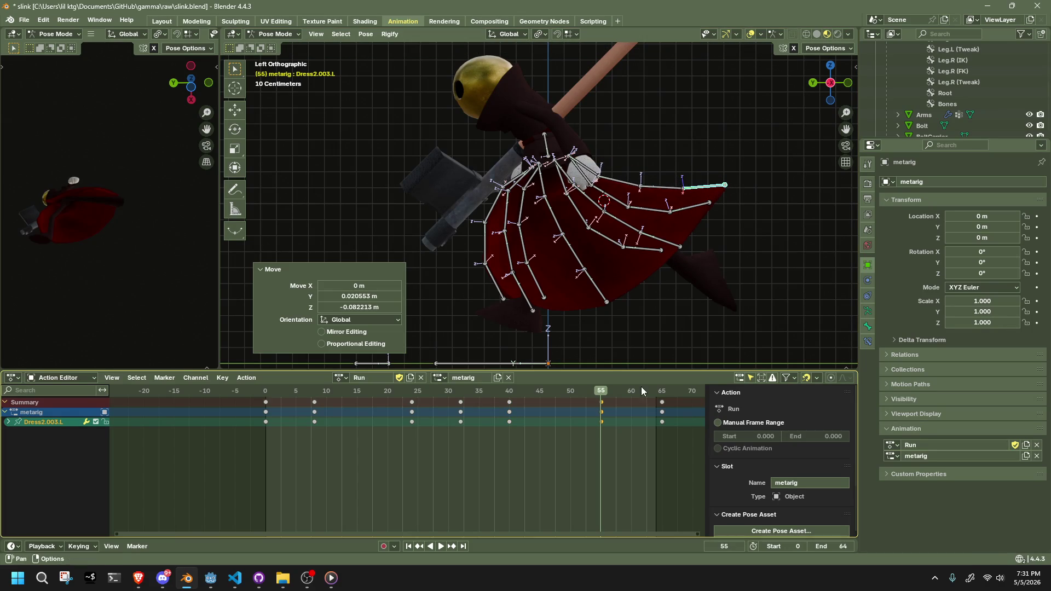
Play the 64-frame Run cycle and watch the skirt swing in the preview view.
left_click(662, 394)
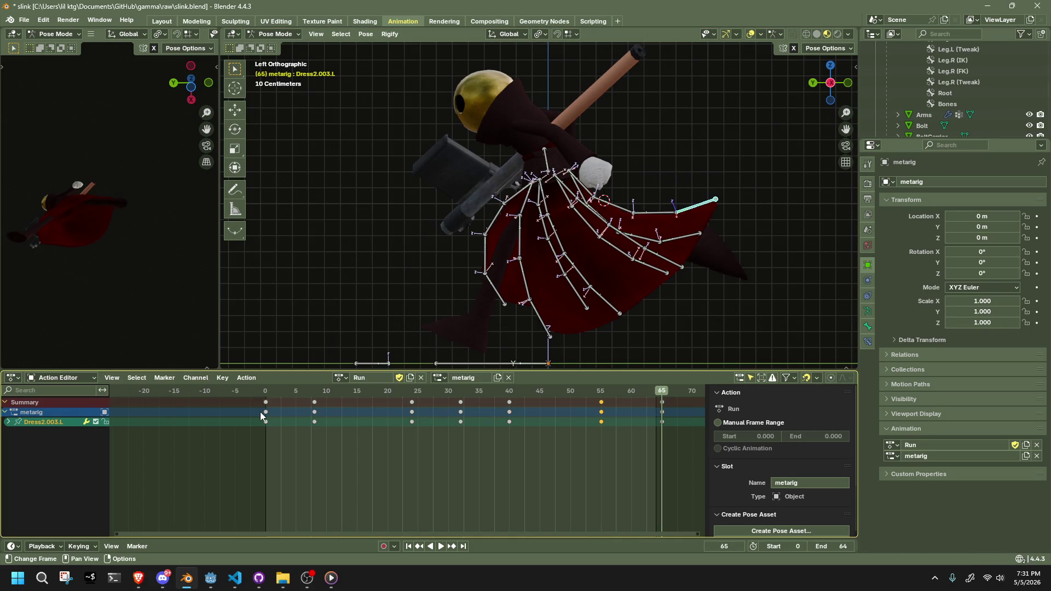
left_click(662, 397)
key("space")
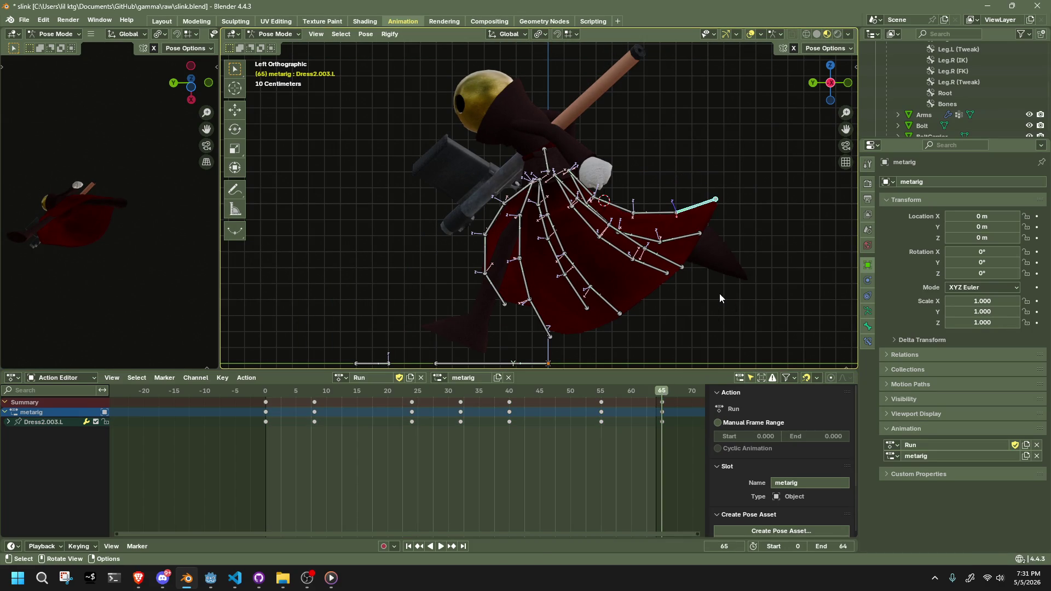
left_click(719, 294)
mouse_move(192, 233)
middle_mouse_down()
mouse_move(165, 230)
mouse_move(45, 349)
middle_mouse_up()
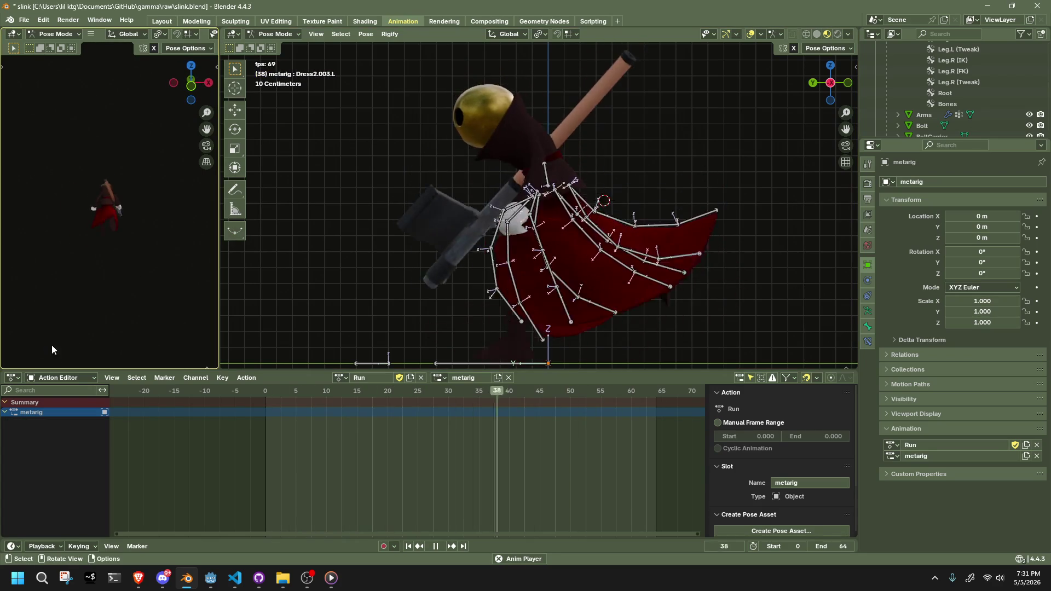
scroll(116, 193, "up", 3)
scroll(116, 192, "up", 4)
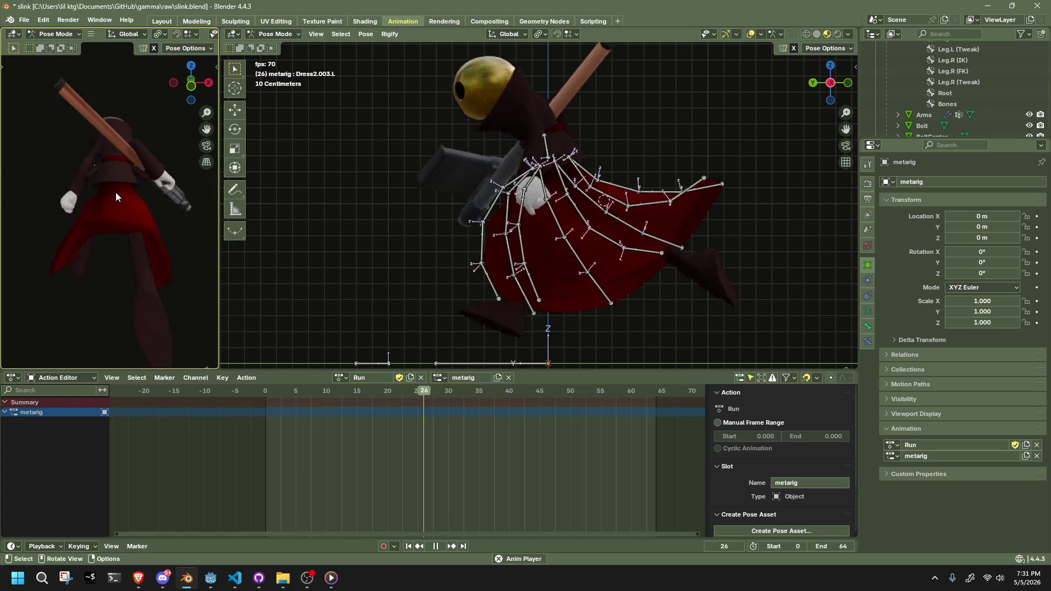
scroll(117, 192, "up", 2)
mouse_move(116, 192)
middle_mouse_down()
mouse_move(189, 199)
mouse_move(31, 198)
mouse_move(199, 181)
mouse_move(18, 166)
mouse_move(37, 157)
mouse_move(15, 147)
middle_mouse_up()
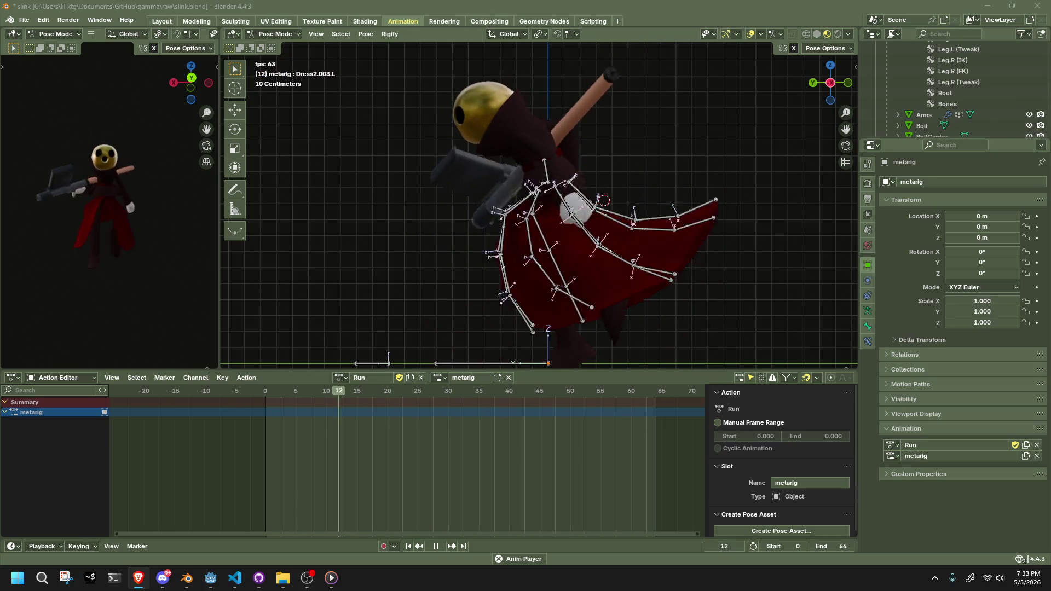
left_click(112, 195)
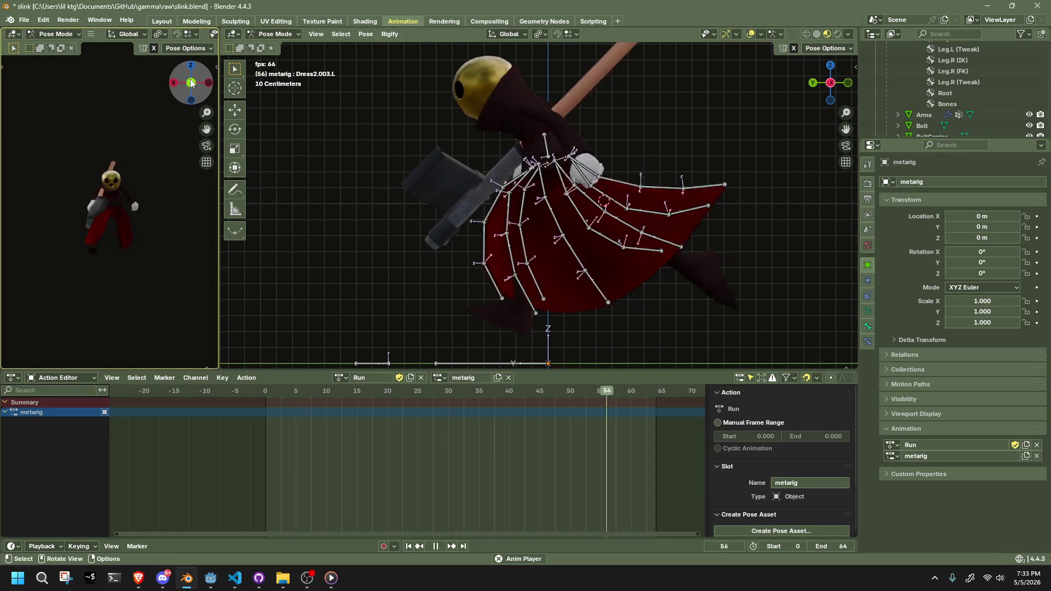
Hide and reveal bones while orbiting and scrubbing the timeline to inspect the skirt.
mouse_move(630, 235)
middle_mouse_down()
mouse_move(609, 268)
mouse_move(537, 316)
mouse_move(399, 318)
mouse_move(381, 304)
middle_mouse_up()
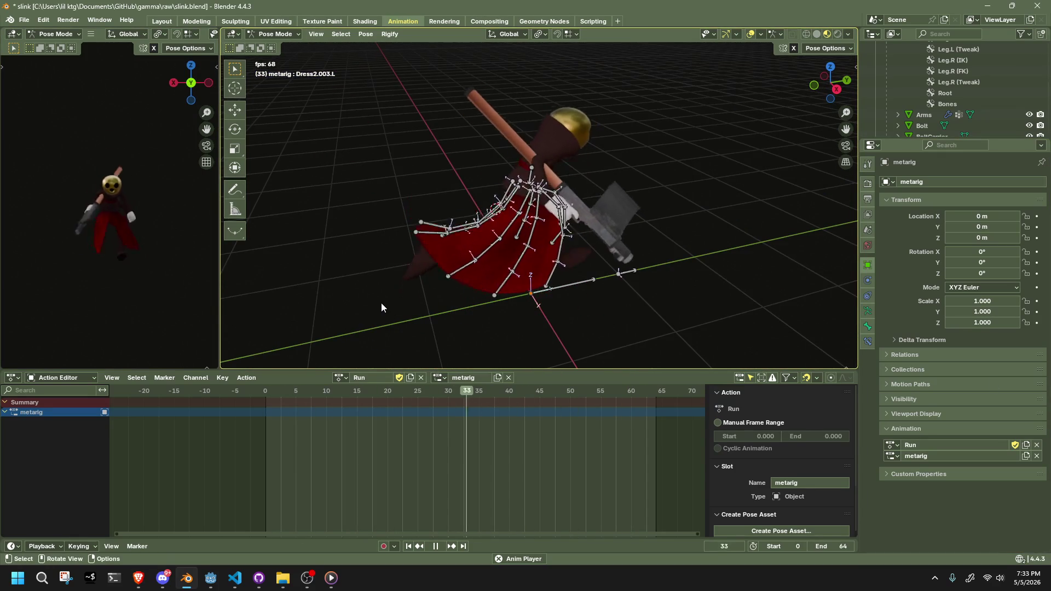
key("h")
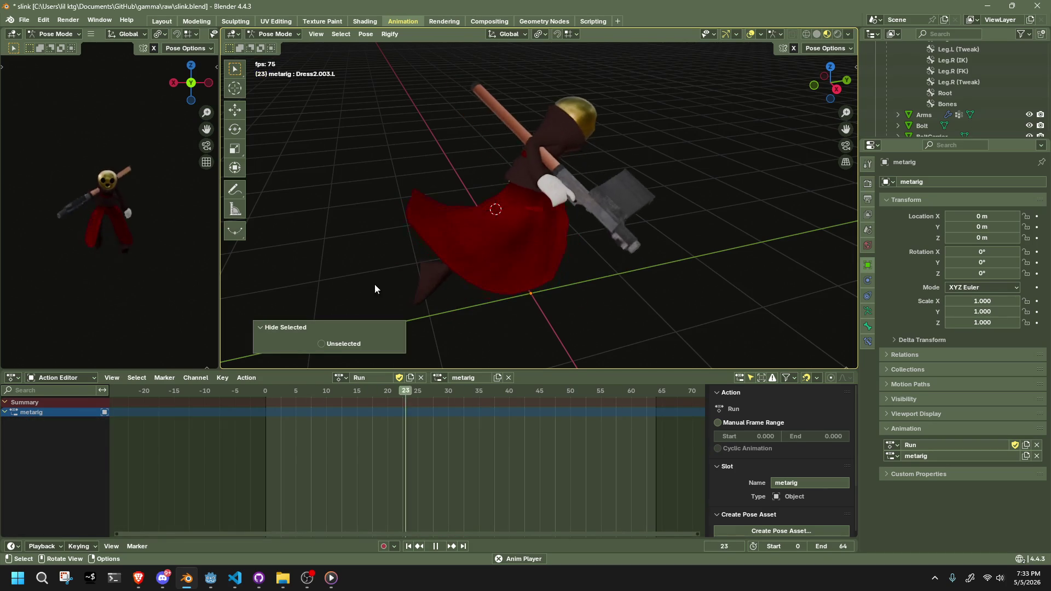
mouse_move(508, 223)
middle_mouse_down()
mouse_move(615, 251)
mouse_move(524, 238)
mouse_move(495, 215)
mouse_move(547, 212)
middle_mouse_up()
scroll(603, 253, "up", 3)
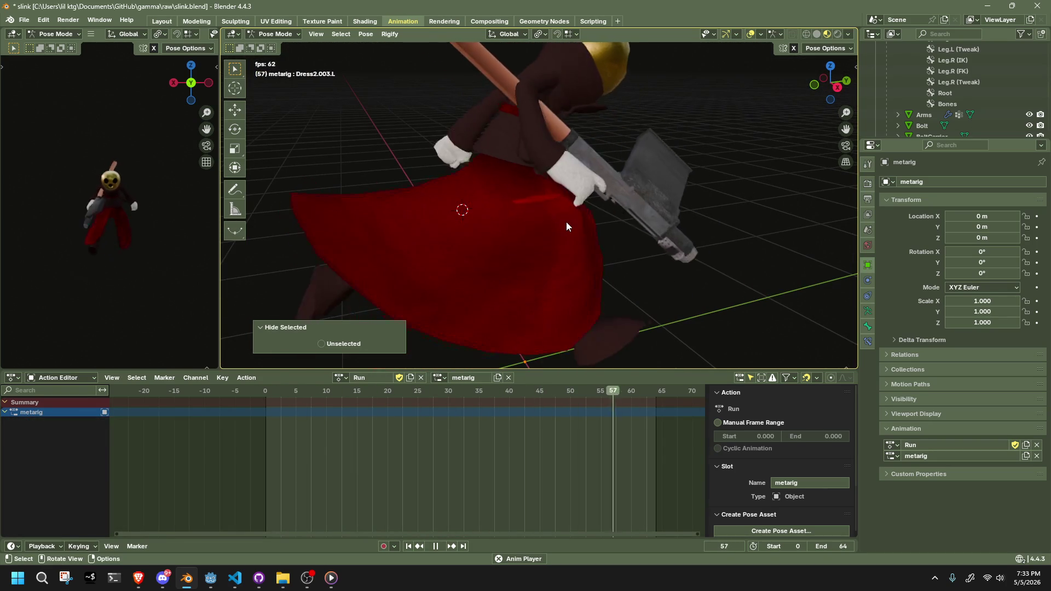
key("ctrl+z")
key("h")
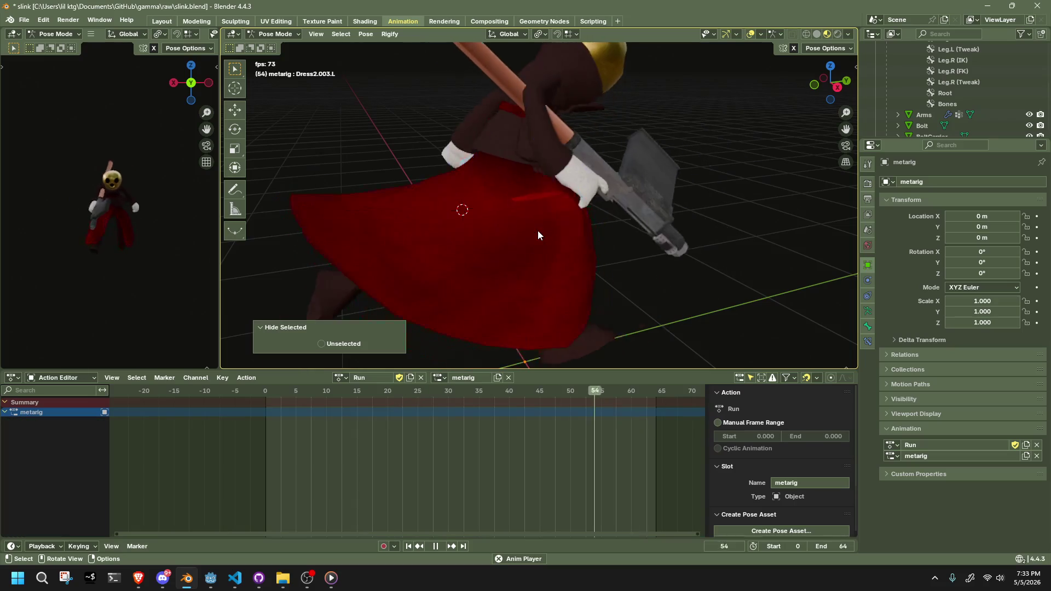
key("space")
left_click_drag(449, 393, 461, 393)
key("Up")
key("ctrl+z")
Scrub back to frame 29, hiding and then revealing the bones again.
key("b")
key("Escape")
middle_click_drag(653, 267, 708, 285)
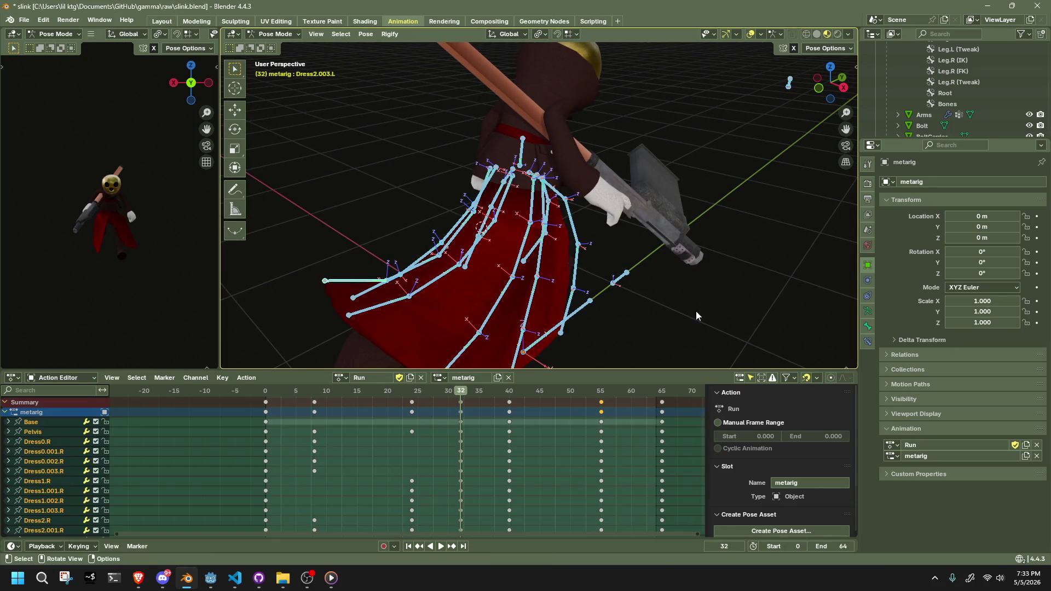
key("h")
left_click_drag(451, 396, 446, 396)
key("ctrl+z")
key("ctrl+z")
key("ctrl+z")
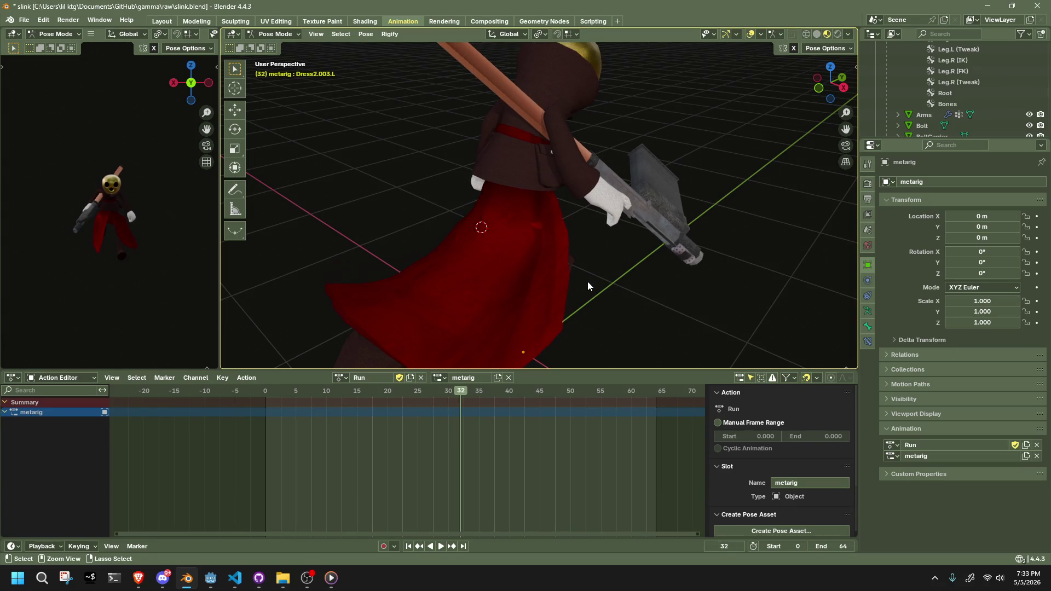
Nudge the Dress1.003.R and Dress1.003.L skirt bones into place so the skirt hangs better.
mouse_move(570, 240)
middle_mouse_down()
mouse_move(588, 251)
mouse_move(564, 233)
middle_mouse_up()
left_click(563, 231)
left_click_drag(561, 231, 582, 215)
mouse_move(582, 215)
middle_mouse_down()
mouse_move(555, 231)
mouse_move(749, 252)
mouse_move(734, 294)
mouse_move(606, 230)
middle_mouse_up()
left_click_drag(607, 230, 591, 227)
mouse_move(592, 227)
middle_mouse_down()
mouse_move(524, 308)
mouse_move(514, 270)
mouse_move(619, 327)
mouse_move(724, 326)
middle_mouse_up()
left_click(269, 387)
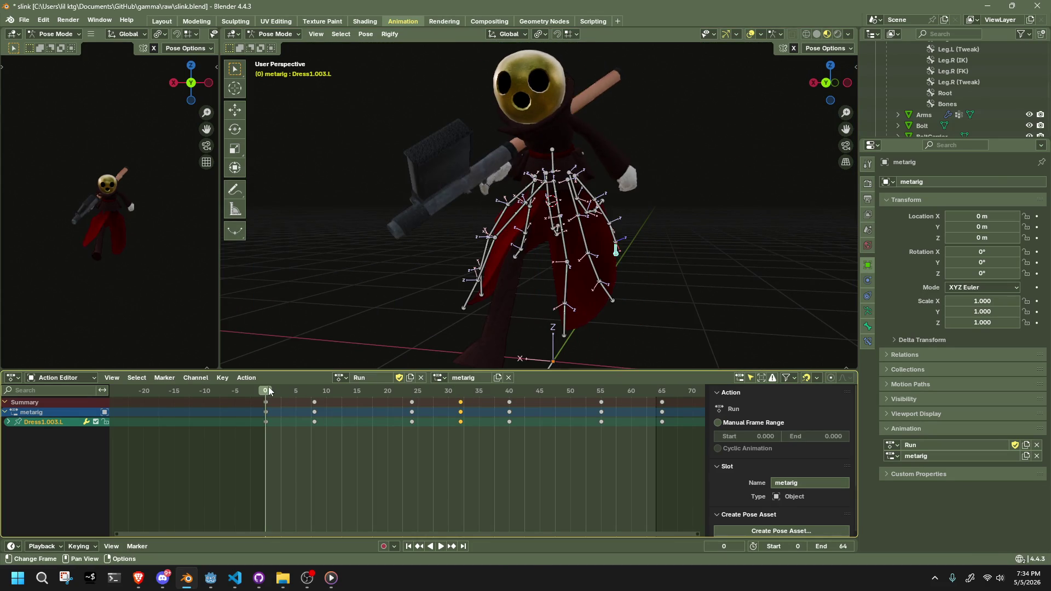
Play the Run action, hiding and revealing the dress bones to inspect the skirt.
key("space")
mouse_move(424, 264)
middle_mouse_down()
mouse_move(557, 255)
mouse_move(357, 231)
mouse_move(536, 261)
mouse_move(492, 238)
middle_mouse_up()
key("h")
key("space")
mouse_move(466, 384)
left_mouse_down()
mouse_move(438, 389)
mouse_move(503, 391)
left_mouse_up()
key("alt+h")
middle_click_drag(520, 251, 664, 239)
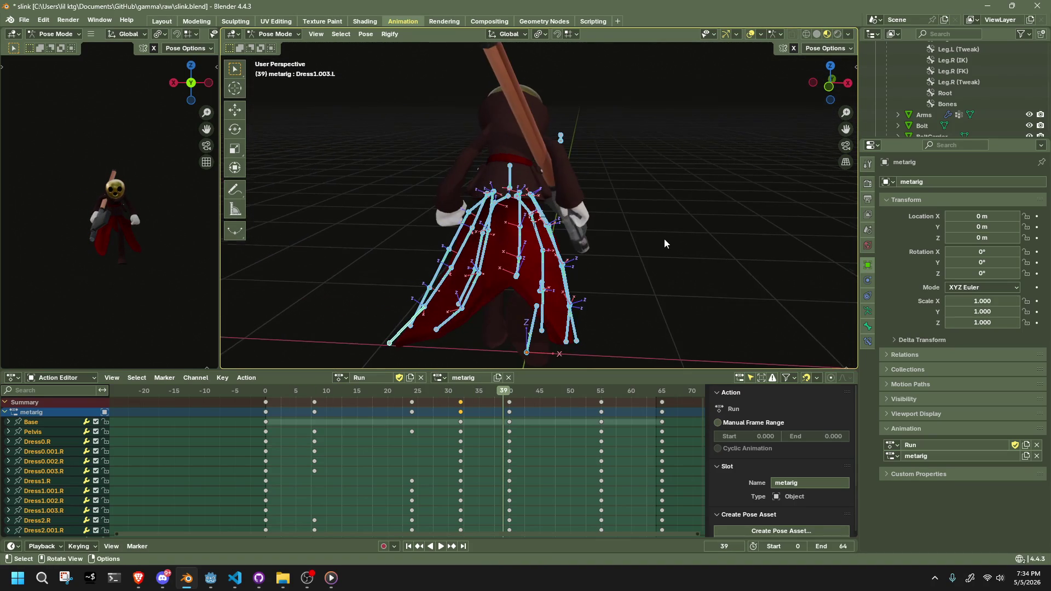
left_click(464, 393)
key("space")
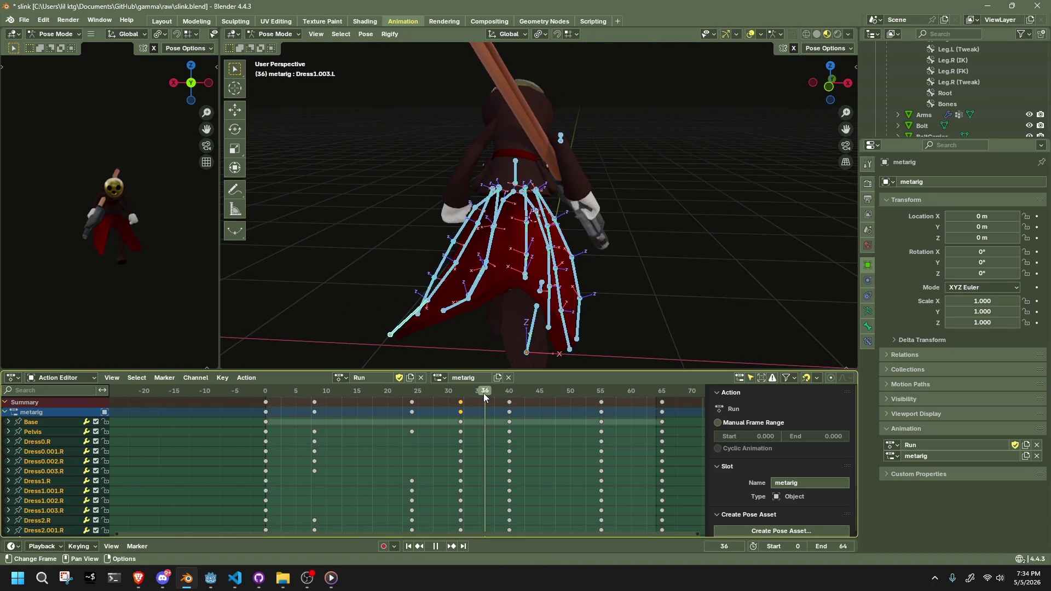
key("space")
Replay and scrub frames 27–33 to study the skirt swing.
scroll(529, 252, "up", 3)
scroll(529, 252, "up", 2)
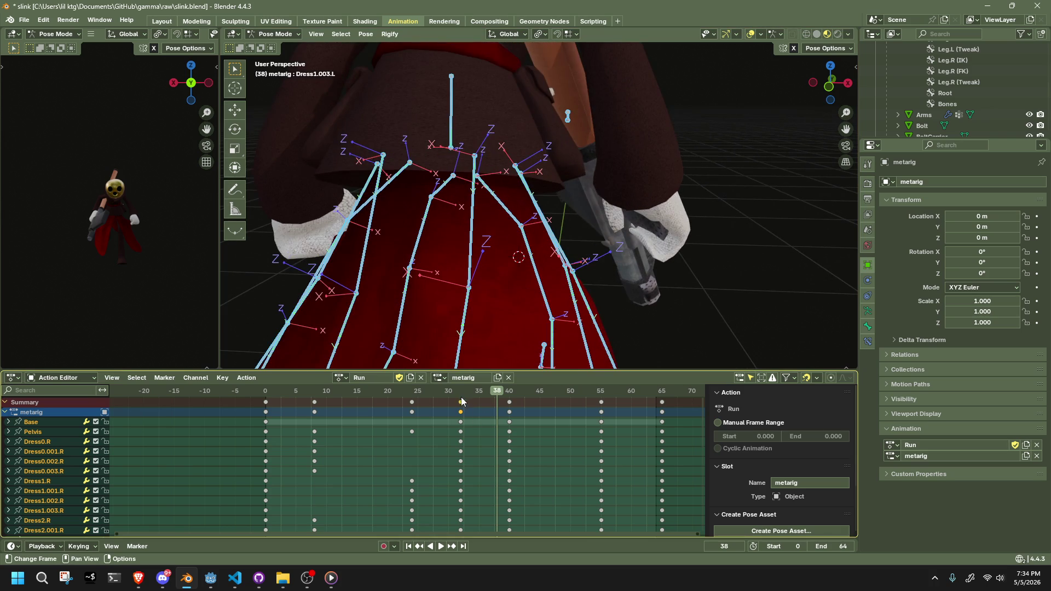
scroll(503, 350, "up", 3)
left_click(432, 393)
key("space")
mouse_move(433, 393)
left_mouse_down()
mouse_move(453, 397)
mouse_move(423, 404)
mouse_move(432, 401)
left_mouse_up()
key("space")
mouse_move(449, 307)
middle_mouse_down()
mouse_move(495, 267)
mouse_move(400, 274)
middle_mouse_up()
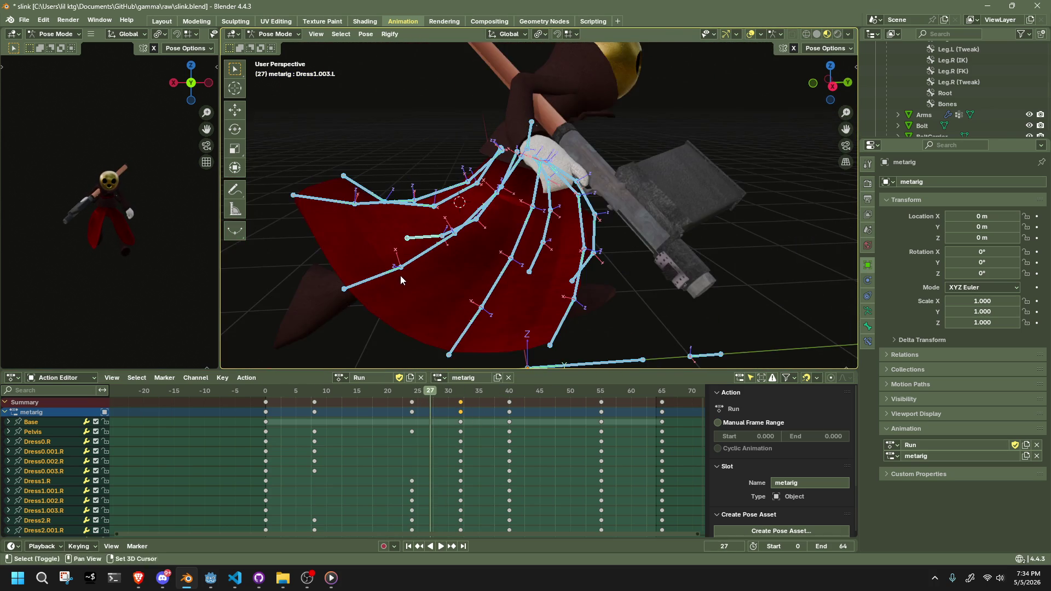
At frame 32, move Dress2.003.R by about 0.058, 0, 0.17 m.
left_click(461, 395)
left_click(366, 231)
middle_click_drag(367, 231, 482, 218)
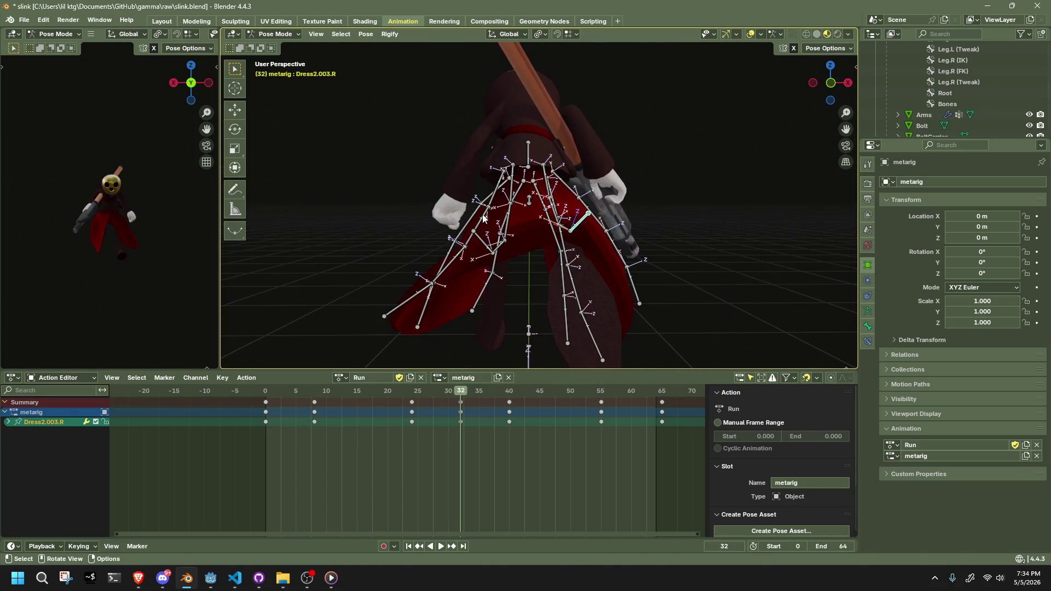
key("g")
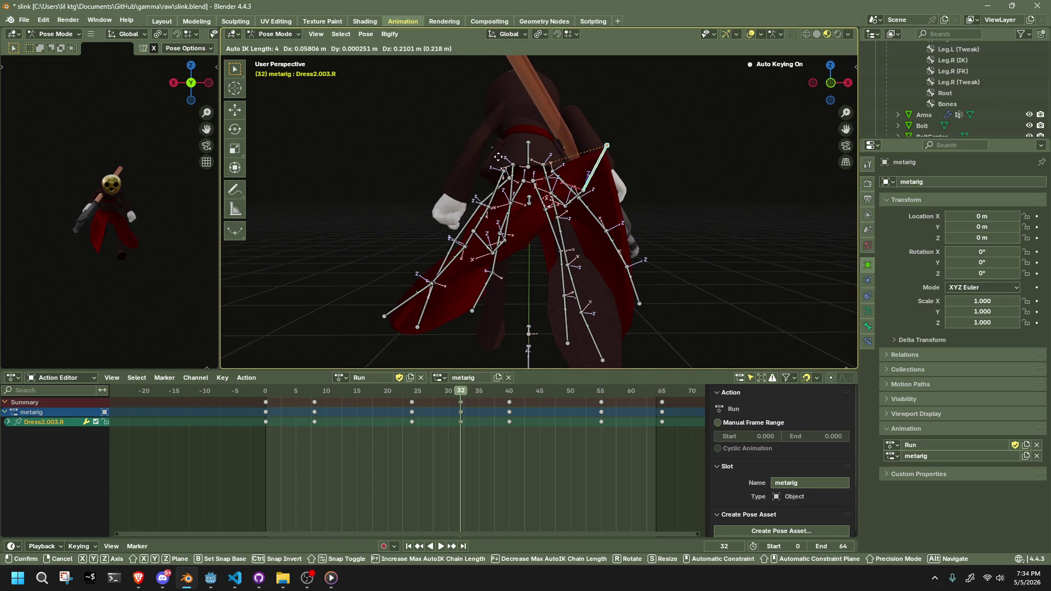
left_click(498, 166)
mouse_move(498, 166)
middle_mouse_down()
mouse_move(479, 239)
mouse_move(309, 406)
middle_mouse_up()
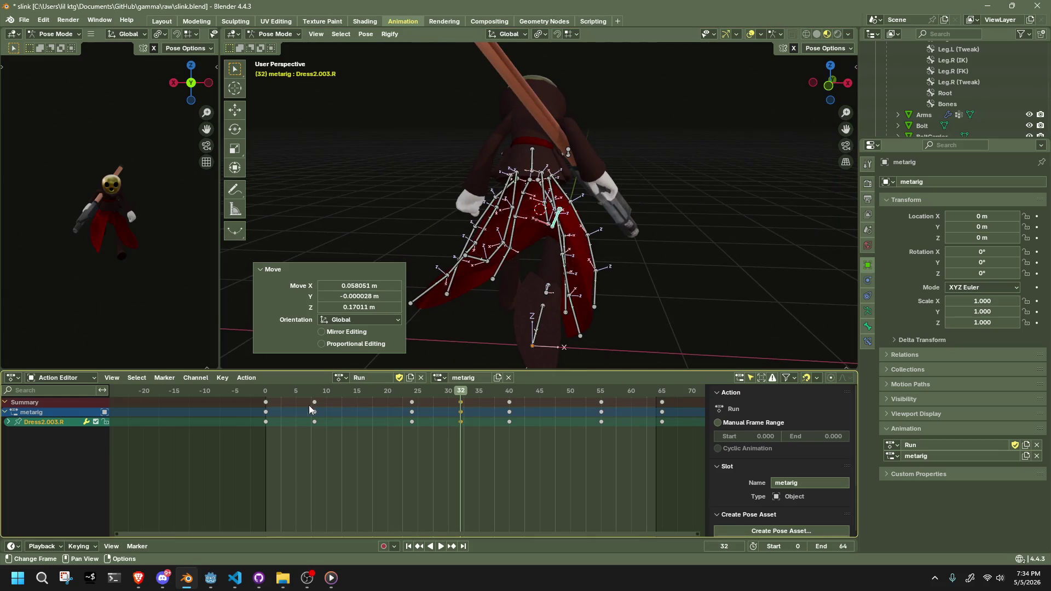
Play the Run action back from frame 0 to review the skirt.
key("shift+Left")
key("space")
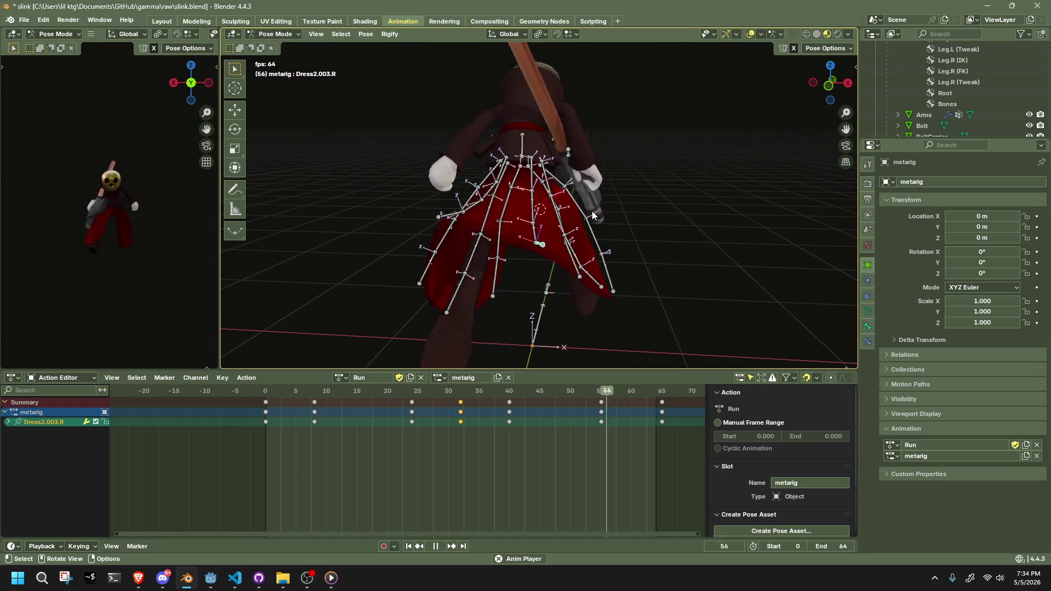
left_click(262, 395)
mouse_move(416, 318)
middle_mouse_down()
mouse_move(518, 304)
mouse_move(367, 278)
middle_mouse_up()
scroll(530, 223, "up", 5)
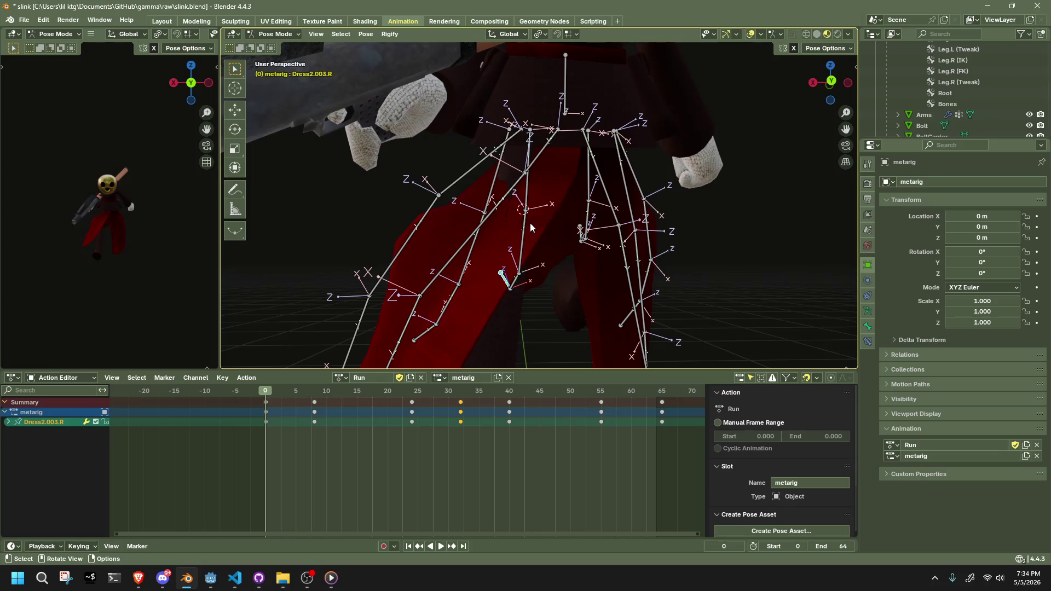
Select a right skirt bone and start a move locked off Z, then cancel it.
mouse_move(530, 223)
middle_mouse_down()
mouse_move(624, 173)
mouse_move(591, 171)
middle_mouse_up()
left_click(557, 136)
scroll(557, 136, "up", 2)
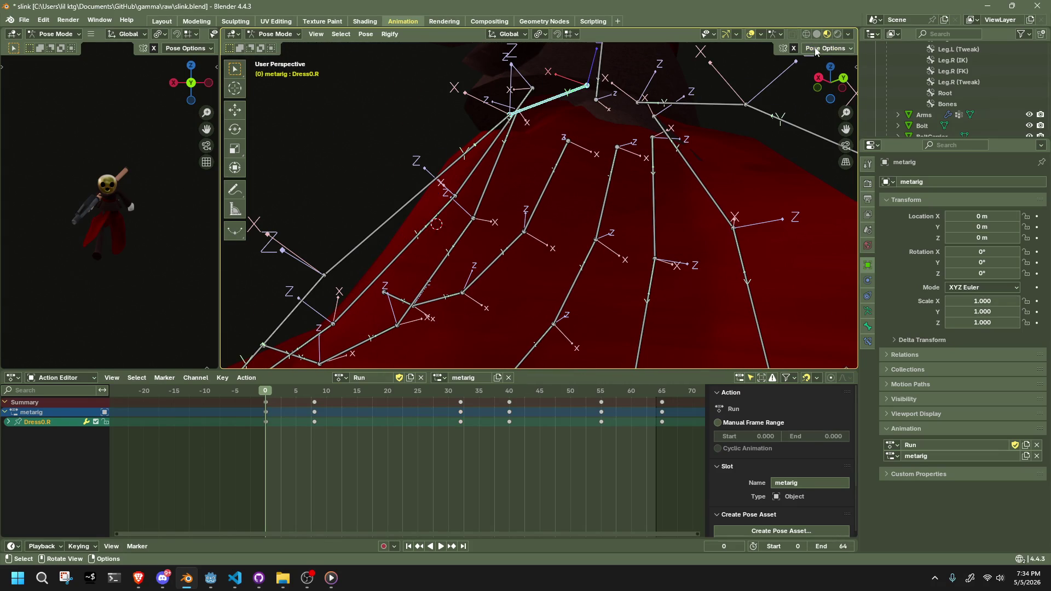
mouse_move(639, 78)
middle_mouse_down()
mouse_move(563, 123)
mouse_move(465, 131)
mouse_move(495, 136)
middle_mouse_up()
key("g")
key("shift+z")
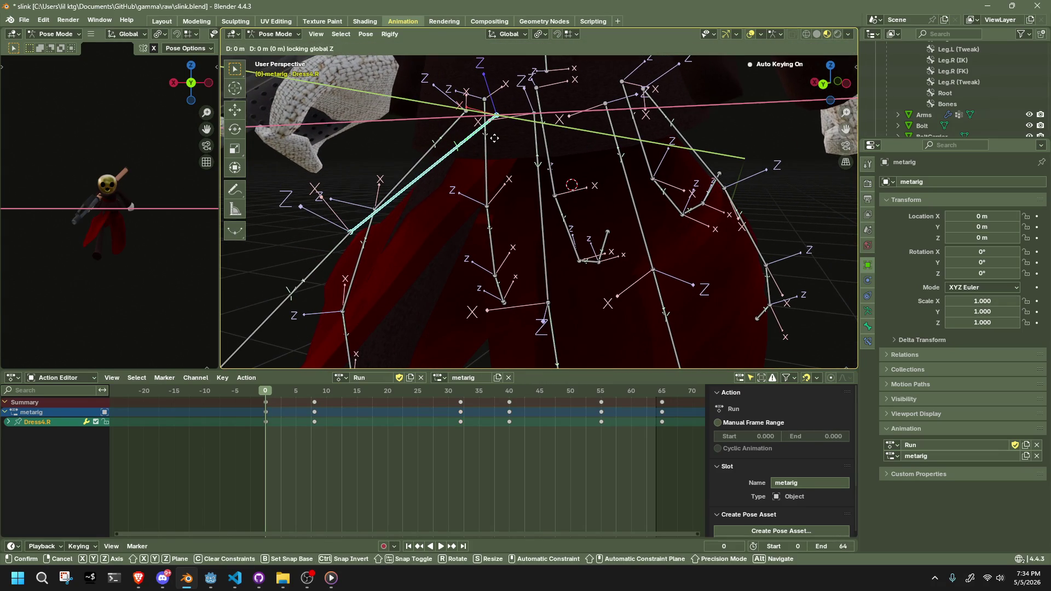
key("Escape")
Move the skirt bone along the X axis, then along the Z axis.
mouse_move(560, 149)
middle_mouse_down()
mouse_move(644, 211)
mouse_move(610, 214)
mouse_move(594, 239)
mouse_move(512, 174)
mouse_move(600, 177)
mouse_move(626, 166)
middle_mouse_up()
key("g")
key("shift+z")
key("x")
left_click(570, 235)
key("z")
left_click(606, 178)
Rotate the skirt bone -7.11° around Y and shift it vertically along Z.
key("r")
key("x")
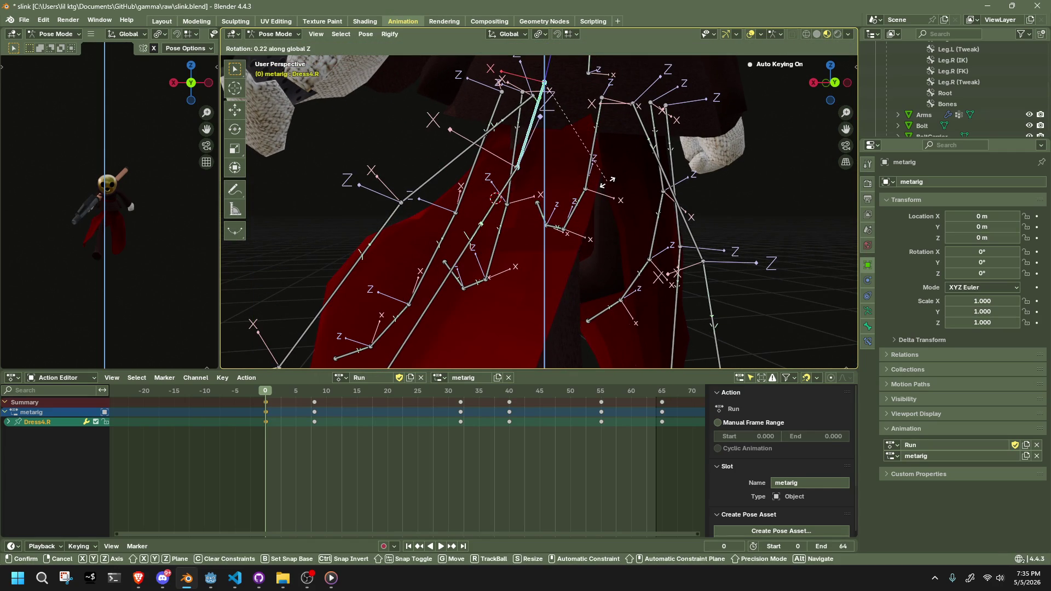
key("y")
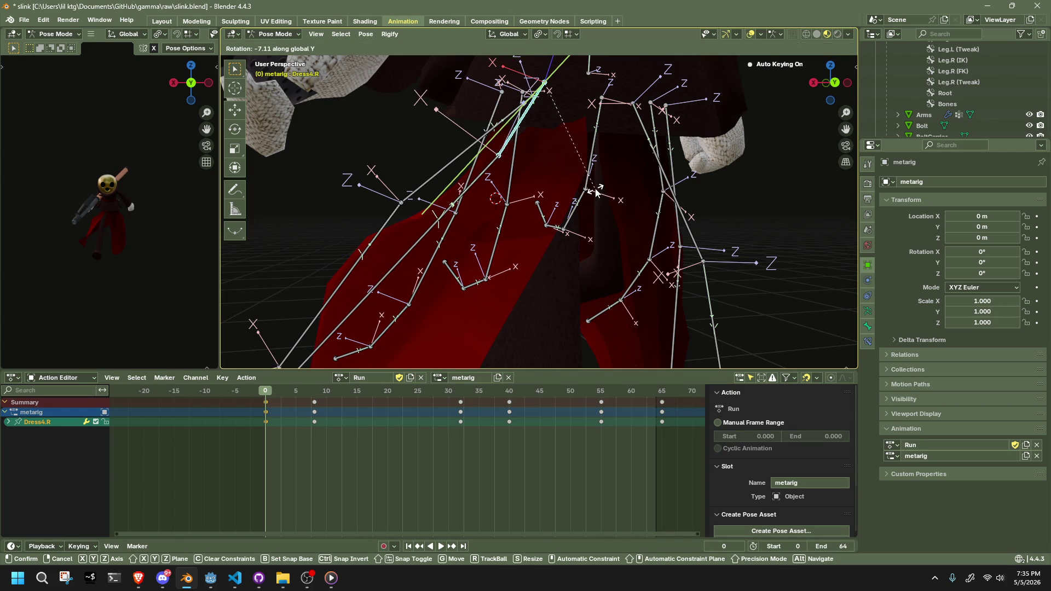
left_click(596, 192)
key("g")
key("z")
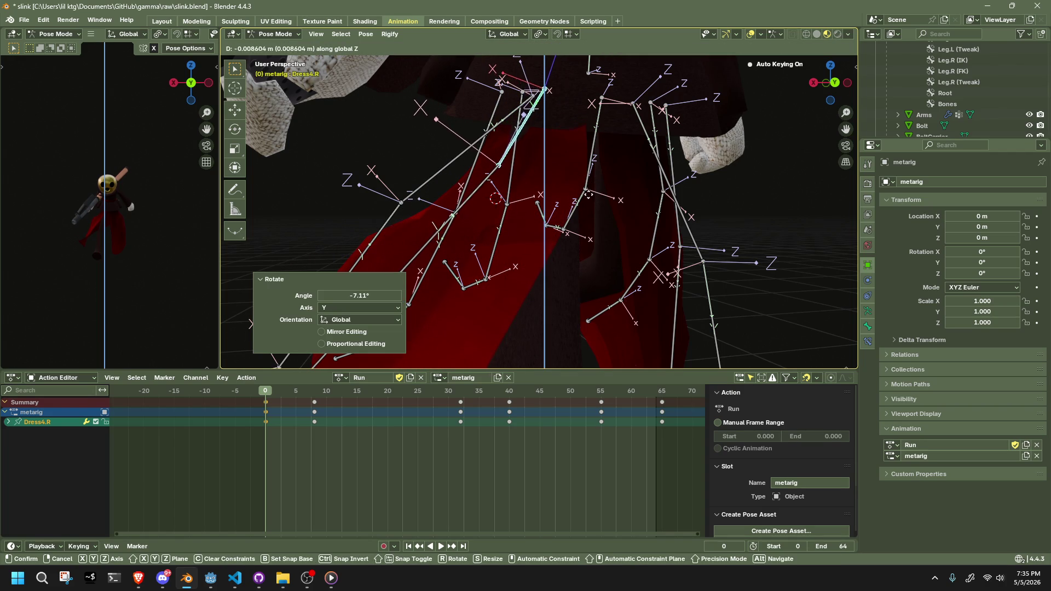
left_click(586, 194)
mouse_move(586, 194)
middle_mouse_down()
mouse_move(629, 185)
mouse_move(584, 173)
middle_mouse_up()
Rotate Dress4.R around Y and nudge it slightly along Z.
key("r")
key("y")
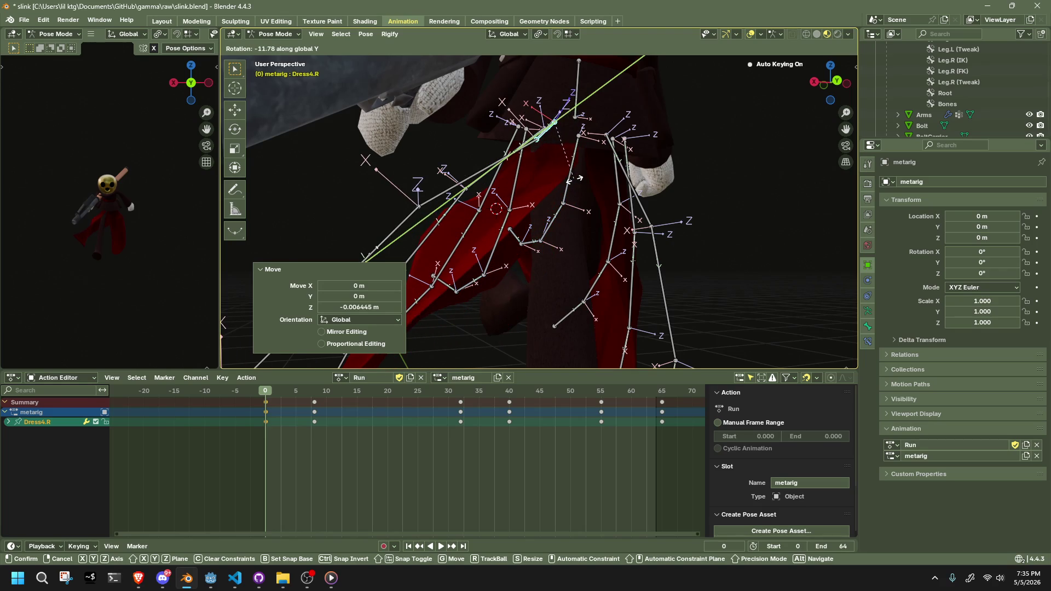
left_click(573, 179)
key("g")
key("z")
left_click(577, 183)
mouse_move(577, 184)
middle_mouse_down()
mouse_move(586, 205)
mouse_move(663, 192)
mouse_move(686, 212)
mouse_move(541, 179)
mouse_move(670, 192)
mouse_move(639, 193)
mouse_move(562, 158)
mouse_move(523, 170)
middle_mouse_up()
scroll(663, 193, "down", 5)
scroll(622, 185, "up", 3)
scroll(638, 192, "up", 2)
Move Dress0.R along X and horizontally, then select all bones and copy the pose.
left_click(562, 159)
scroll(563, 154, "up", 3)
key("g")
key("x")
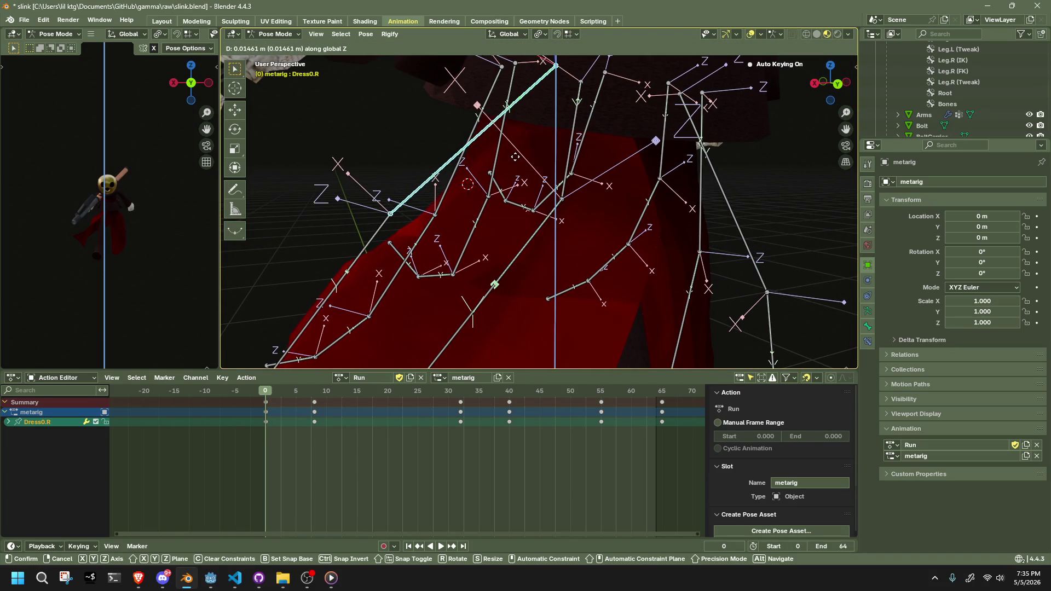
left_click(525, 153)
mouse_move(525, 153)
middle_mouse_down()
mouse_move(588, 129)
mouse_move(645, 143)
middle_mouse_up()
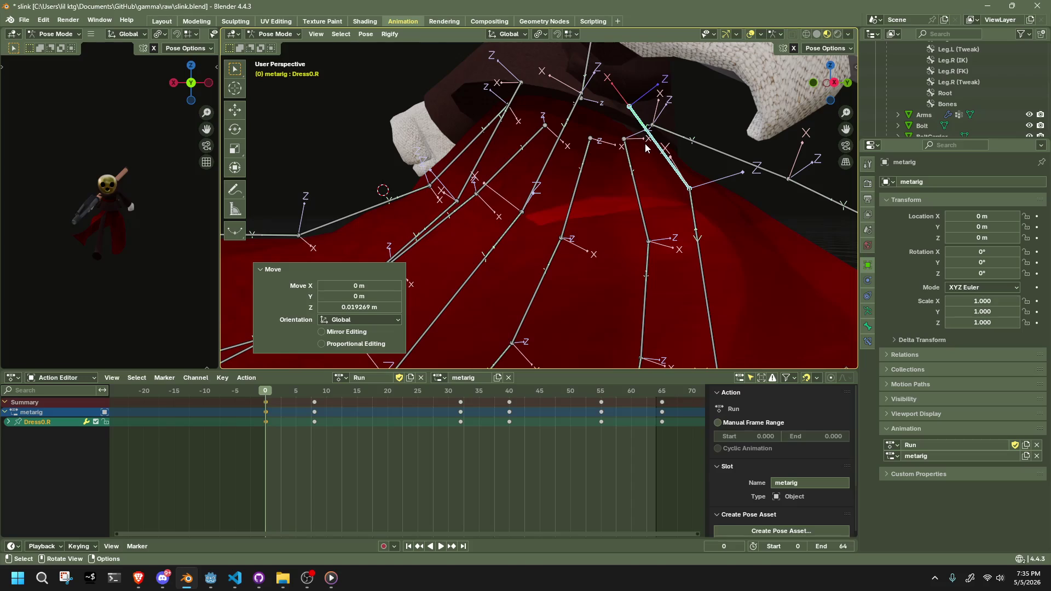
key("g")
key("z")
left_click(649, 139)
middle_click_drag(648, 140, 535, 131)
scroll(534, 130, "down", 4)
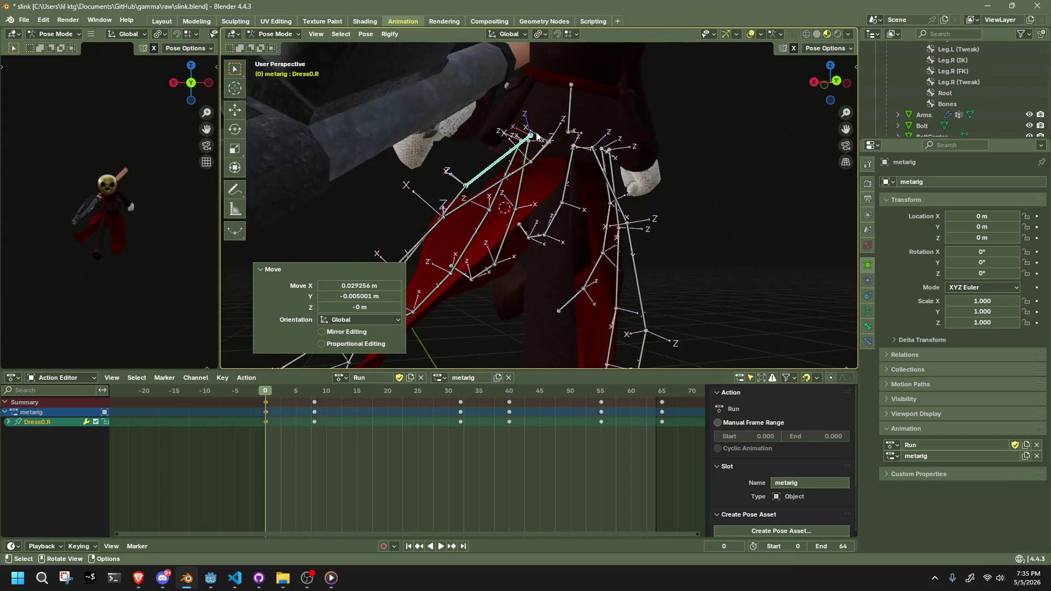
key("a")
key("ctrl+c")
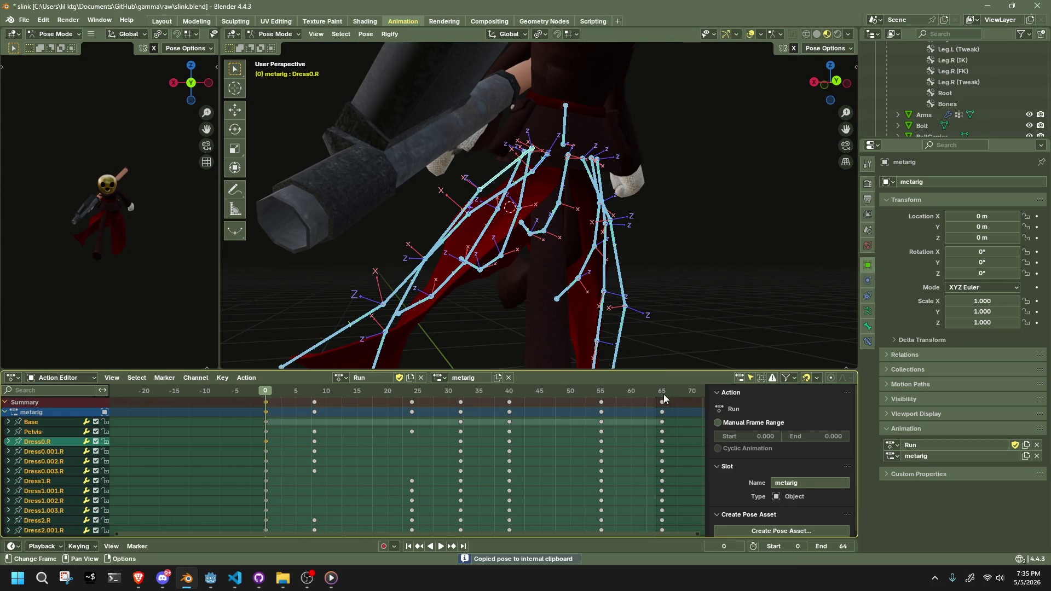
Paste the frame-0 pose at frame 65 to close the Run loop.
left_click(663, 393)
key("ctrl+v")
scroll(642, 242, "down", 5)
left_click(635, 247)
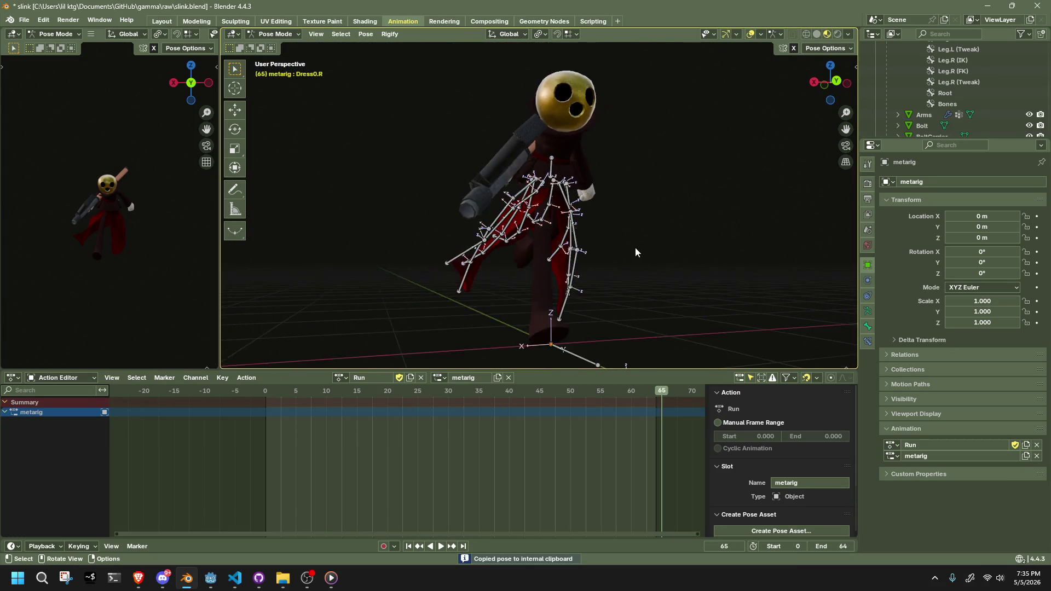
middle_click_drag(635, 248, 556, 296)
Play from frame 0, then key all bones at frame 55.
left_click(267, 396)
key("space")
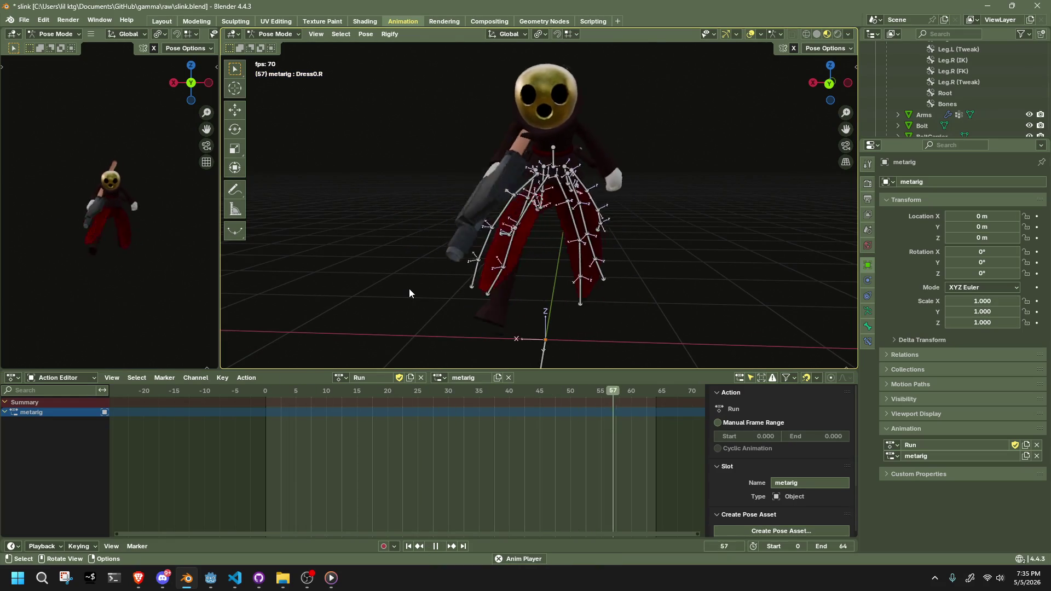
key("space")
key("a")
left_click_drag(300, 389, 605, 412)
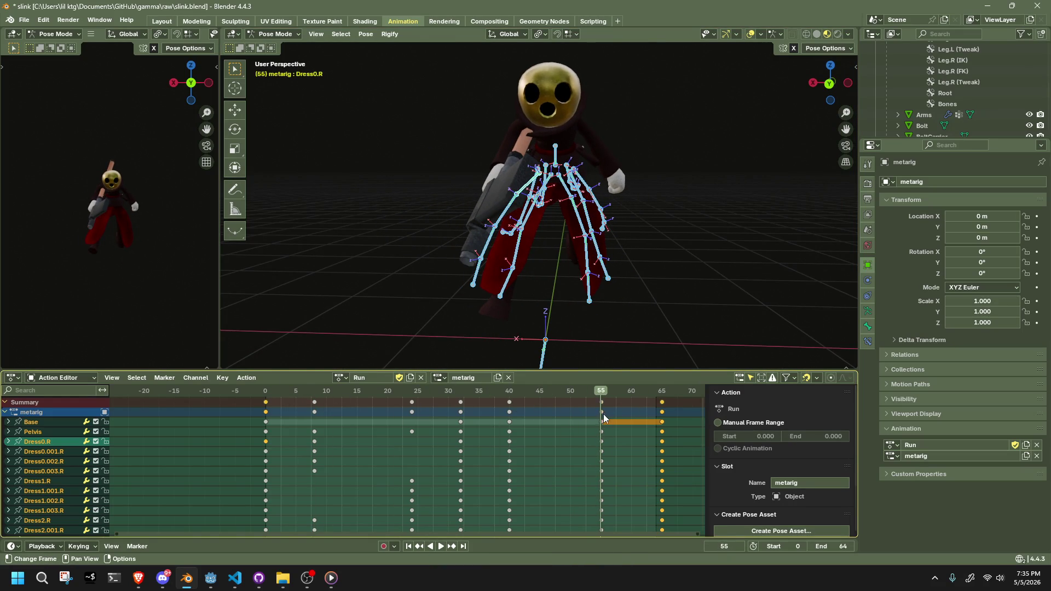
key("i")
middle_click_drag(518, 282, 641, 256)
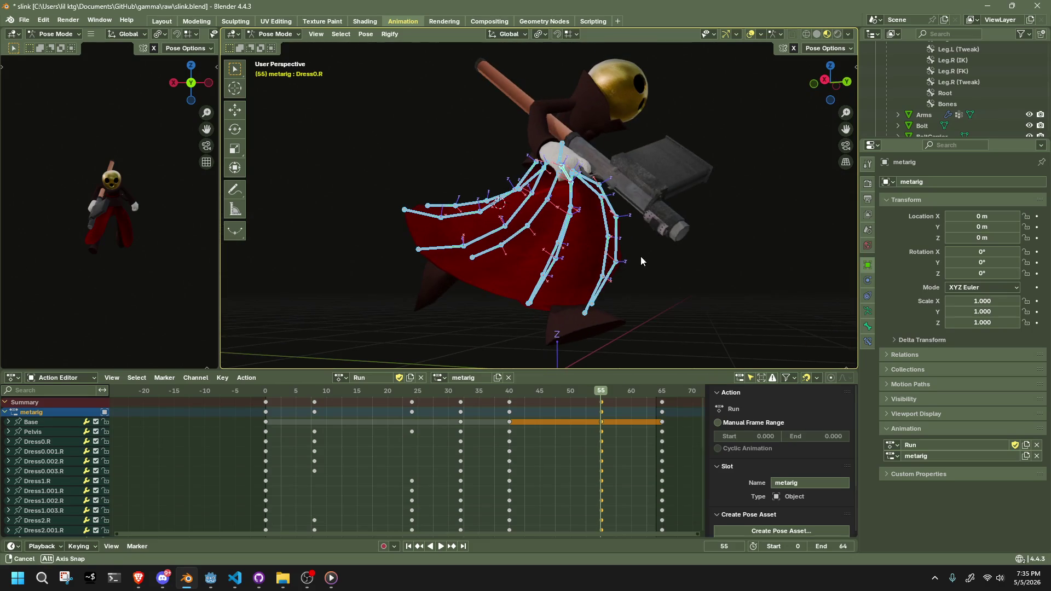
Select only Dress4.R and paste the copied pose onto it at frame 55.
left_click(662, 393)
scroll(512, 224, "up", 5)
middle_click_drag(526, 230, 512, 224)
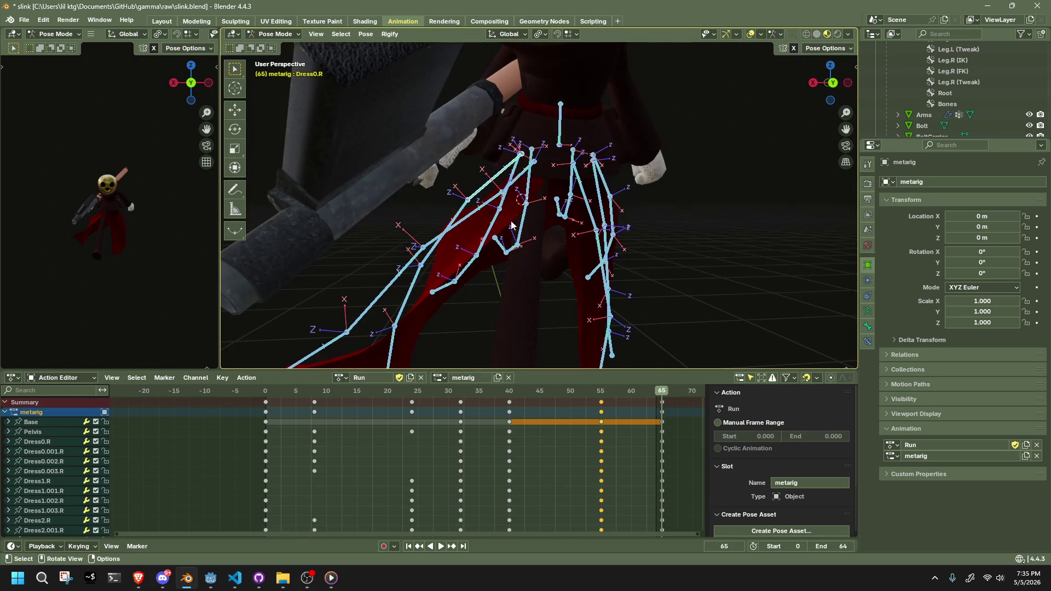
left_click(517, 183)
left_click(602, 389)
key("ctrl+v")
mouse_move(596, 314)
middle_mouse_down()
mouse_move(587, 283)
mouse_move(553, 274)
mouse_move(601, 251)
mouse_move(577, 231)
mouse_move(519, 229)
middle_mouse_up()
scroll(599, 251, "down", 3)
Copy Dress4.R's pose, try pasting at frame 65 (undone), and paste it at frame 55.
key("ctrl+c")
left_click(662, 391)
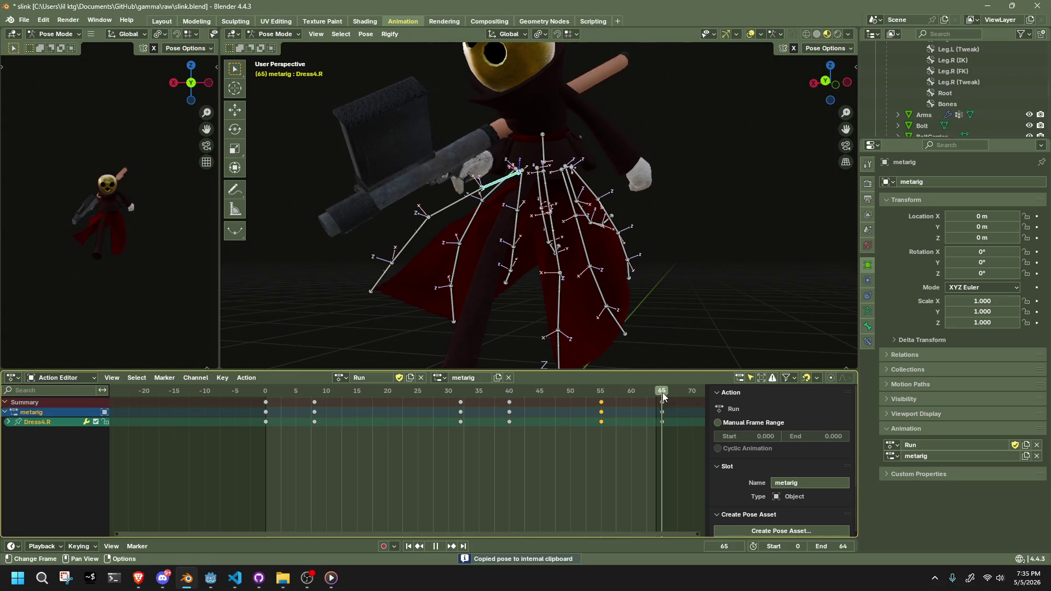
key("ctrl+v")
key("ctrl+z")
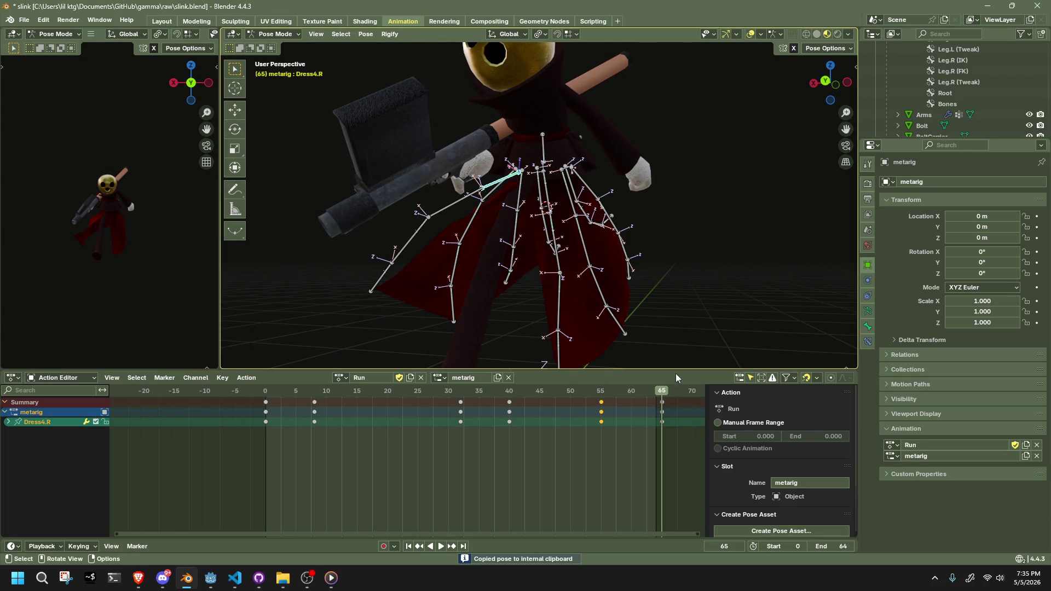
key("ctrl+v")
key("ctrl+z")
left_click(600, 391)
key("ctrl+v")
mouse_move(542, 252)
middle_mouse_down()
mouse_move(671, 252)
mouse_move(692, 288)
mouse_move(630, 310)
middle_mouse_up()
left_click(564, 287)
middle_click_drag(564, 287, 550, 295)
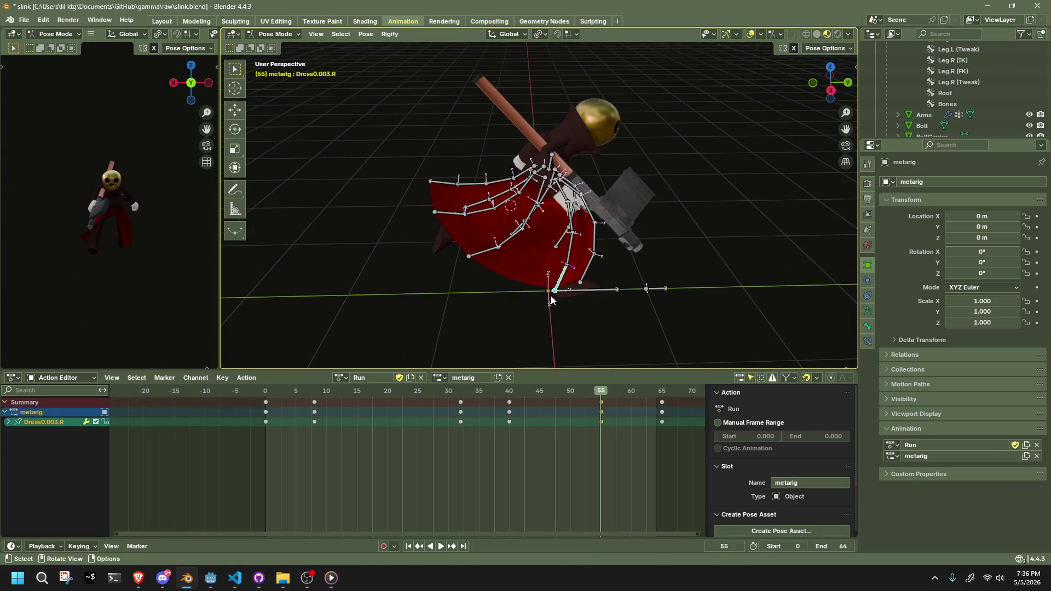
Move Dress0.003.R to a new position at frame 55.
key("r")
key("Escape")
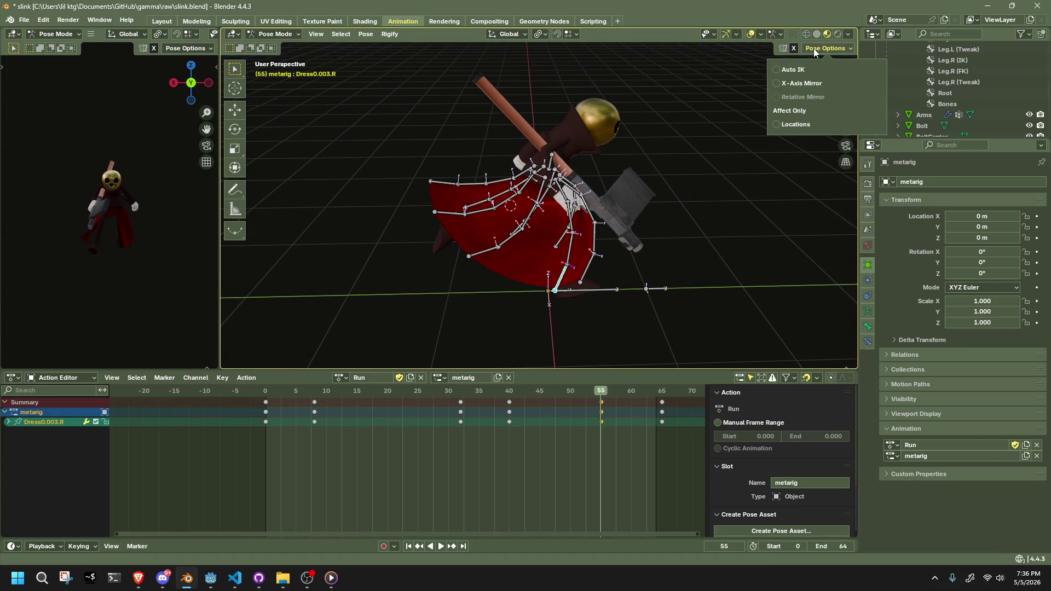
key("g")
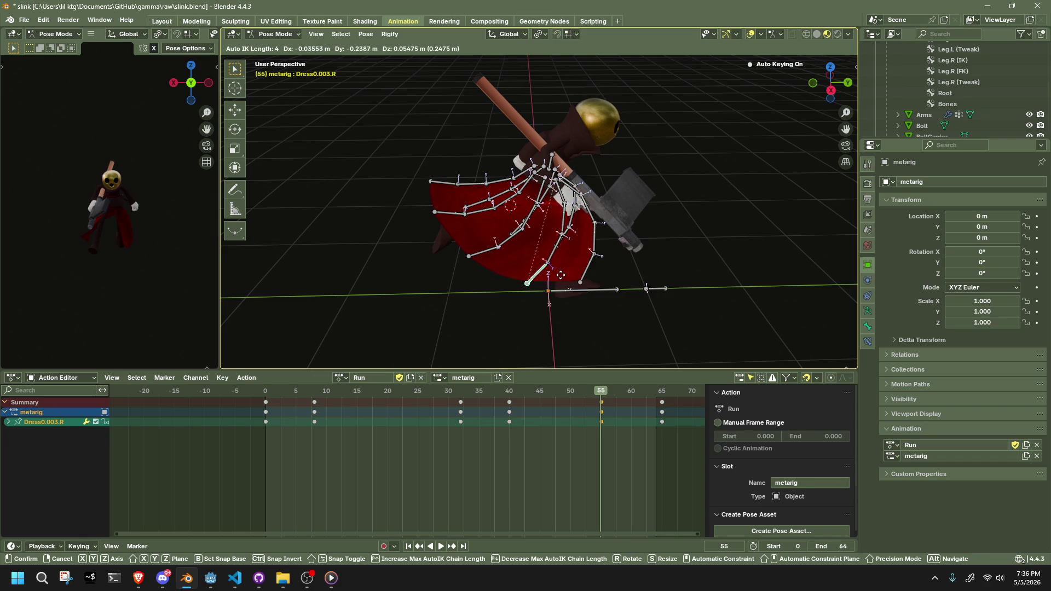
left_click(560, 274)
scroll(551, 199, "up", 8)
mouse_move(554, 202)
middle_mouse_down()
mouse_move(606, 228)
mouse_move(624, 125)
mouse_move(579, 95)
mouse_move(577, 104)
middle_mouse_up()
Copy Dress0.R's frame-65 pose and paste it at frame 55.
left_click(625, 125)
left_click(662, 390)
mouse_move(616, 205)
middle_mouse_down()
mouse_move(593, 201)
mouse_move(622, 210)
middle_mouse_up()
key("ctrl+c")
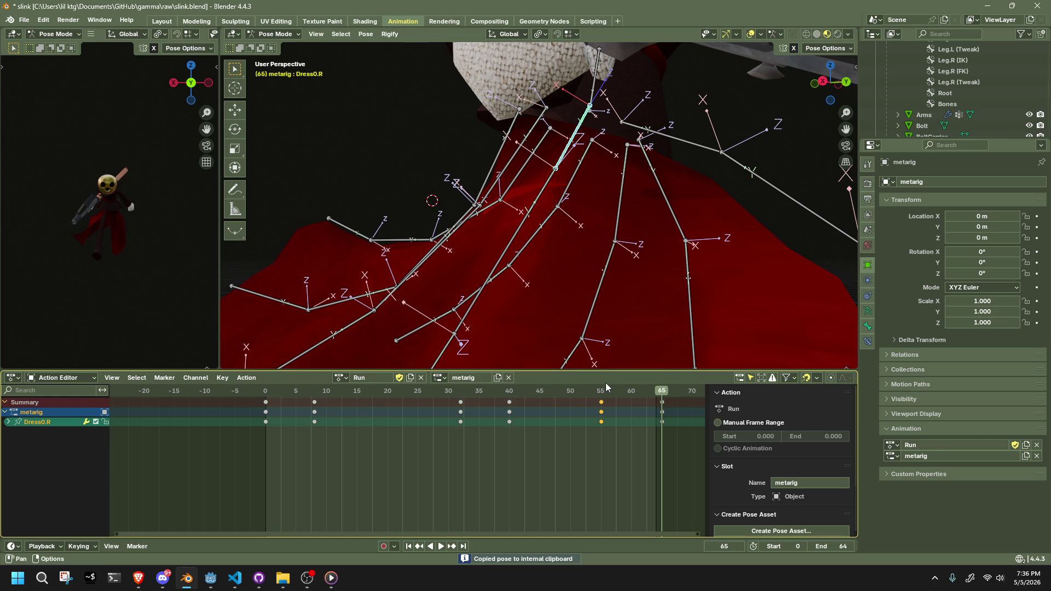
left_click(602, 389)
key("ctrl+v")
mouse_move(620, 155)
middle_mouse_down()
mouse_move(600, 140)
mouse_move(707, 192)
middle_mouse_up()
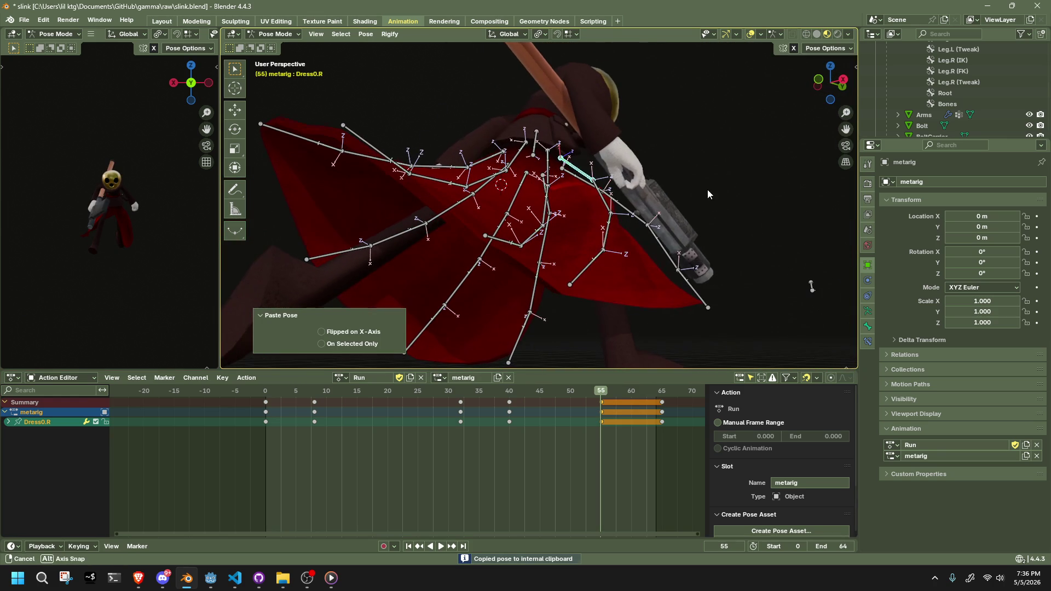
mouse_move(548, 209)
middle_mouse_down()
mouse_move(429, 231)
mouse_move(471, 224)
middle_mouse_up()
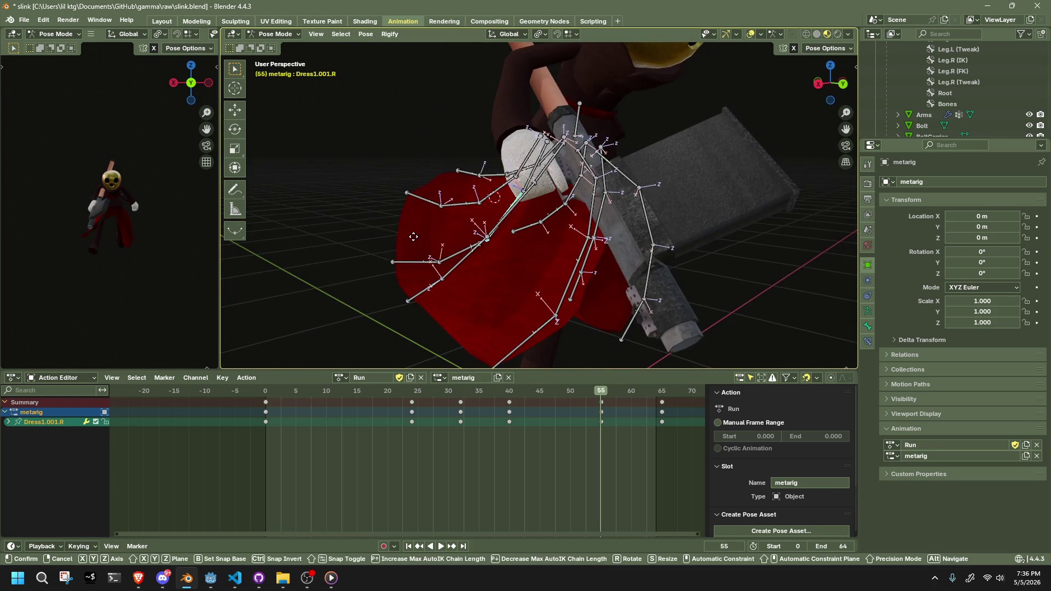
Move the Dress1.001.R bone with its chain to a new position.
left_click(481, 215)
key("g")
left_click(396, 223)
middle_click_drag(396, 223, 586, 218)
scroll(590, 216, "down", 4)
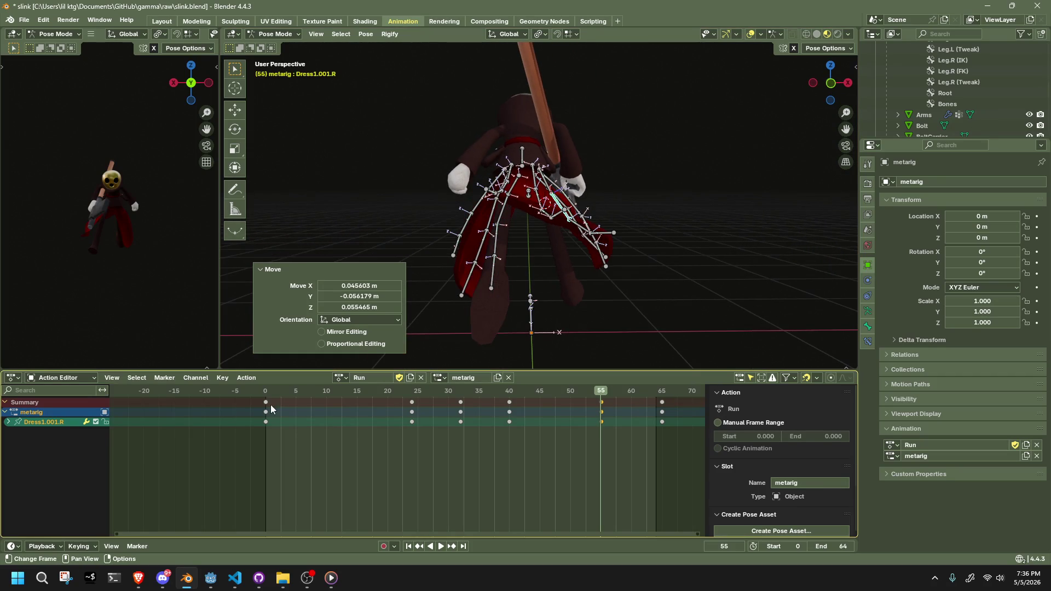
Play the Run action from the start to review the looping skirt swing.
left_click(268, 387)
key("space")
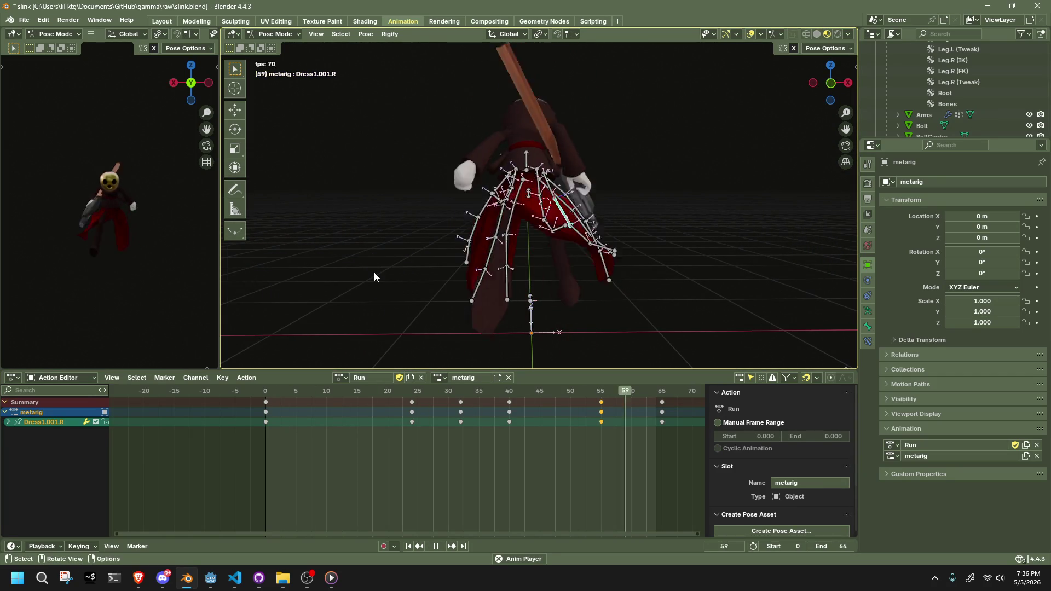
mouse_move(374, 275)
middle_mouse_down()
mouse_move(476, 266)
mouse_move(315, 279)
mouse_move(307, 272)
mouse_move(346, 238)
middle_mouse_up()
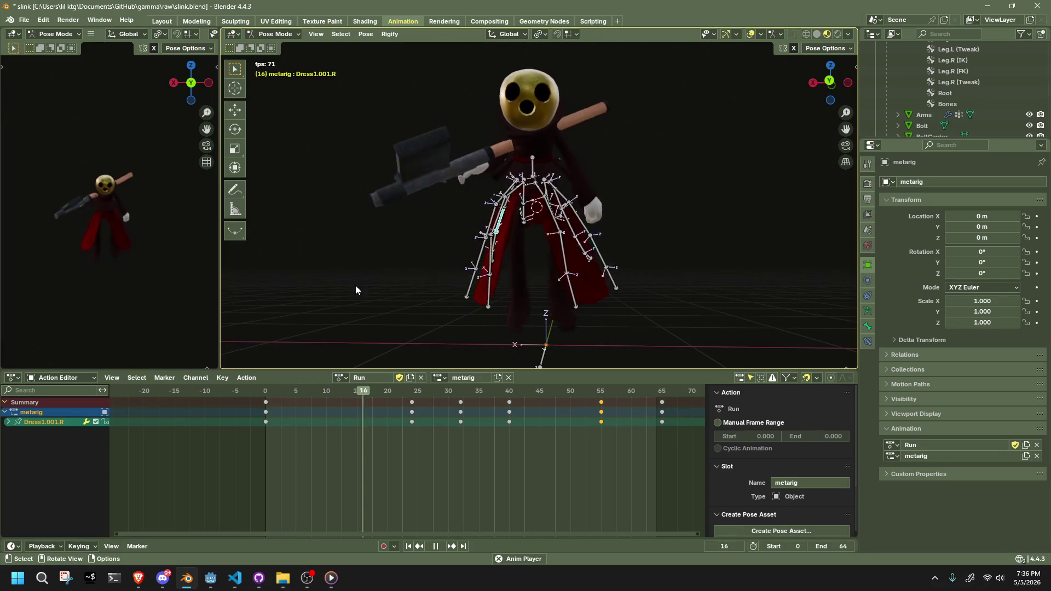
key("space")
left_click_drag(274, 386, 302, 393)
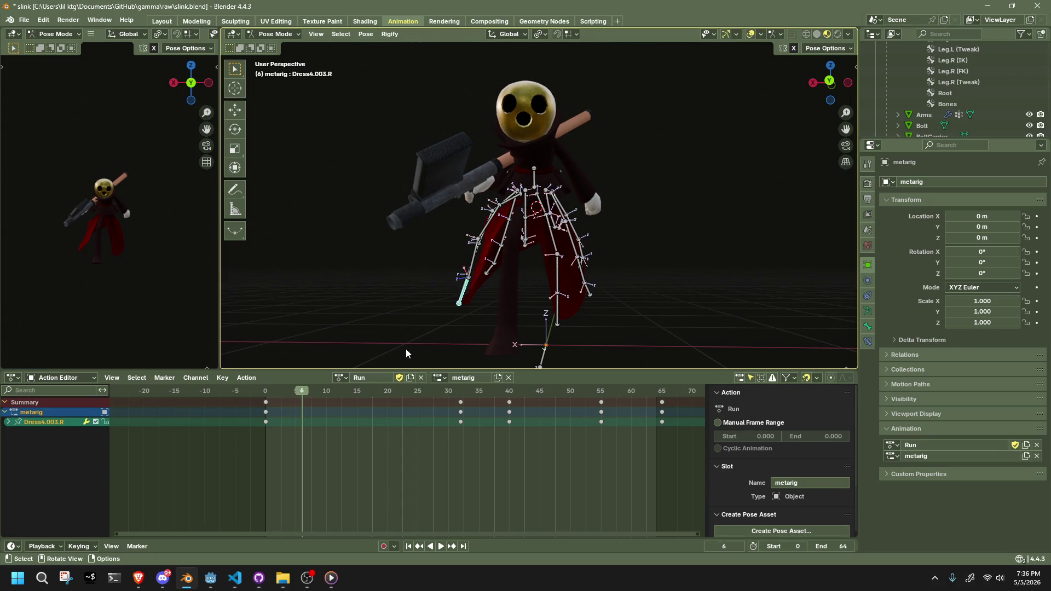
Select the right Dress4 bone chain, narrowing to Dress4.003.R.
key("a")
left_click(466, 295)
key("l")
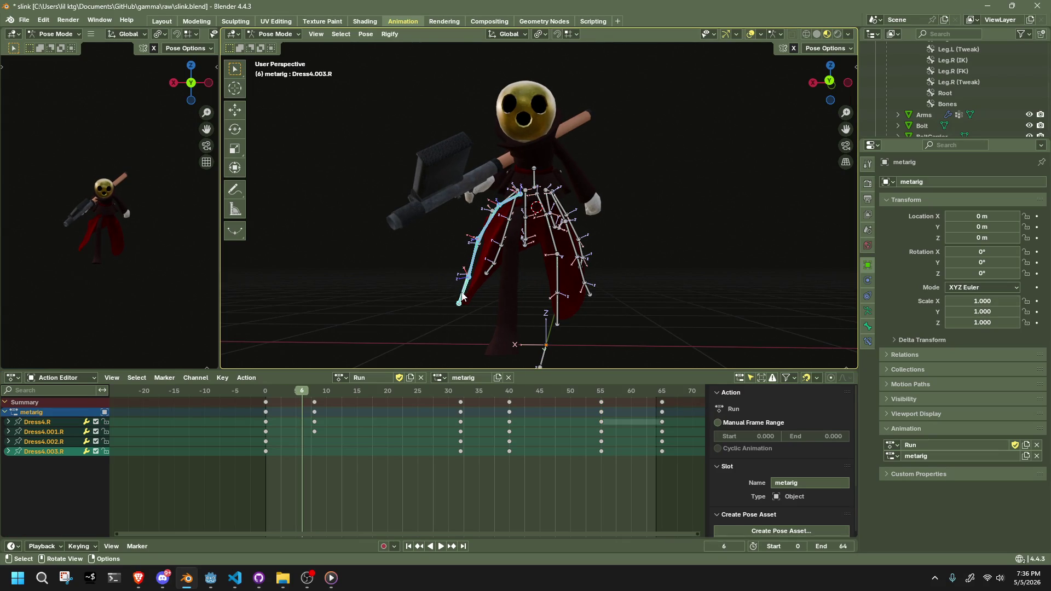
left_click(313, 393)
mouse_move(457, 316)
middle_mouse_down()
mouse_move(610, 307)
mouse_move(396, 305)
middle_mouse_up()
left_click(491, 302)
middle_click_drag(491, 303, 564, 306)
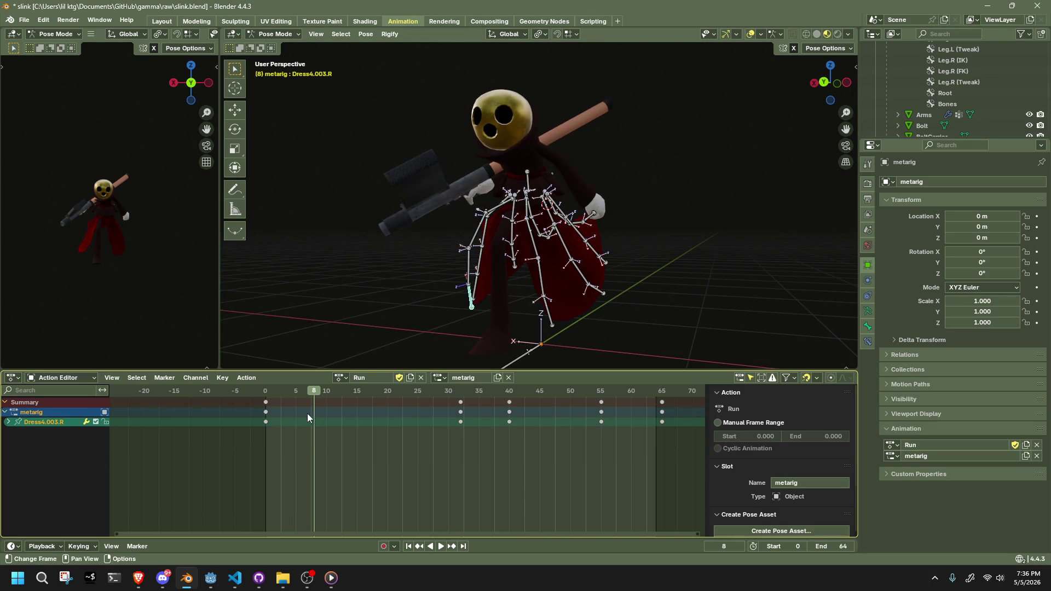
Paste the copied pose, unmirrored, onto the chain at frame 8.
left_click(265, 392)
middle_click_drag(459, 287, 626, 296)
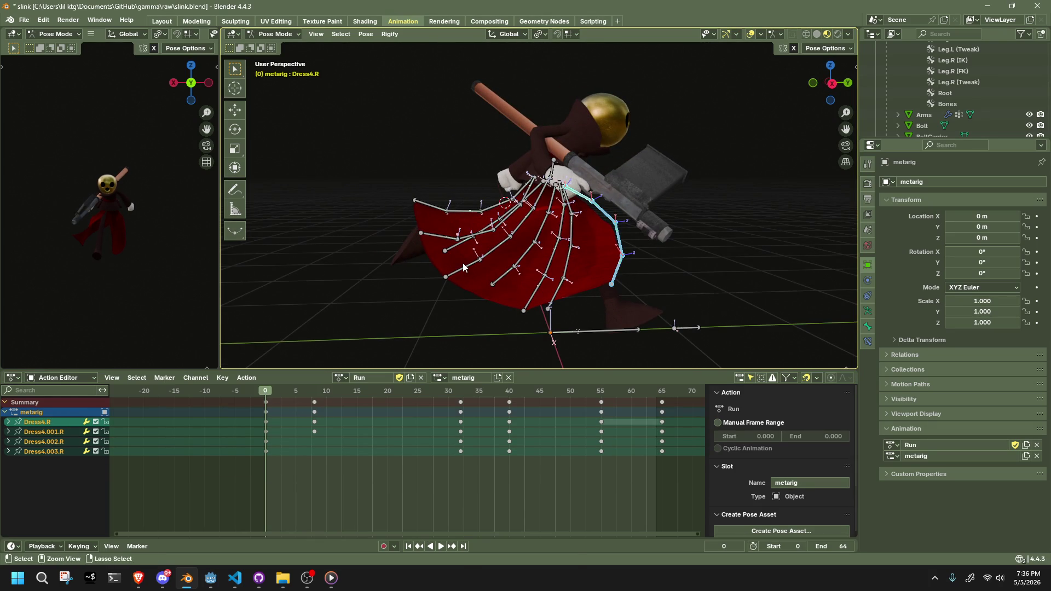
left_click(315, 390)
mouse_move(653, 280)
middle_mouse_down()
mouse_move(535, 266)
mouse_move(610, 278)
mouse_move(564, 292)
mouse_move(500, 288)
mouse_move(518, 271)
mouse_move(495, 213)
mouse_move(485, 302)
mouse_move(518, 237)
middle_mouse_up()
key("ctrl+shift+v")
key("ctrl+v")
Move Dress4.001.R with its chain to a new position at frame 8.
left_click(493, 290)
left_click(496, 213)
scroll(517, 237, "up", 3)
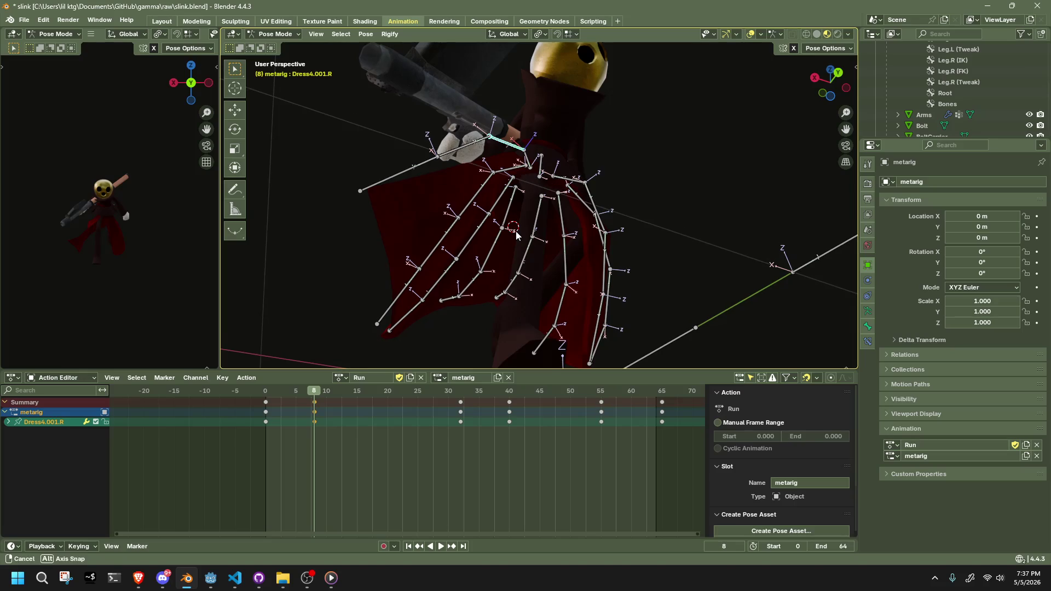
key("g")
left_click(526, 253)
mouse_move(526, 253)
middle_mouse_down()
mouse_move(563, 294)
mouse_move(445, 285)
mouse_move(485, 292)
mouse_move(553, 260)
mouse_move(628, 304)
middle_mouse_up()
key("g")
left_click(450, 294)
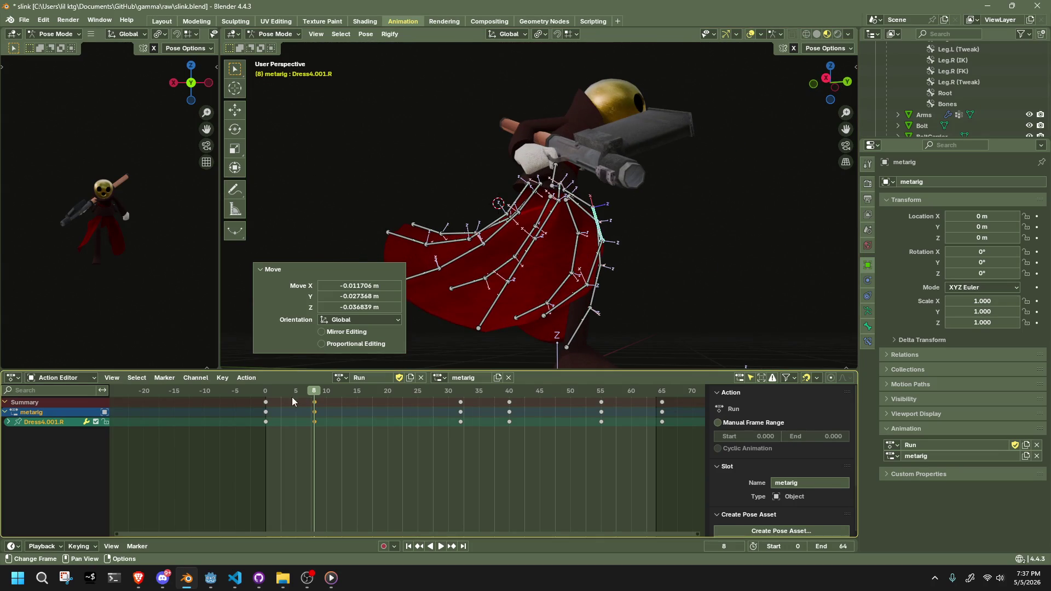
Scrub to frame 40 and play the Run action from its start to preview the motion.
left_click_drag(268, 392, 509, 435)
mouse_move(624, 342)
middle_mouse_down()
mouse_move(645, 350)
mouse_move(570, 360)
middle_mouse_up()
left_click(274, 393)
key("space")
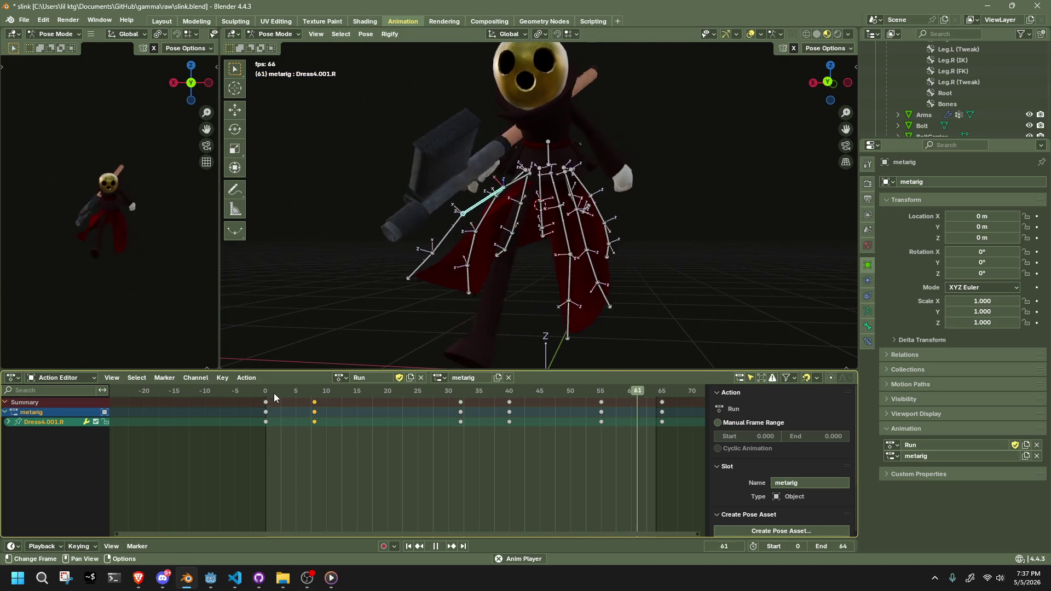
mouse_move(367, 327)
middle_mouse_down()
mouse_move(271, 349)
mouse_move(293, 334)
mouse_move(519, 289)
middle_mouse_up()
Stop playback at frame 32 and select the Dress4.003.L bone.
key("space")
left_click_drag(270, 394, 461, 402)
mouse_move(682, 313)
middle_mouse_down()
mouse_move(593, 327)
mouse_move(486, 323)
mouse_move(487, 297)
mouse_move(531, 282)
middle_mouse_up()
left_click(458, 310)
left_click(445, 311)
middle_click_drag(534, 210, 607, 284)
Rotate Dress4.003.L about Z and reposition it at frame 32.
key("r")
key("z")
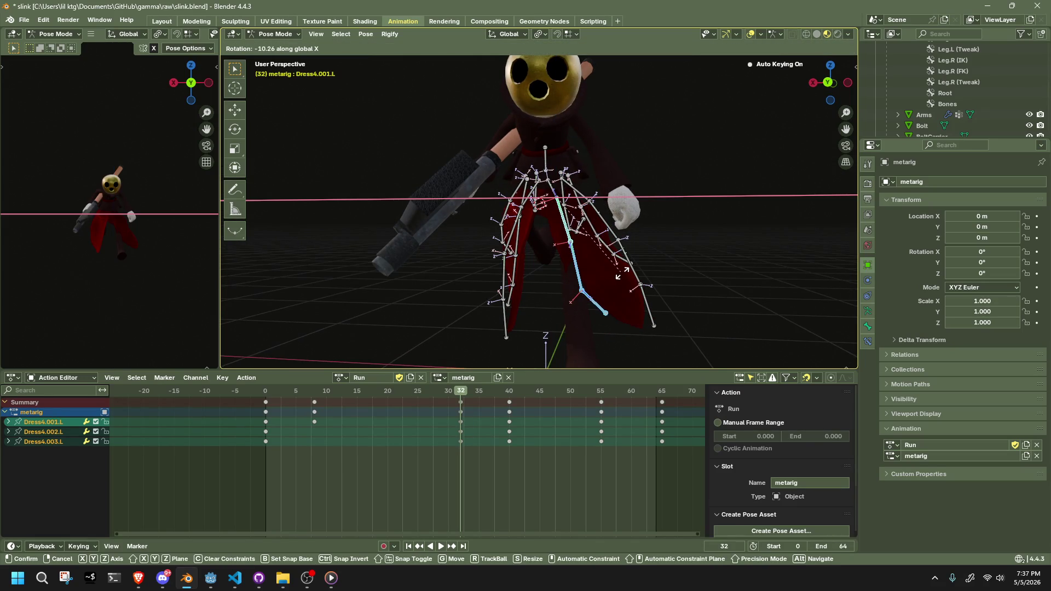
left_click(616, 273)
mouse_move(616, 274)
middle_mouse_down()
mouse_move(548, 285)
mouse_move(472, 268)
middle_mouse_up()
left_click(419, 305)
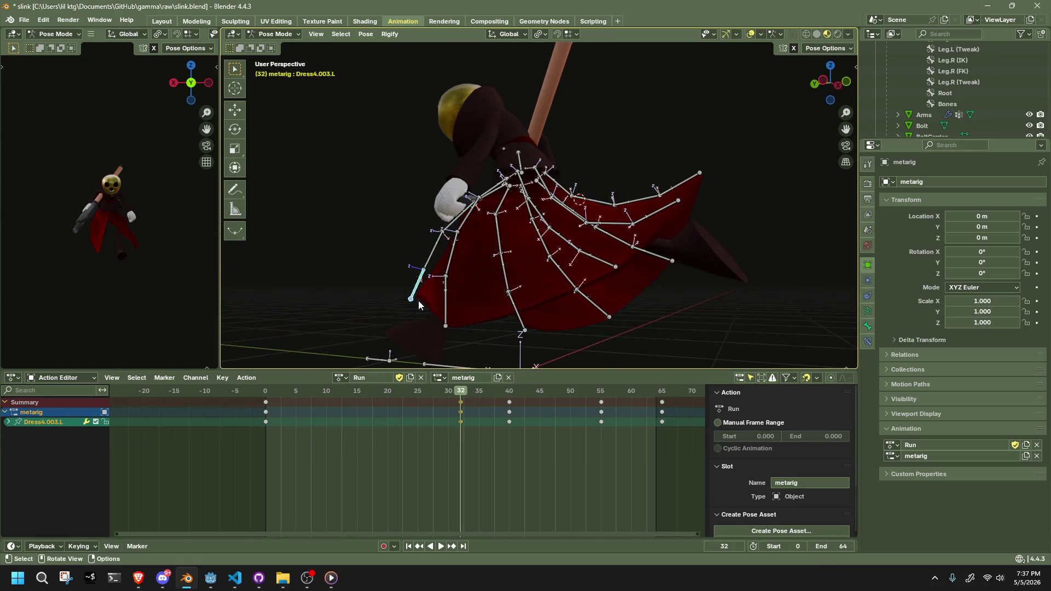
middle_click_drag(419, 305, 481, 284)
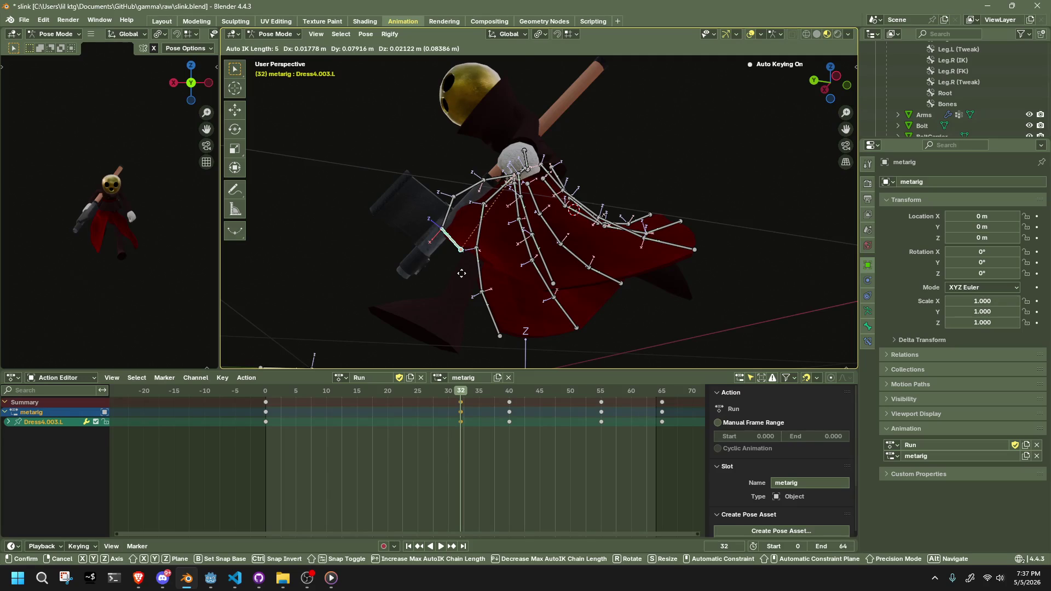
left_click(435, 282)
middle_click_drag(439, 281, 557, 297)
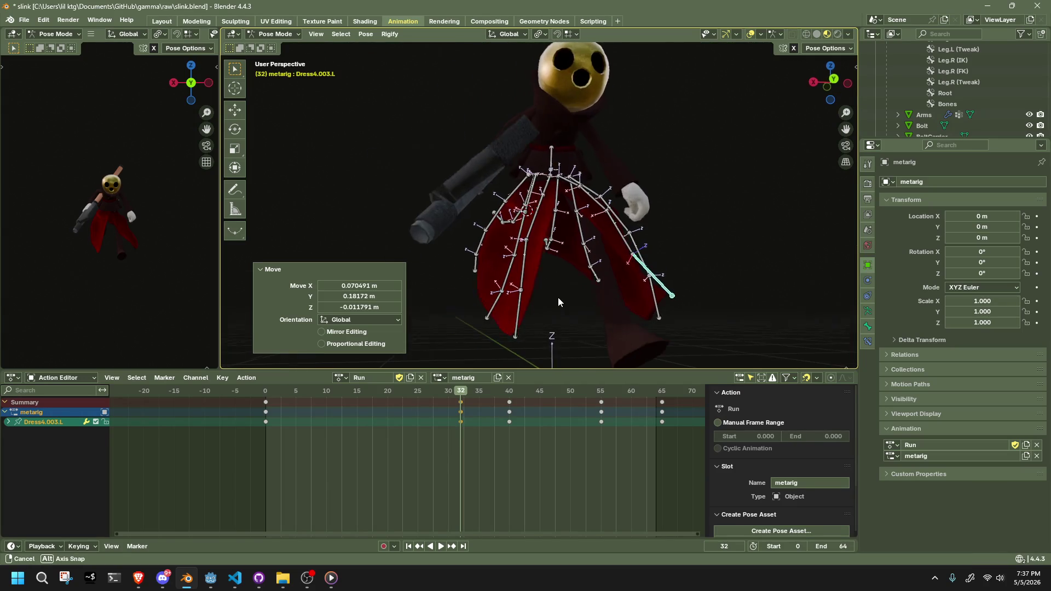
Copy the pose of Dress4.003.R, Dress4.002.R and Dress4.001.R at frame 0.
left_click(524, 297)
key("shift+Left")
left_click(478, 278, "shift")
mouse_move(479, 278)
middle_mouse_down()
mouse_move(574, 269)
mouse_move(492, 263)
mouse_move(594, 274)
mouse_move(533, 295)
middle_mouse_up()
left_click(493, 263, "shift")
key("ctrl+c")
Key a moved Dress4.003.L at frame 32 in back orthographic view, discarding the mirrored paste.
left_click(555, 311)
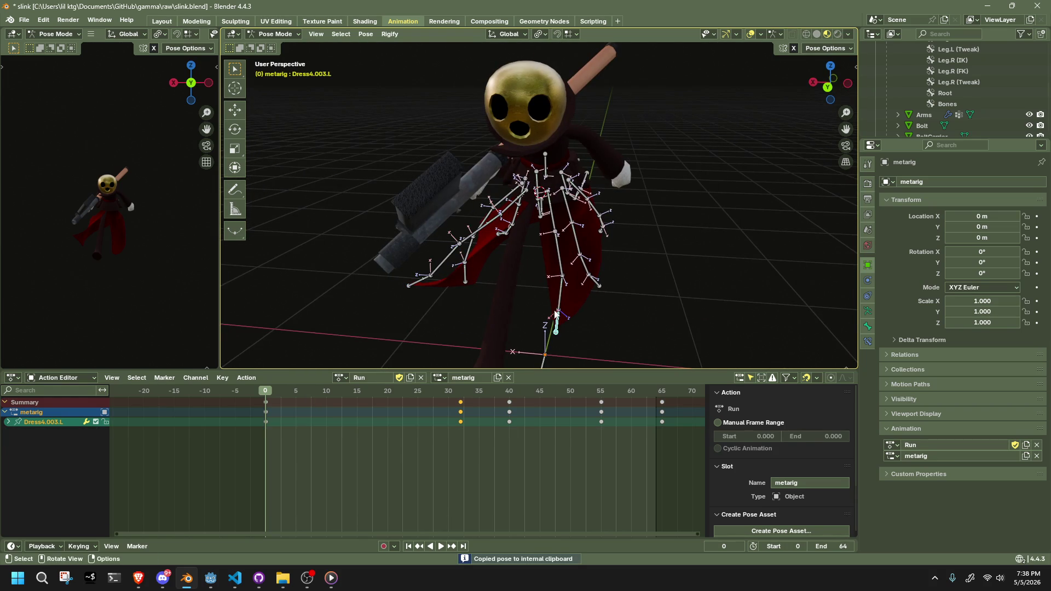
key("Up")
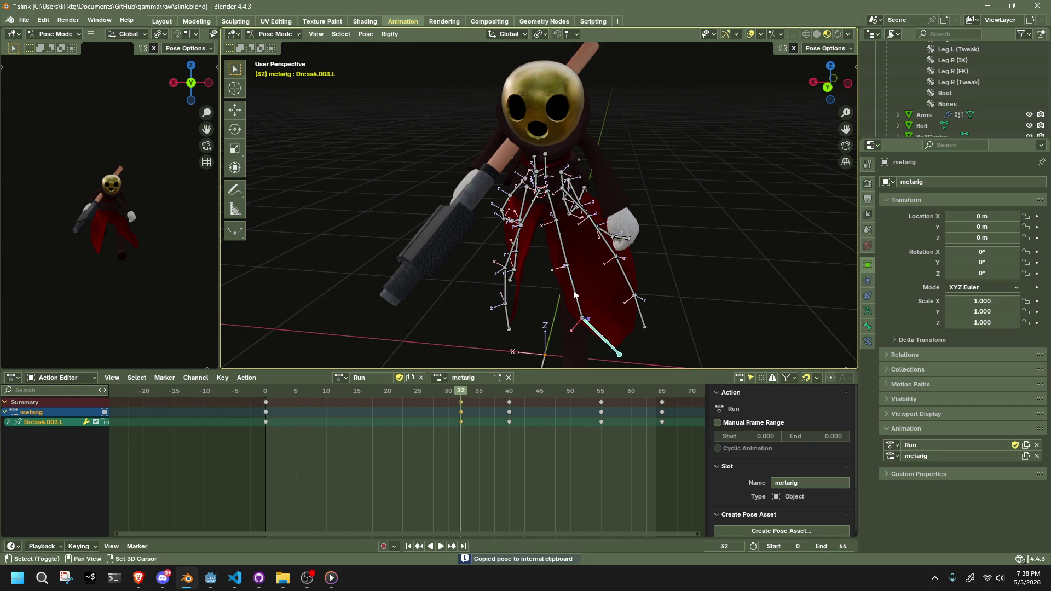
key("ctrl+shift+v")
mouse_move(658, 307)
middle_mouse_down()
mouse_move(564, 280)
mouse_move(547, 245)
mouse_move(389, 261)
mouse_move(412, 328)
mouse_move(600, 298)
middle_mouse_up()
key("ctrl+z")
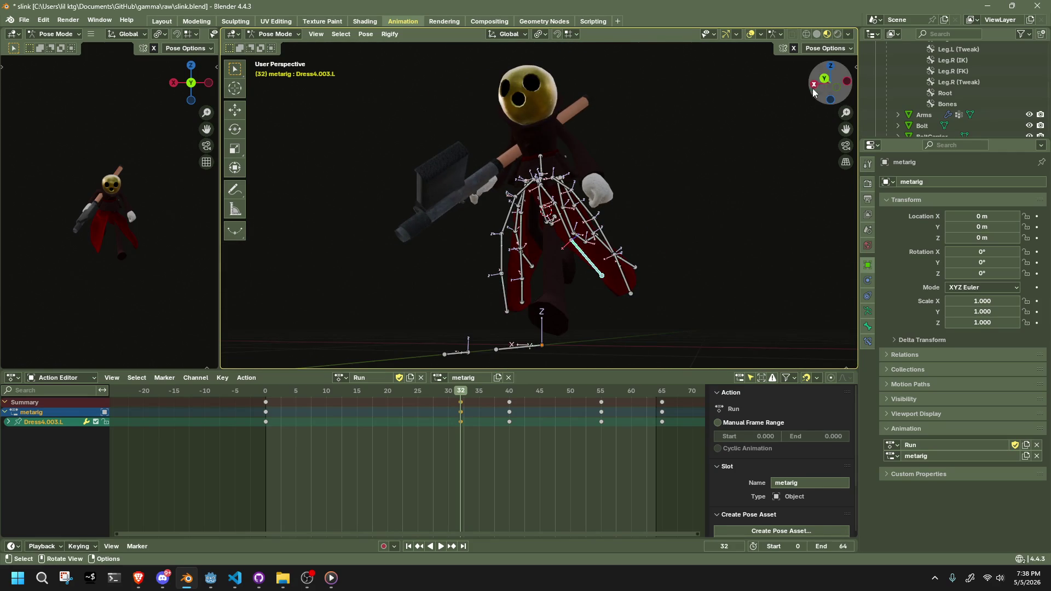
left_click(825, 78)
key("g")
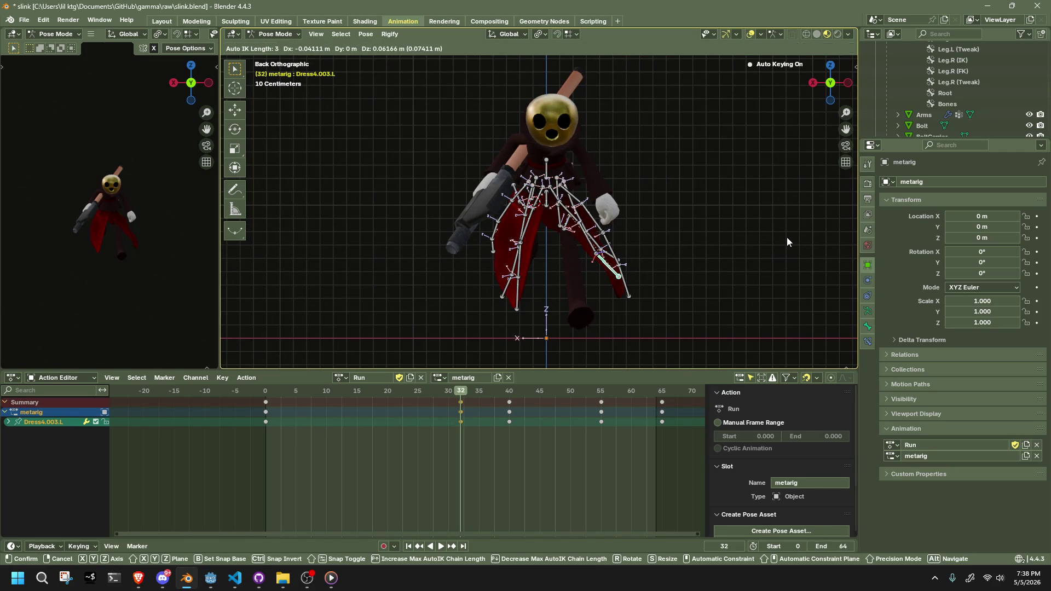
left_click(788, 242)
Play and scrub the Run action, returning to frame 32.
key("space")
mouse_move(520, 396)
left_mouse_down()
mouse_move(638, 401)
mouse_move(544, 426)
mouse_move(284, 449)
mouse_move(512, 446)
left_mouse_up()
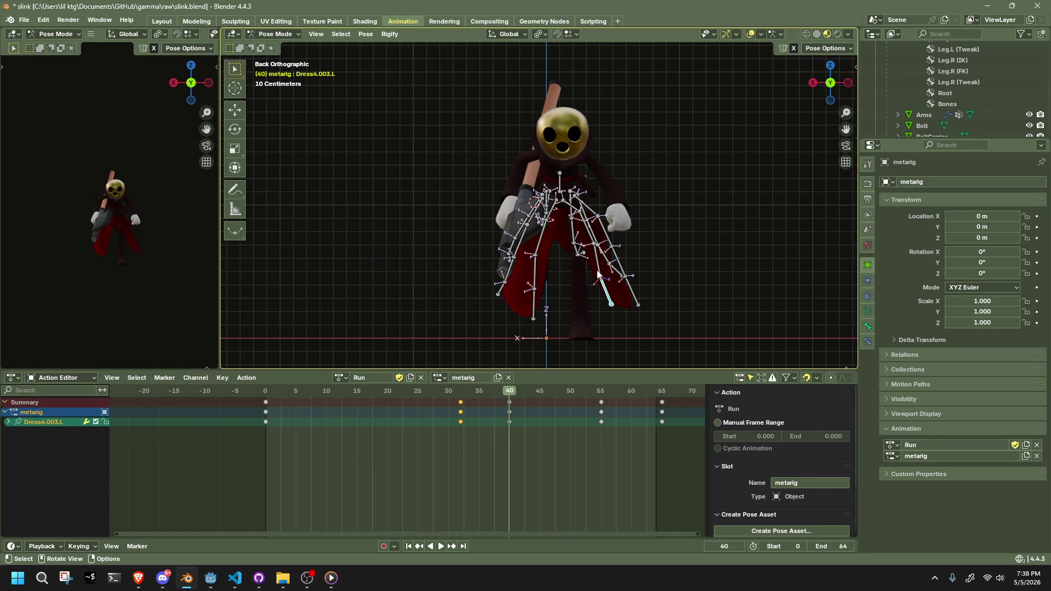
middle_click_drag(598, 273, 449, 411)
left_click(461, 397)
mouse_move(506, 349)
middle_mouse_down()
mouse_move(588, 303)
mouse_move(431, 385)
middle_mouse_up()
Copy the right Dress4 chain's pose at frame 8 and select the matching left chain.
key("a")
left_click(316, 392)
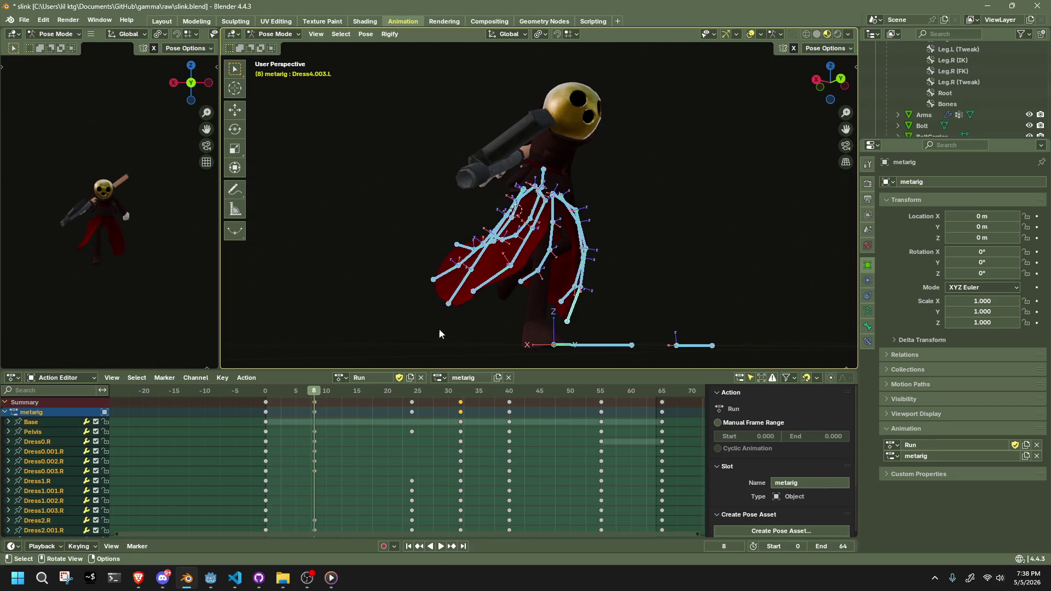
key("alt+a")
middle_click_drag(501, 339, 504, 354)
left_click(510, 315)
key("shift+bracketleft")
key("shift+bracketleft")
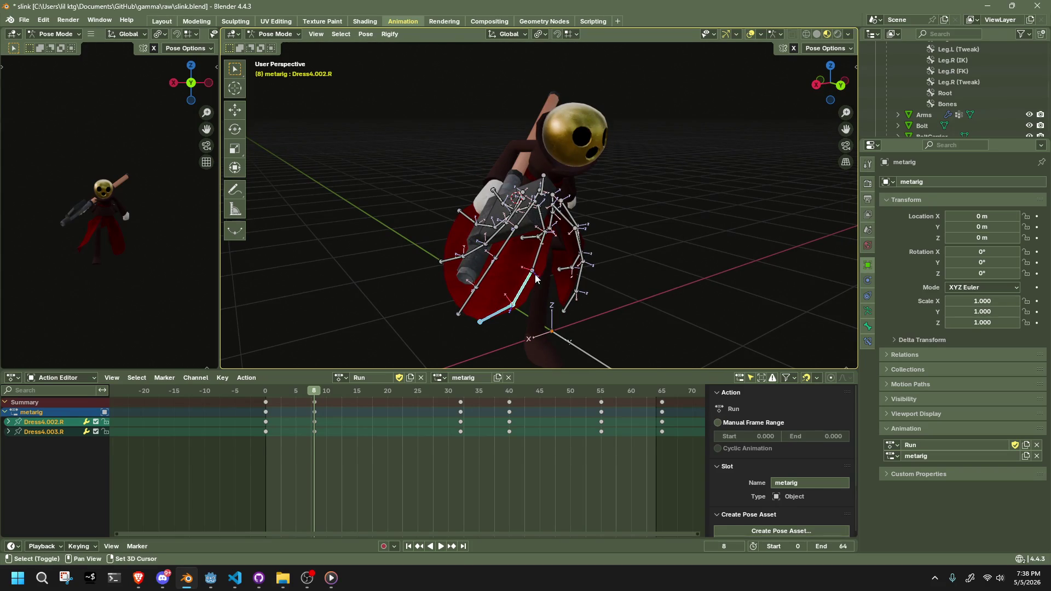
middle_click_drag(615, 264, 567, 280)
key("ctrl+c")
key("ctrl+shift+m")
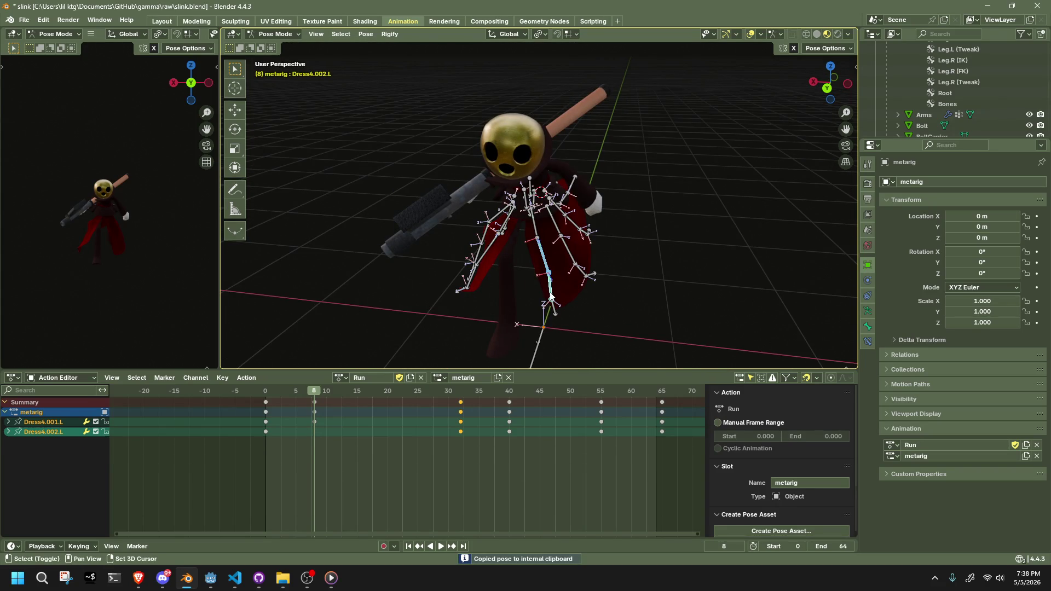
Paste the pose flipped on the X axis onto the left chain at frame 40, then play the Run action.
key("space")
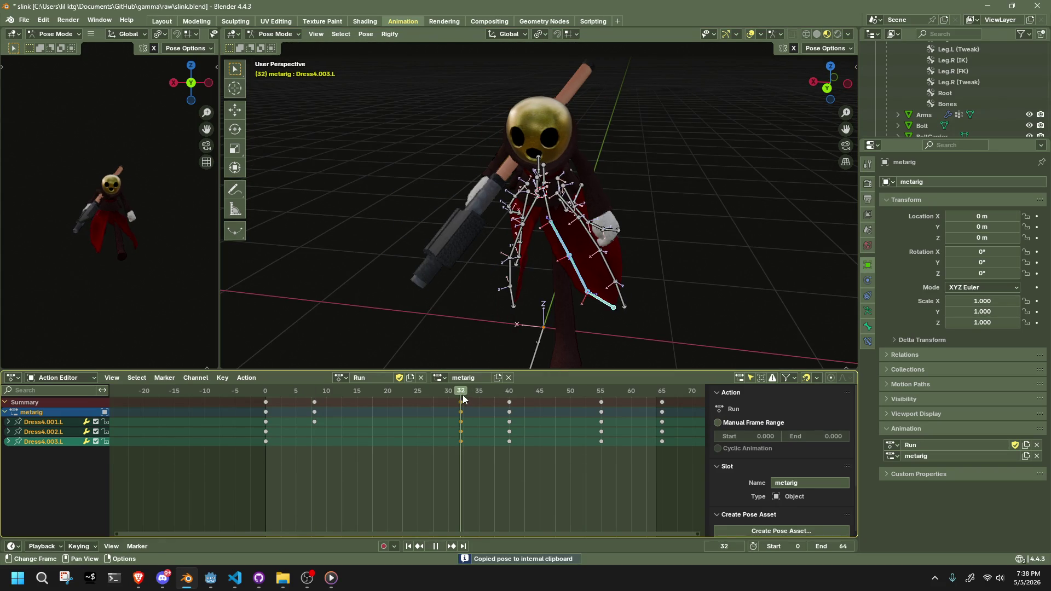
left_click_drag(493, 402, 510, 404)
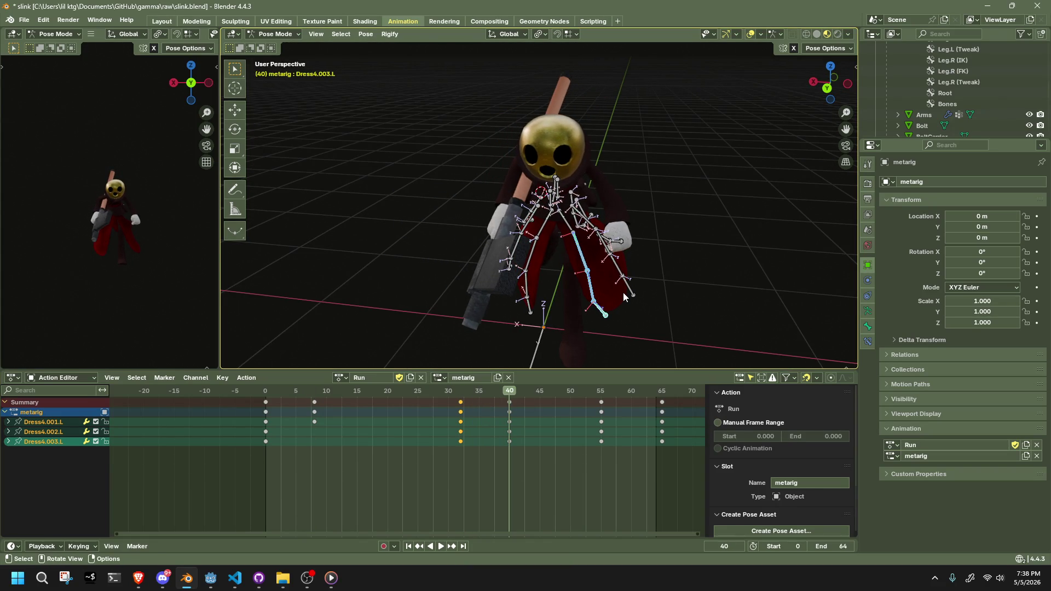
key("ctrl+shift+v")
middle_click_drag(623, 292, 494, 273)
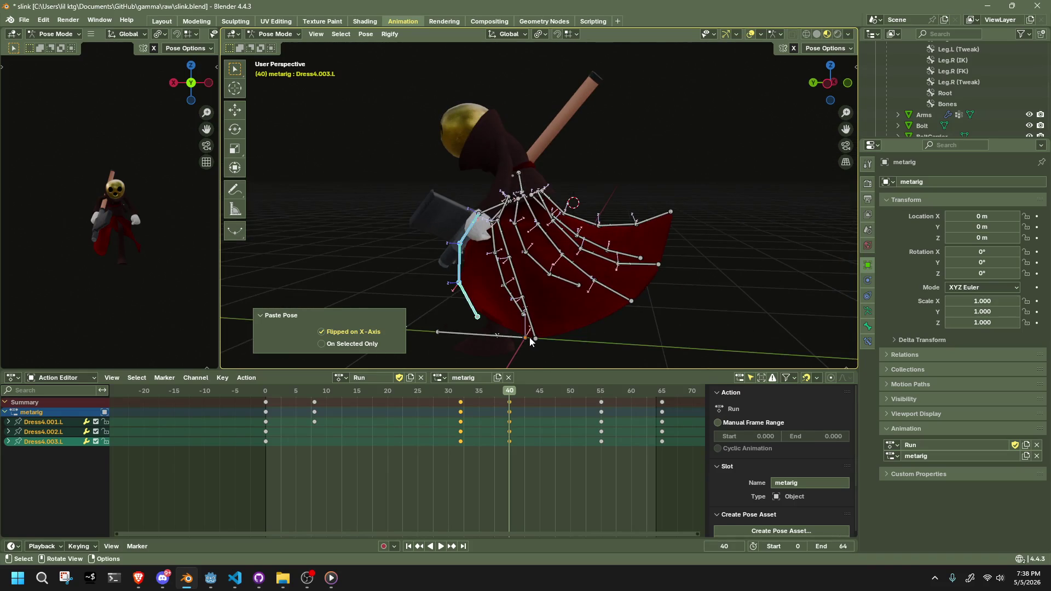
middle_click_drag(530, 342, 526, 299)
scroll(499, 227, "up", 8)
mouse_move(515, 225)
middle_mouse_down()
mouse_move(542, 220)
mouse_move(563, 185)
middle_mouse_up()
scroll(563, 186, "down", 8)
key("space")
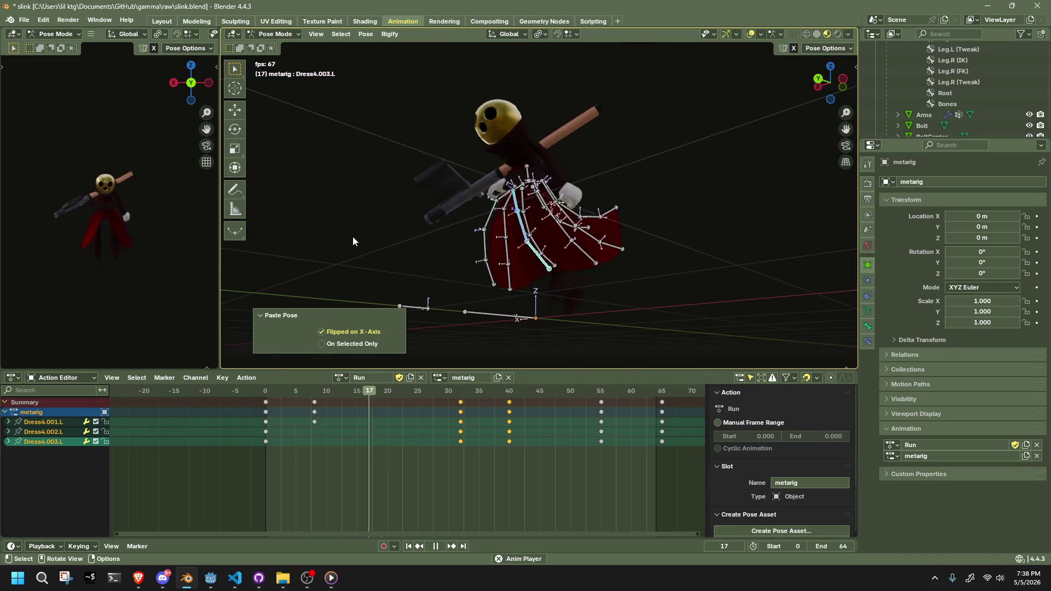
mouse_move(208, 231)
middle_mouse_down()
mouse_move(86, 240)
mouse_move(204, 275)
mouse_move(44, 271)
mouse_move(134, 239)
mouse_move(116, 252)
mouse_move(121, 276)
mouse_move(143, 287)
middle_mouse_up()
Hide the selected rig bones with H and save slink.blend with Ctrl+S.
left_click(644, 307)
mouse_move(644, 307)
middle_mouse_down()
mouse_move(553, 346)
mouse_move(491, 351)
mouse_move(581, 339)
middle_mouse_up()
key("h")
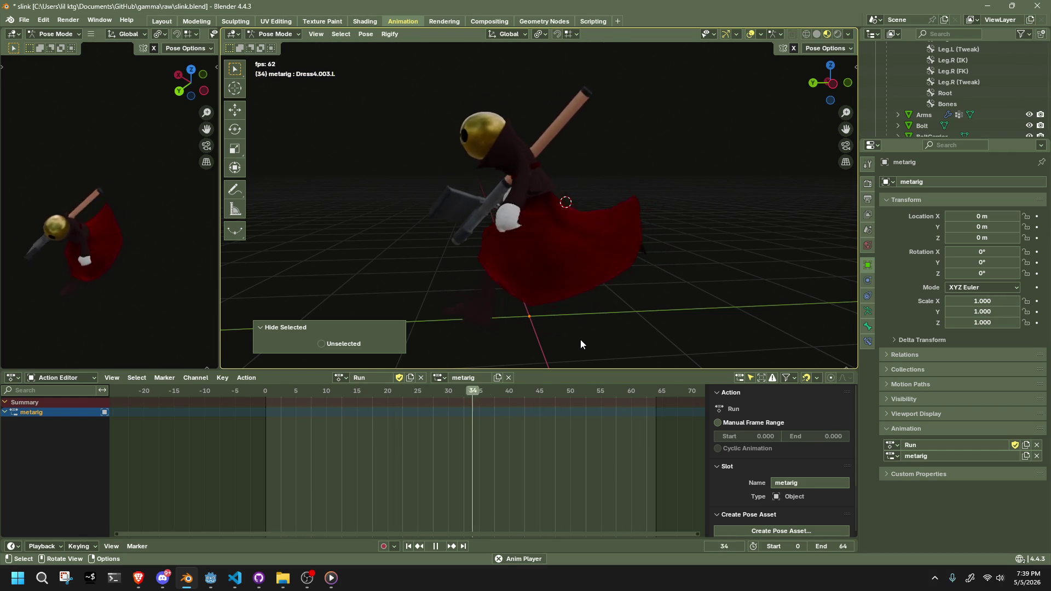
key("ctrl+s")
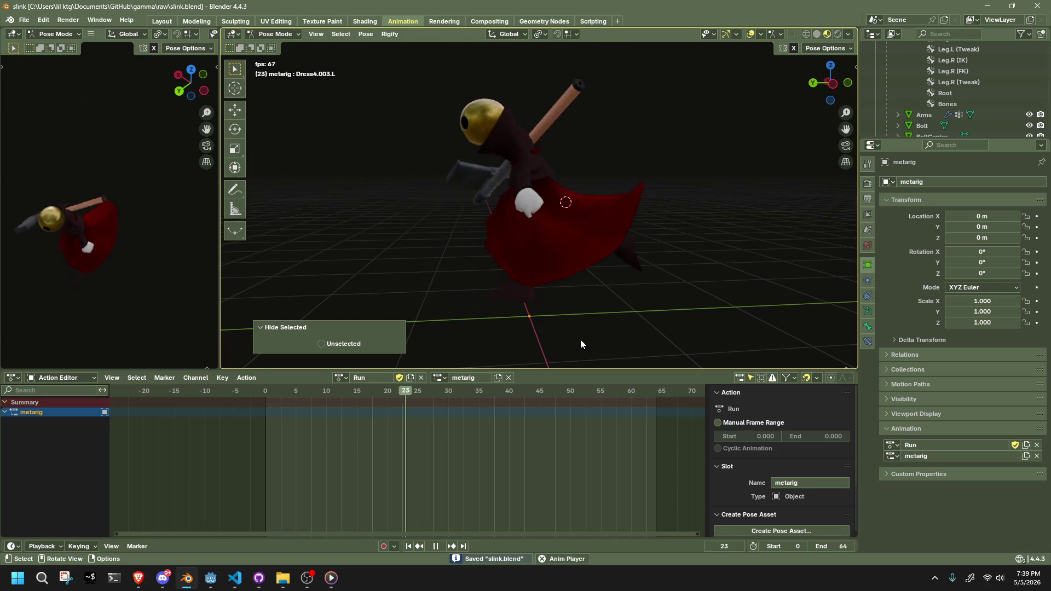
left_click(340, 378)
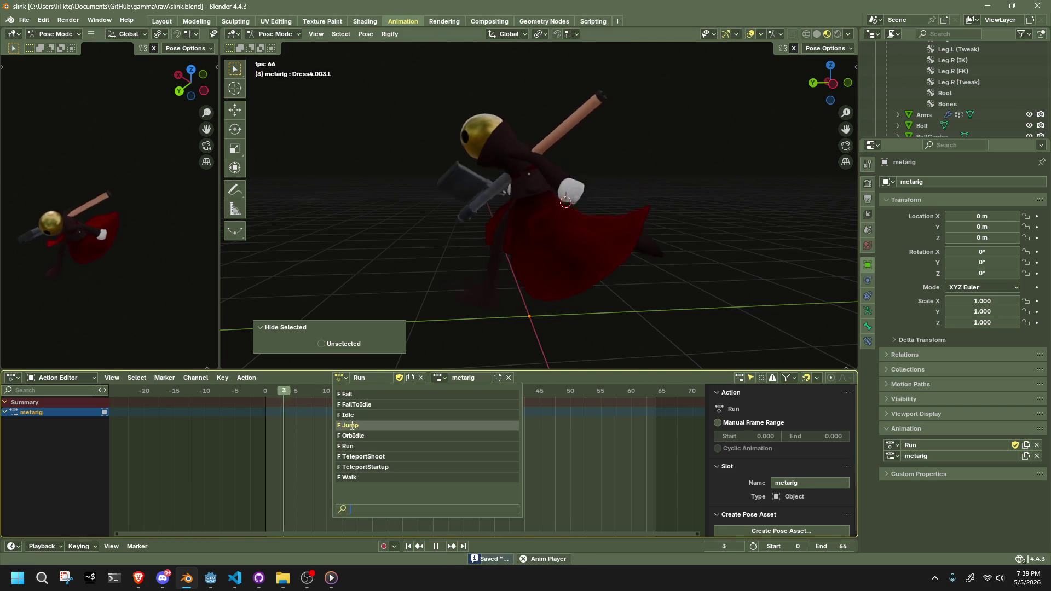
Assign the Walk action to the metarig, reveal the bones and select Base.
key("space")
left_click(340, 378)
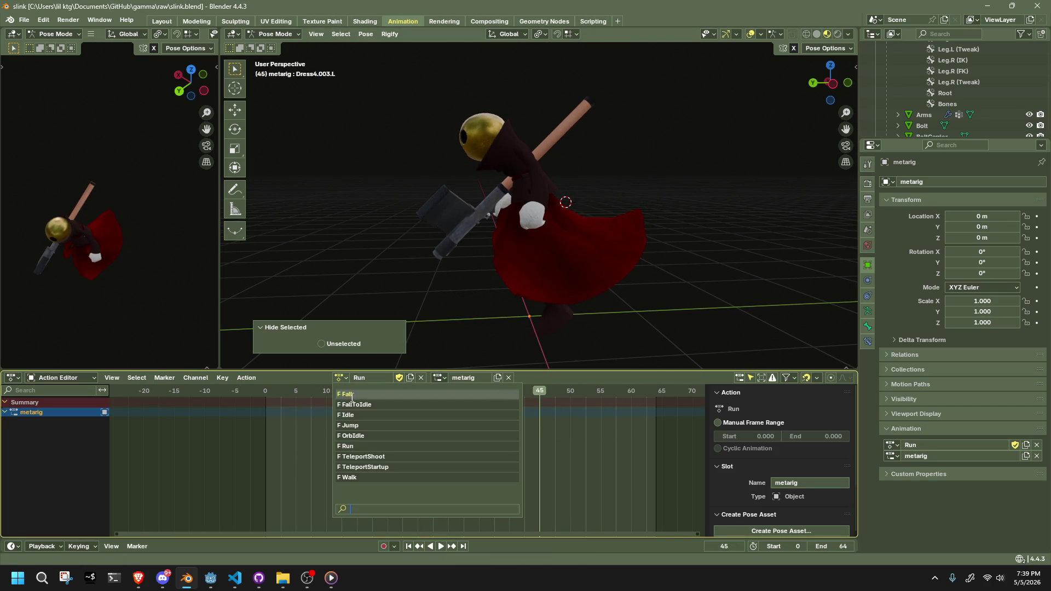
left_click(368, 478)
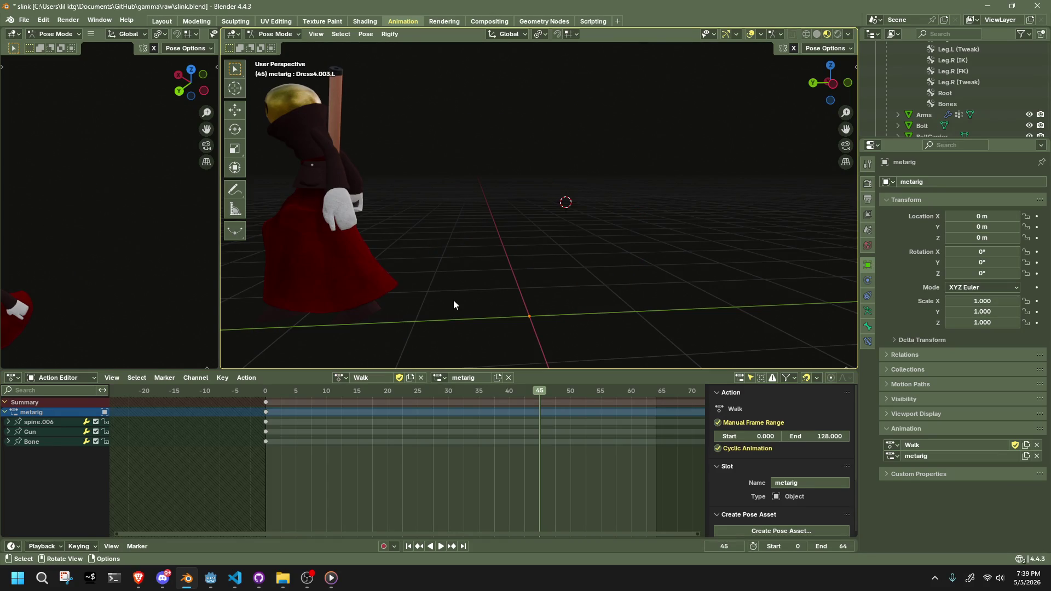
key("alt+h")
middle_click_drag(449, 291, 420, 258)
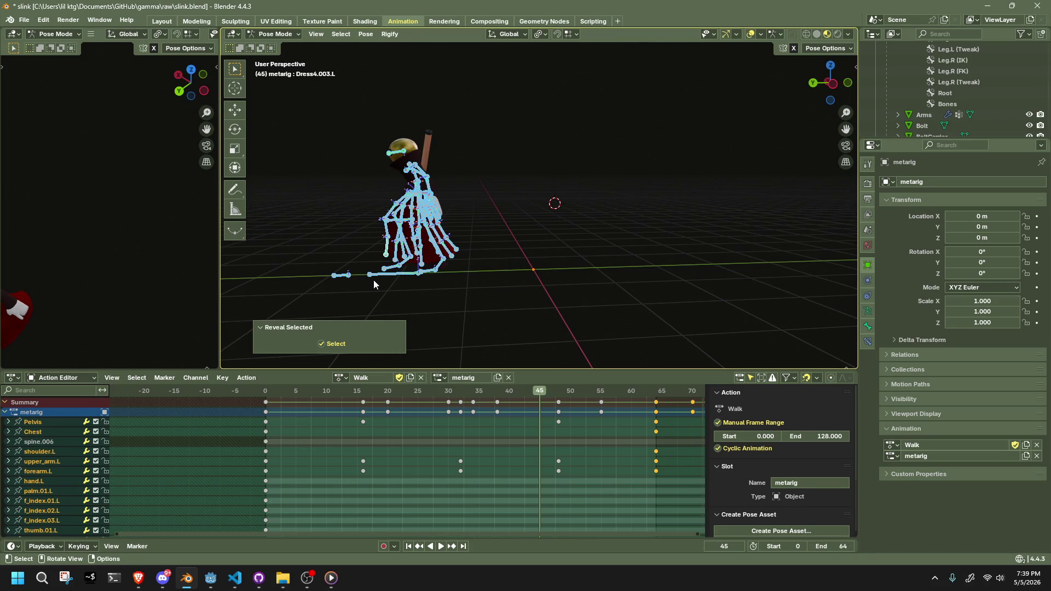
left_click(373, 280)
Set the current frame to 129 in the left orthographic view.
scroll(505, 412, "down", 5)
left_click_drag(657, 417, 612, 478)
left_click_drag(465, 390, 618, 403)
scroll(585, 80, "down", 4)
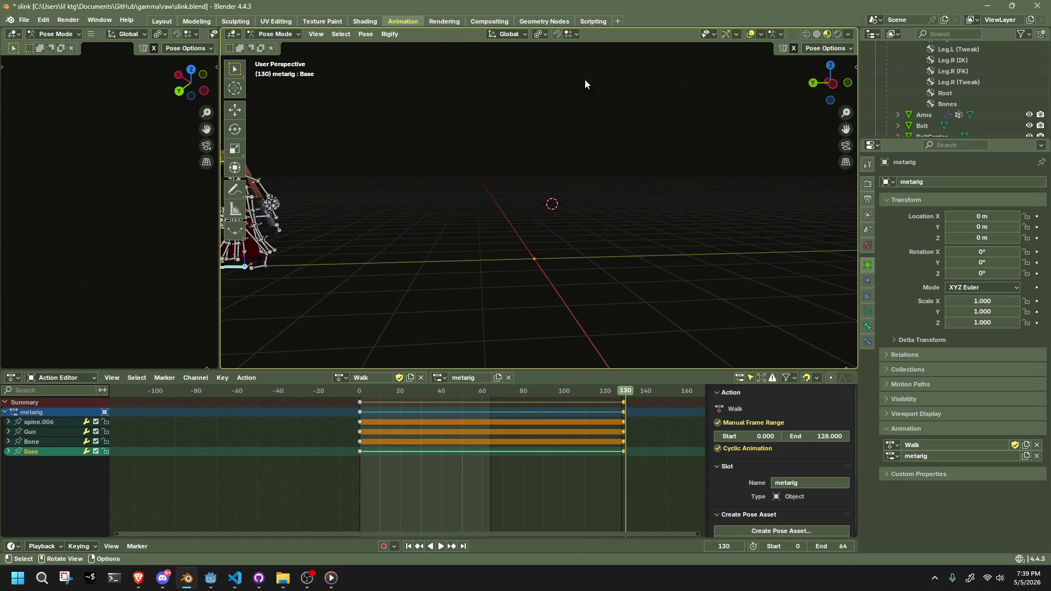
left_click(827, 87)
scroll(578, 212, "down", 10)
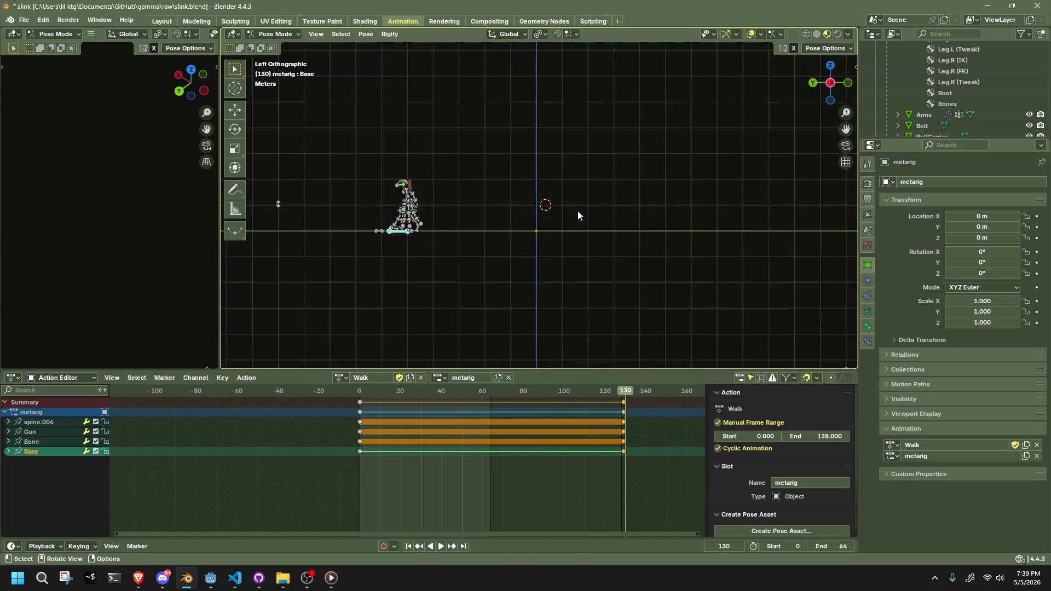
scroll(530, 196, "up", 6)
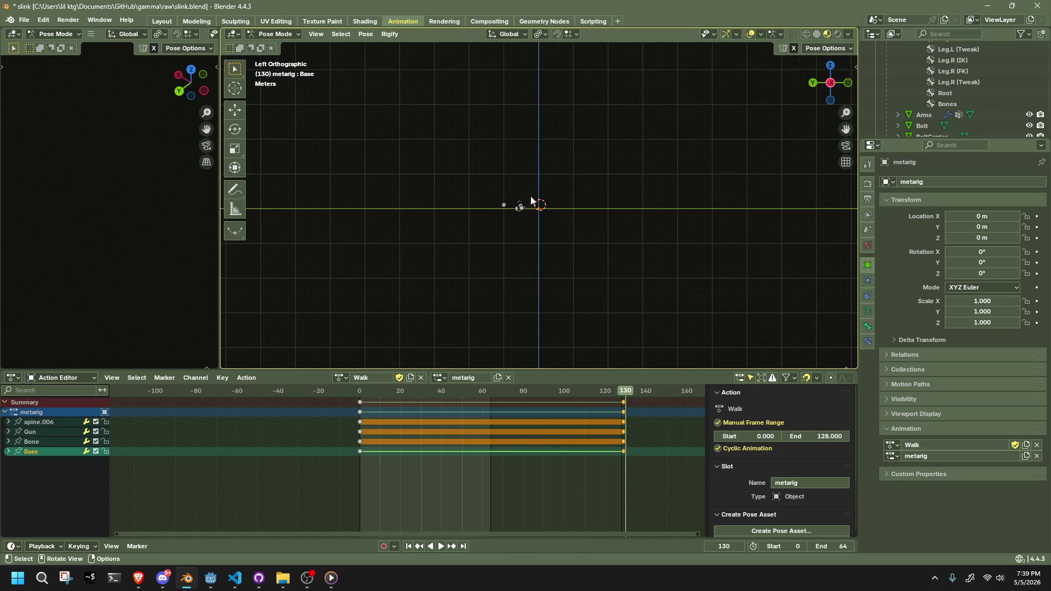
scroll(466, 229, "up", 2)
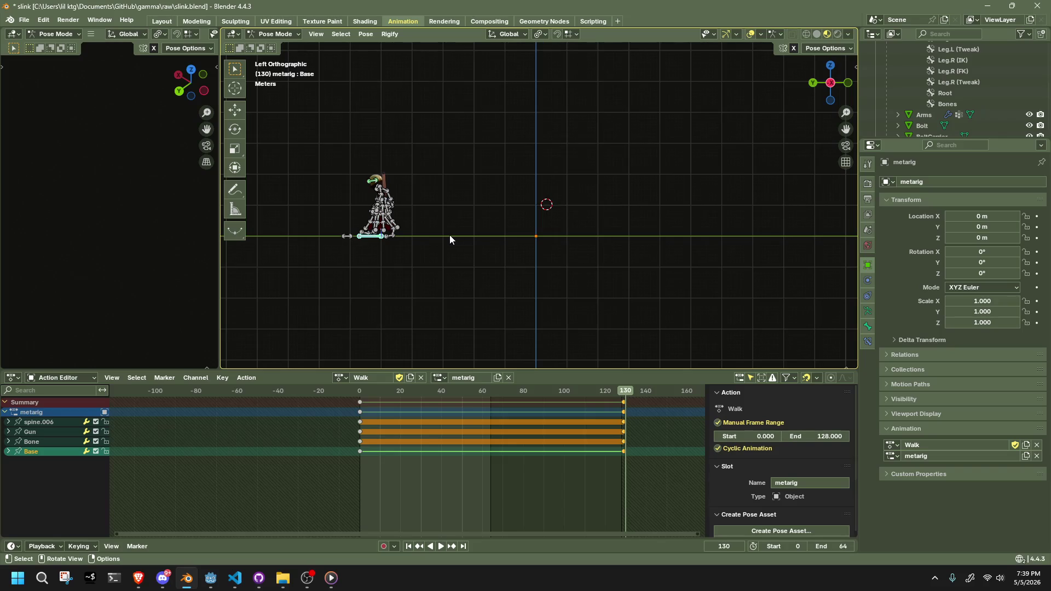
mouse_move(624, 396)
left_mouse_down()
mouse_move(615, 392)
mouse_move(624, 392)
left_mouse_up()
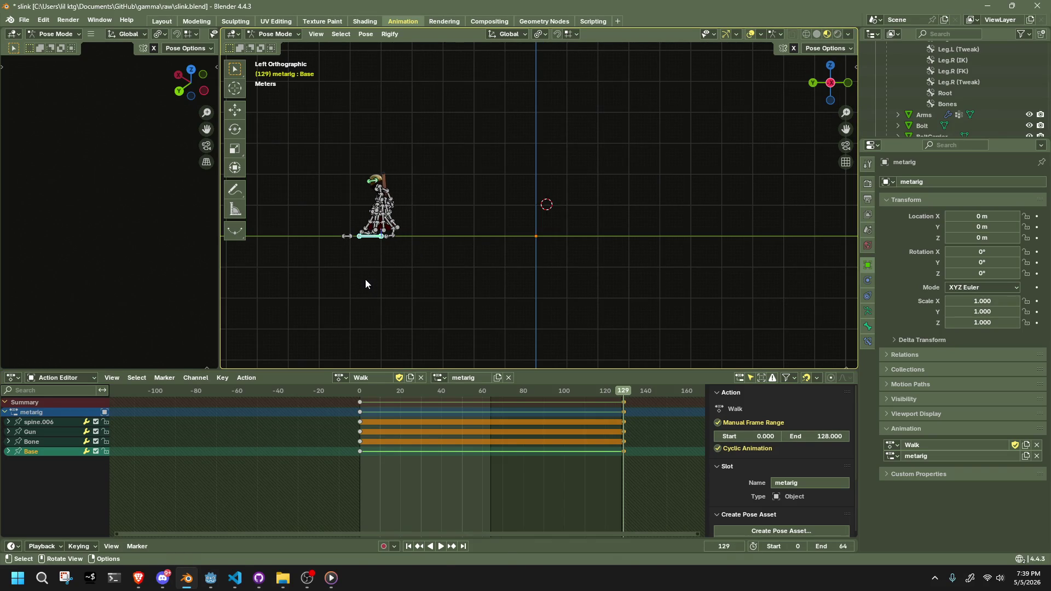
Move Base -3 m along Y at frame 129 and save the file.
key("g")
key("x")
left_click(395, 282)
type("gx10")
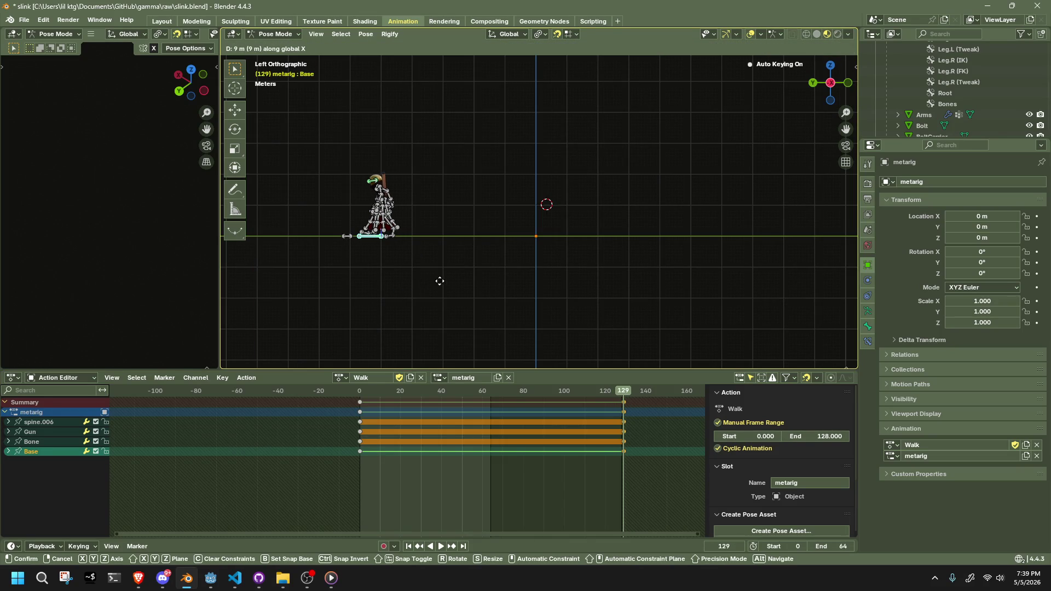
type("y")
key("BackSpace")
type("-2")
key("BackSpace")
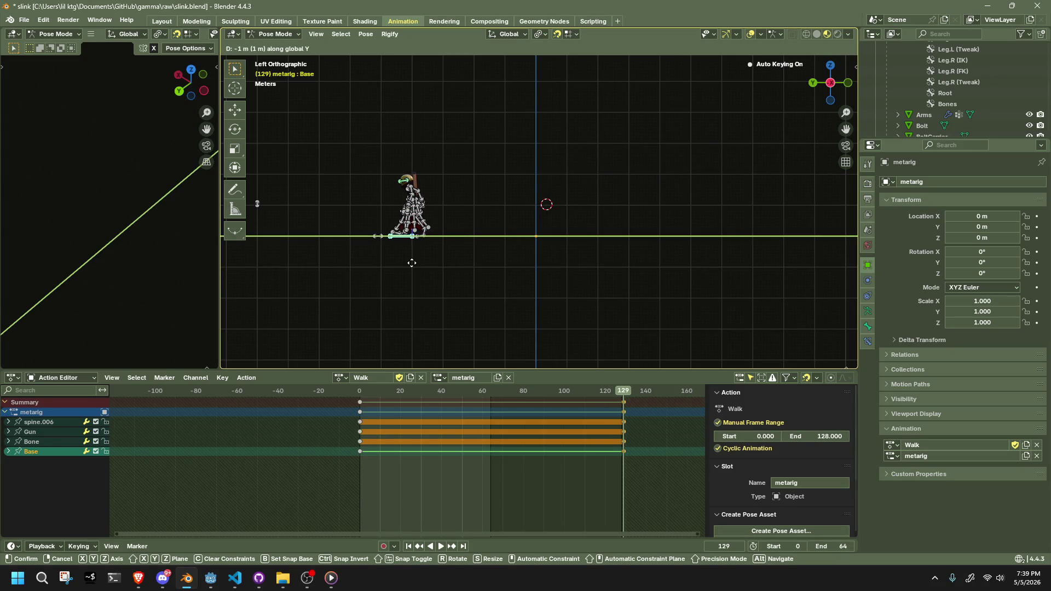
type("3")
left_click(465, 269)
scroll(464, 269, "up", 2)
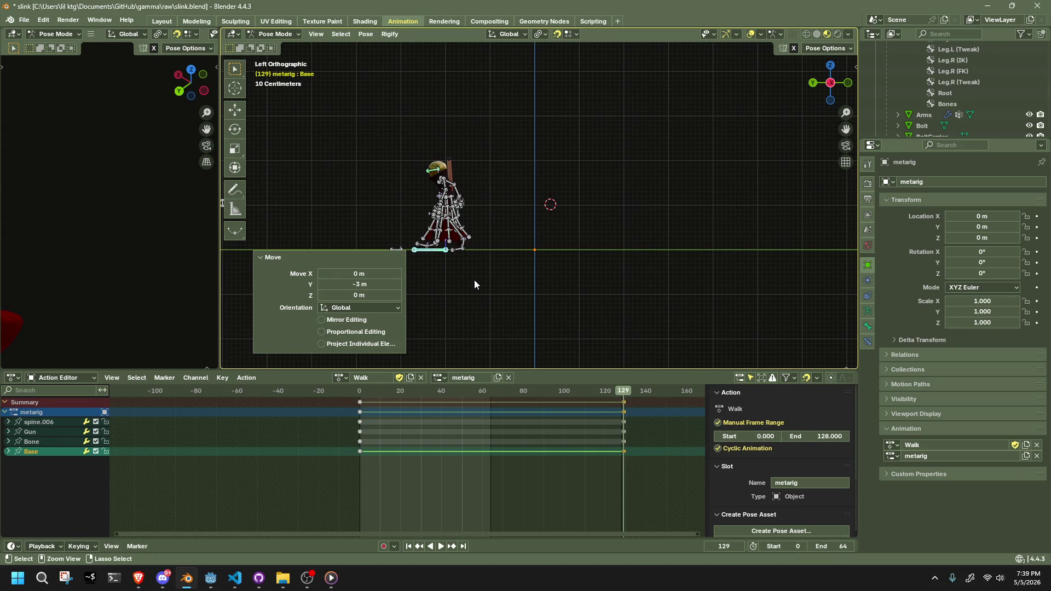
key("ctrl+s")
Play the walk, stop at frame 130, and key Base moved along Y.
key("space")
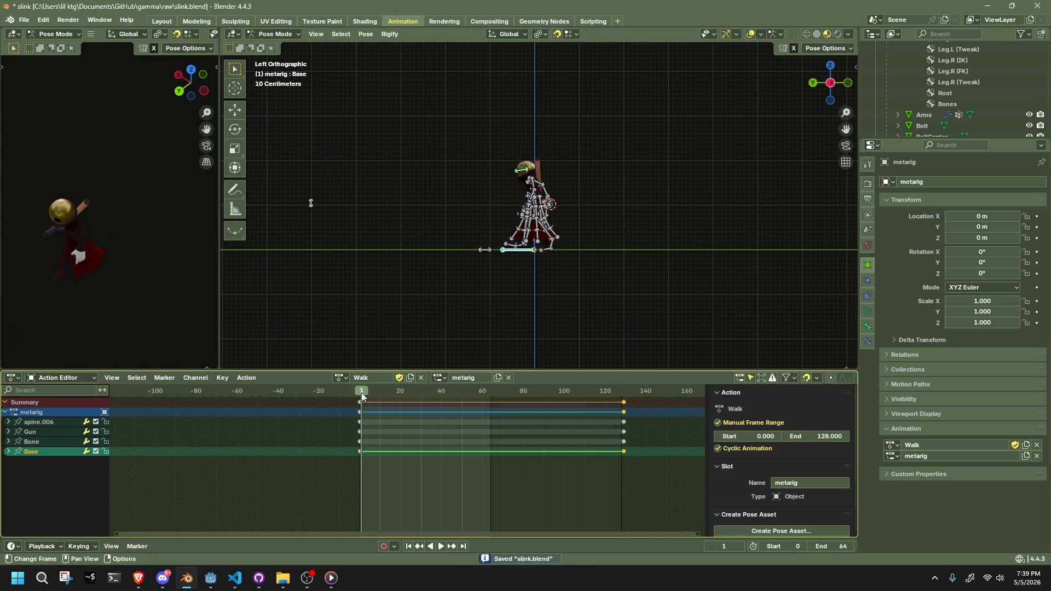
mouse_move(465, 307)
middle_mouse_down()
mouse_move(532, 284)
mouse_move(618, 282)
middle_mouse_up()
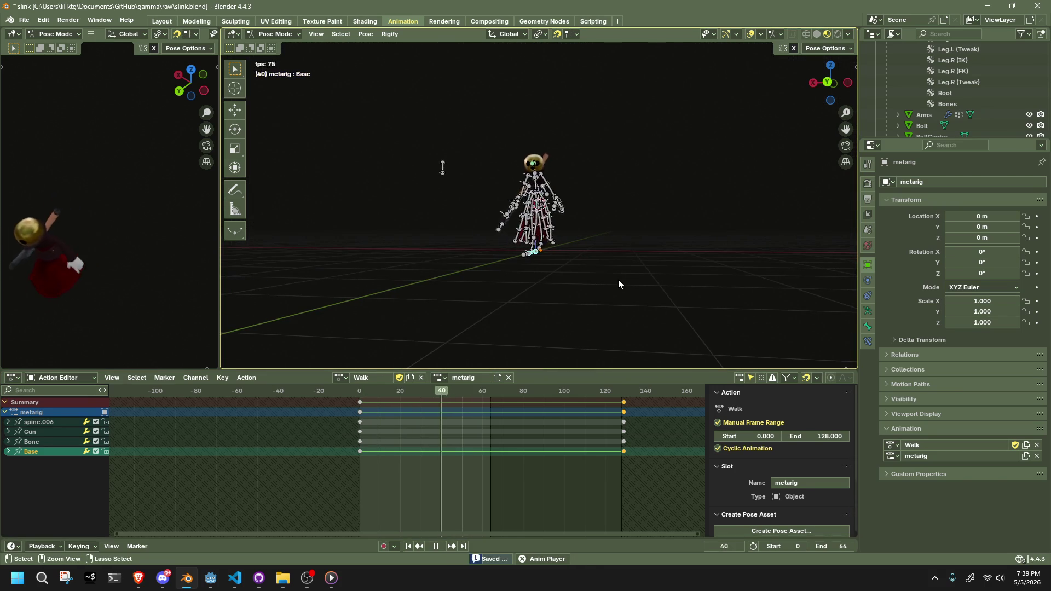
key("a")
middle_click_drag(618, 279, 589, 288)
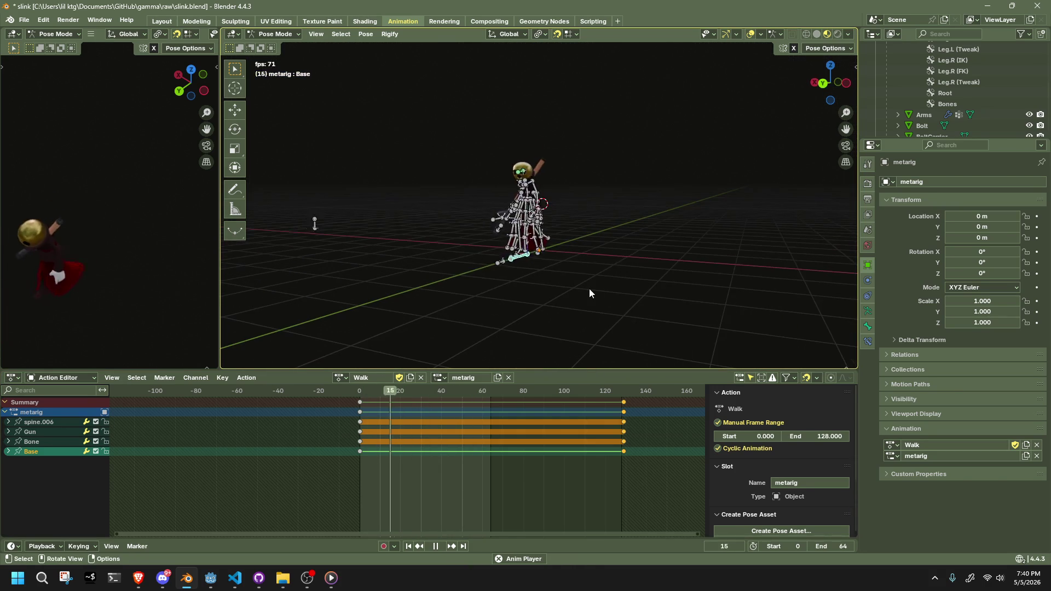
left_click(815, 83)
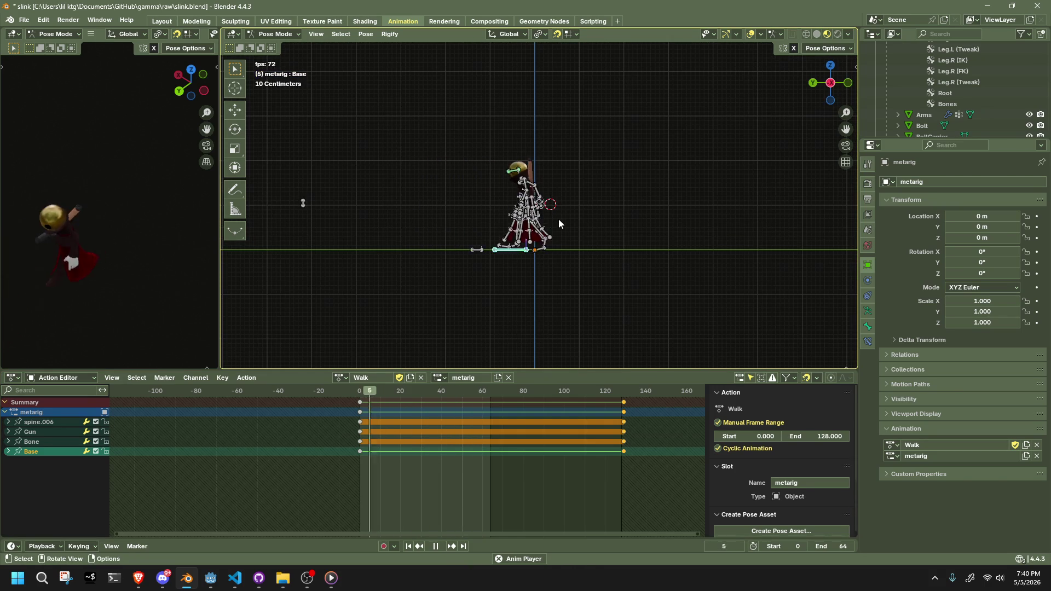
left_click_drag(422, 392, 625, 395)
key("space")
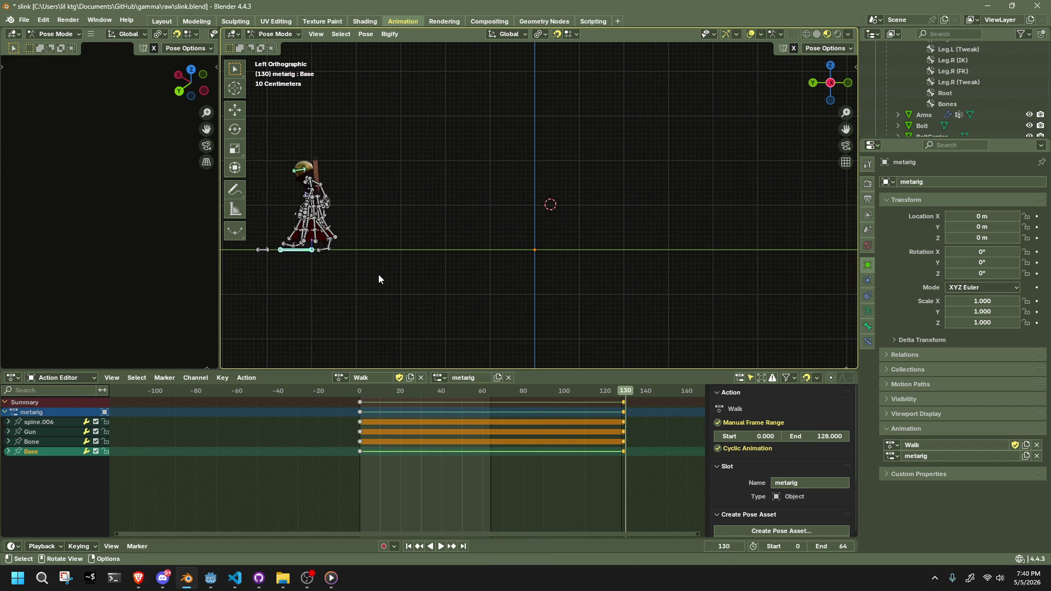
key("g")
key("y")
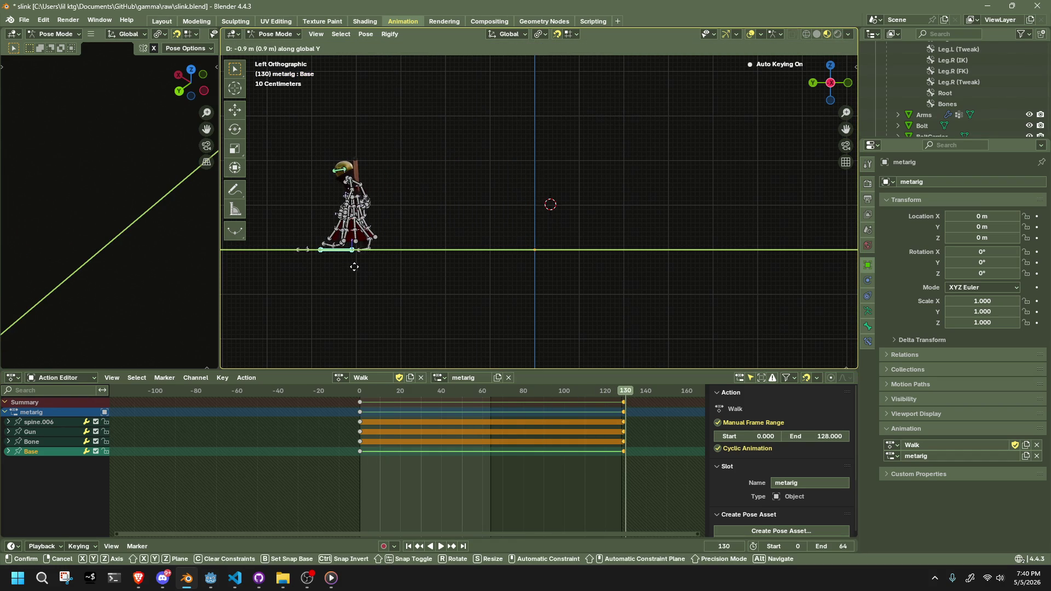
left_click(403, 274)
Play and scrub the Walk action to check the forward travel in perspective and side views.
key("space")
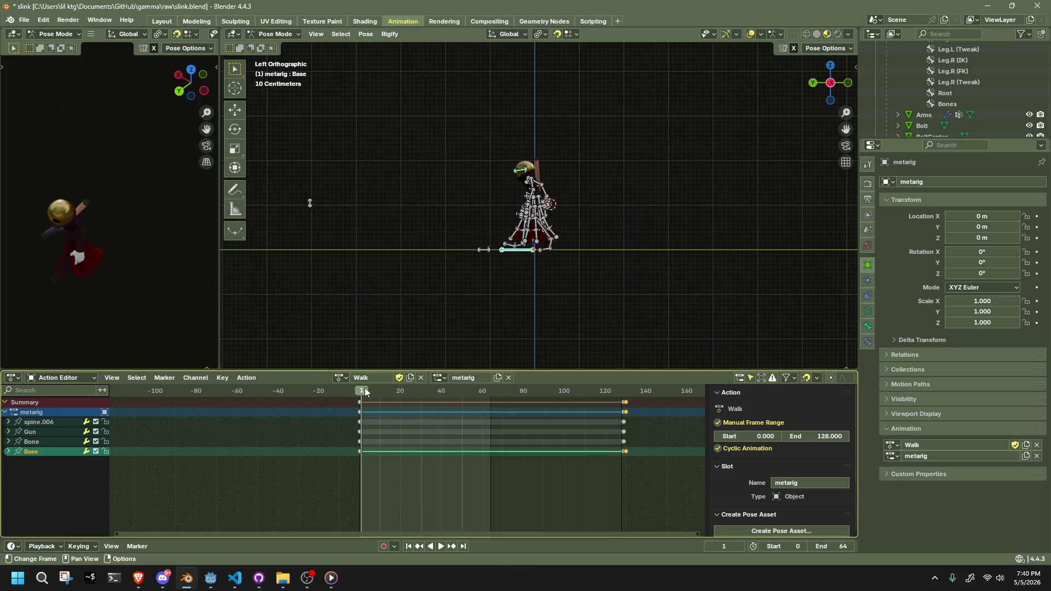
key("space")
key("space")
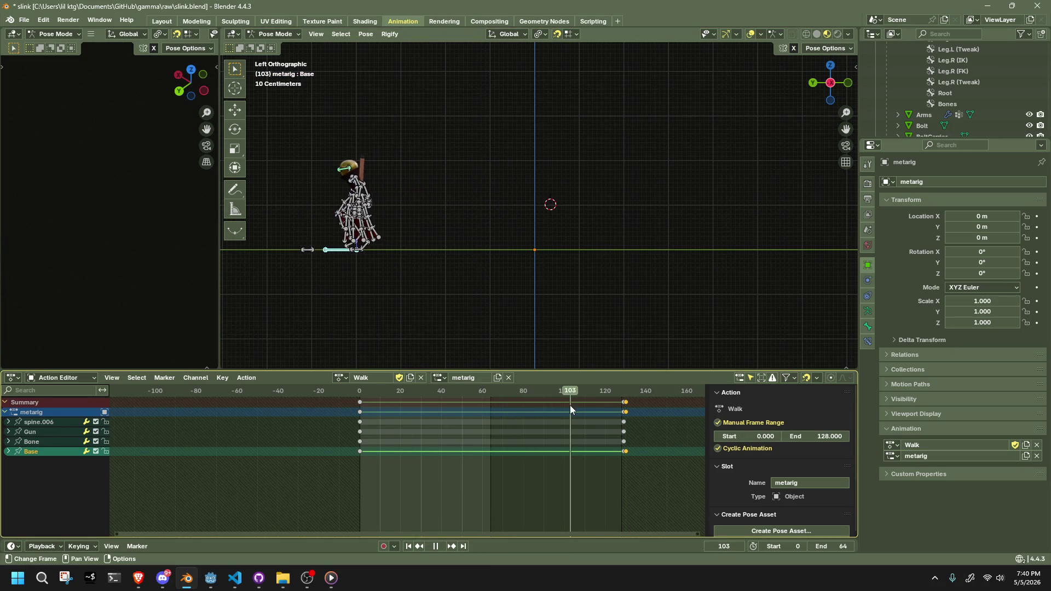
left_click_drag(584, 406, 624, 414)
key("space")
mouse_move(519, 403)
left_mouse_down()
mouse_move(359, 393)
mouse_move(642, 411)
mouse_move(352, 412)
left_mouse_up()
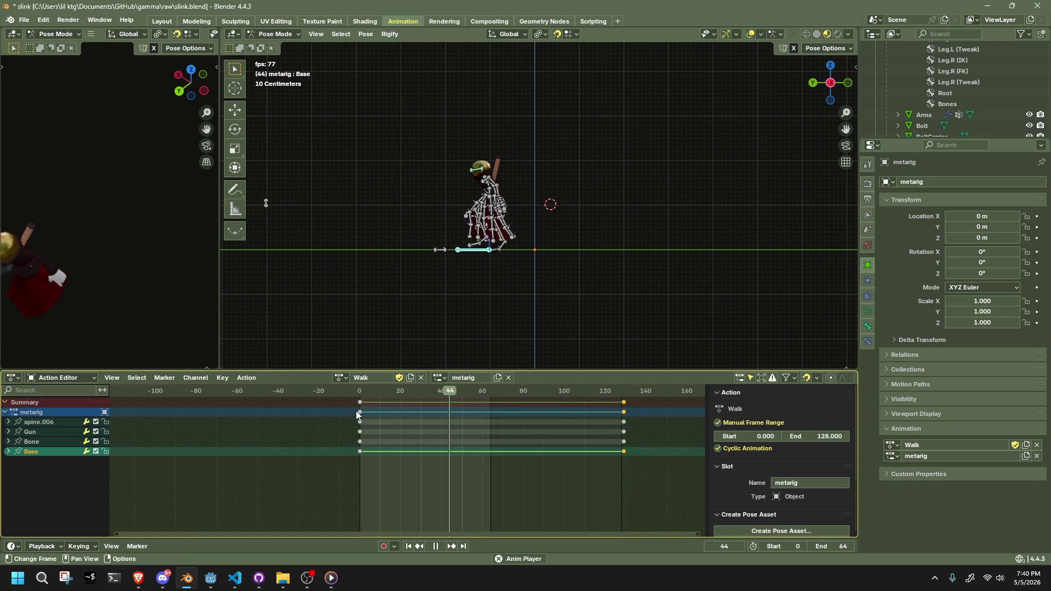
mouse_move(425, 316)
middle_mouse_down()
mouse_move(495, 287)
mouse_move(653, 282)
middle_mouse_up()
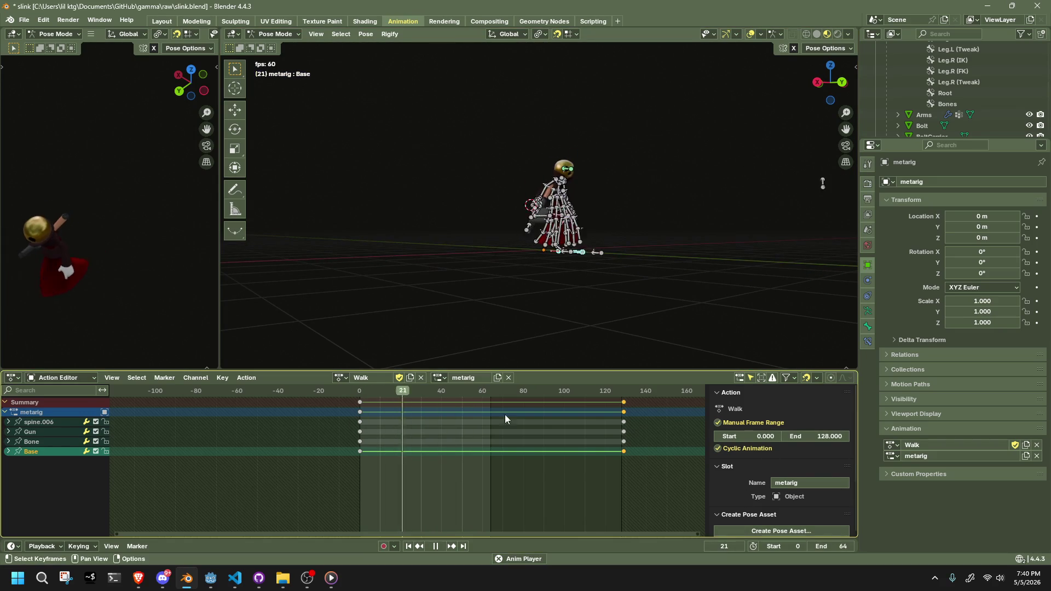
key("space")
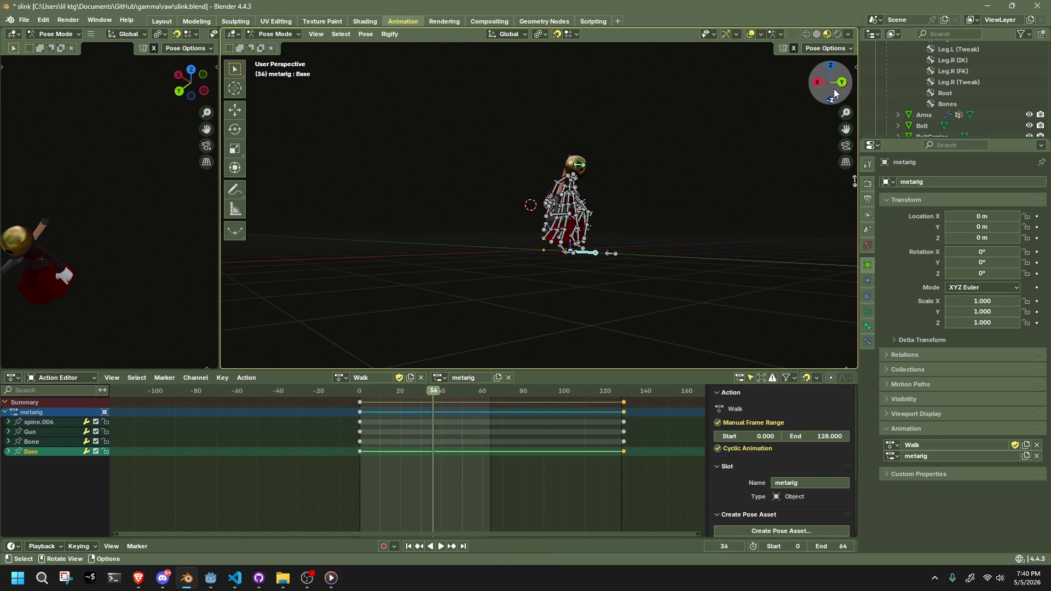
left_click(816, 83)
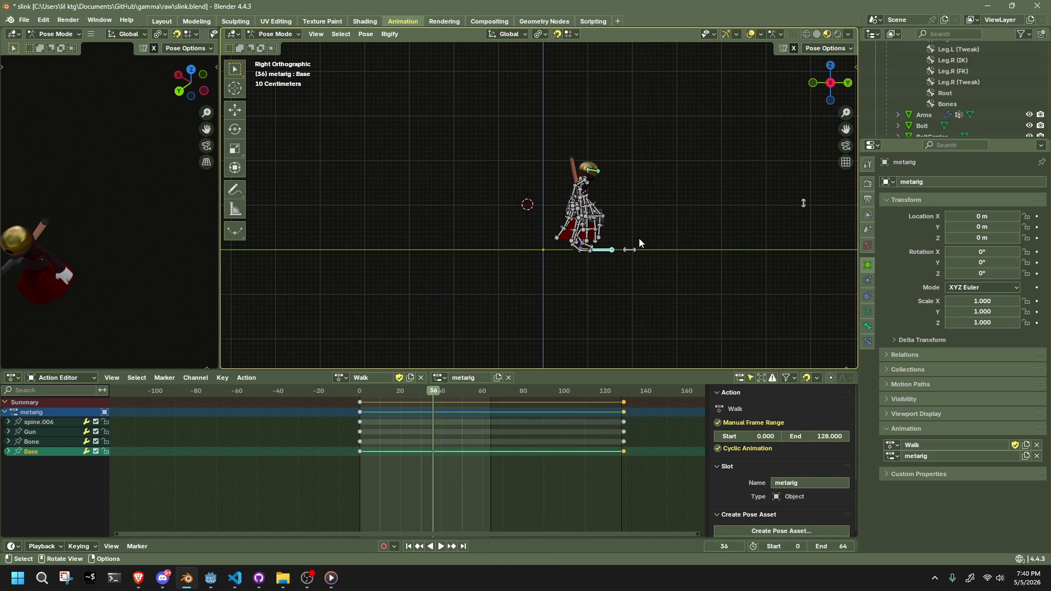
left_click_drag(359, 392, 490, 411)
scroll(637, 283, "up", 2)
At frame 129, key Base 1 m forward along Y and play the Walk action.
scroll(637, 283, "down", 2)
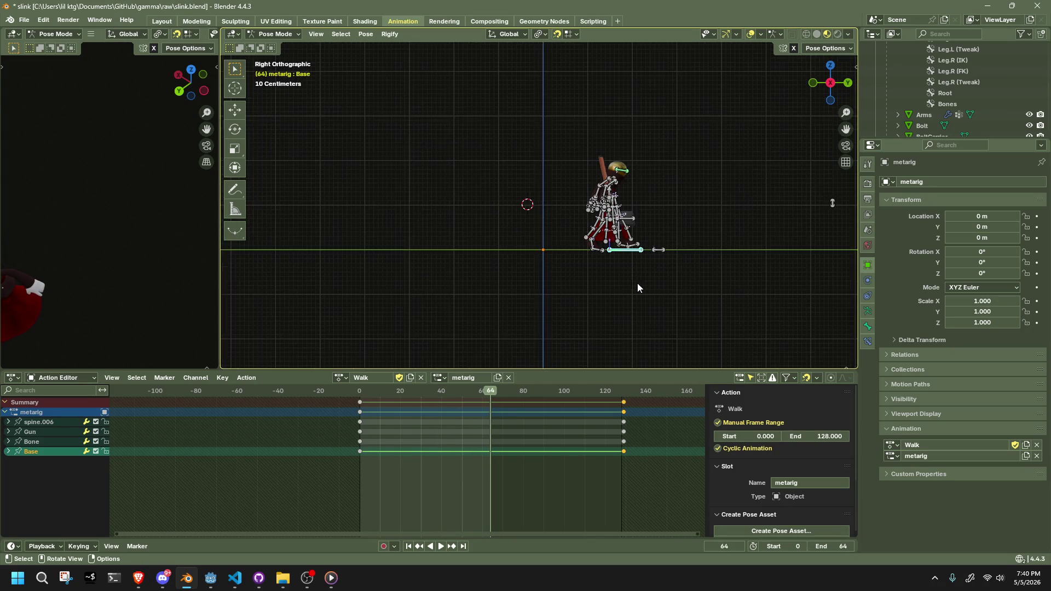
left_click(625, 399)
left_click_drag(623, 396, 623, 395)
middle_click_drag(635, 316, 556, 326, "shift")
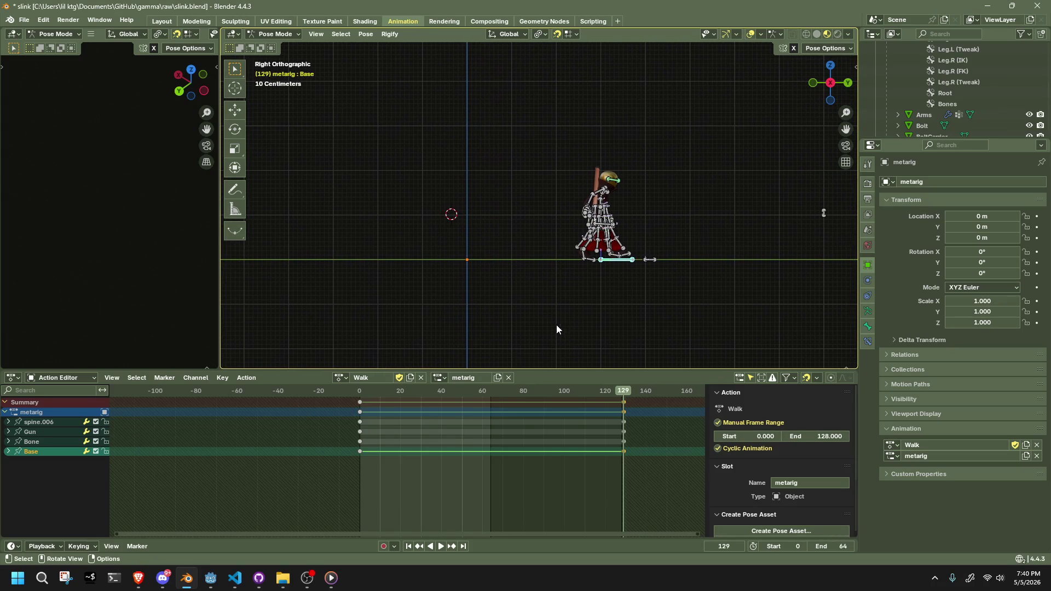
key("g")
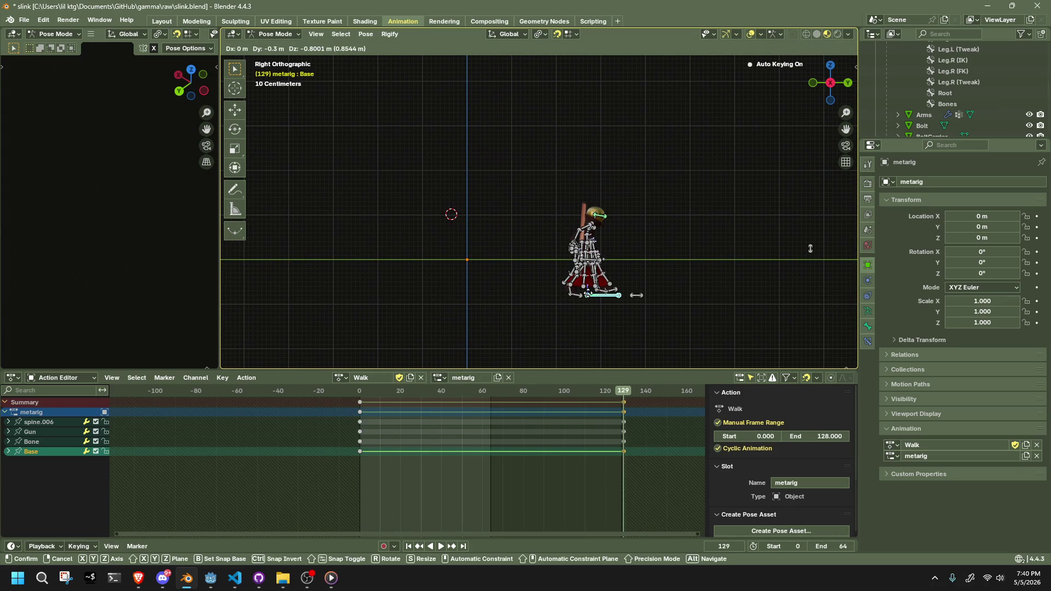
key("y")
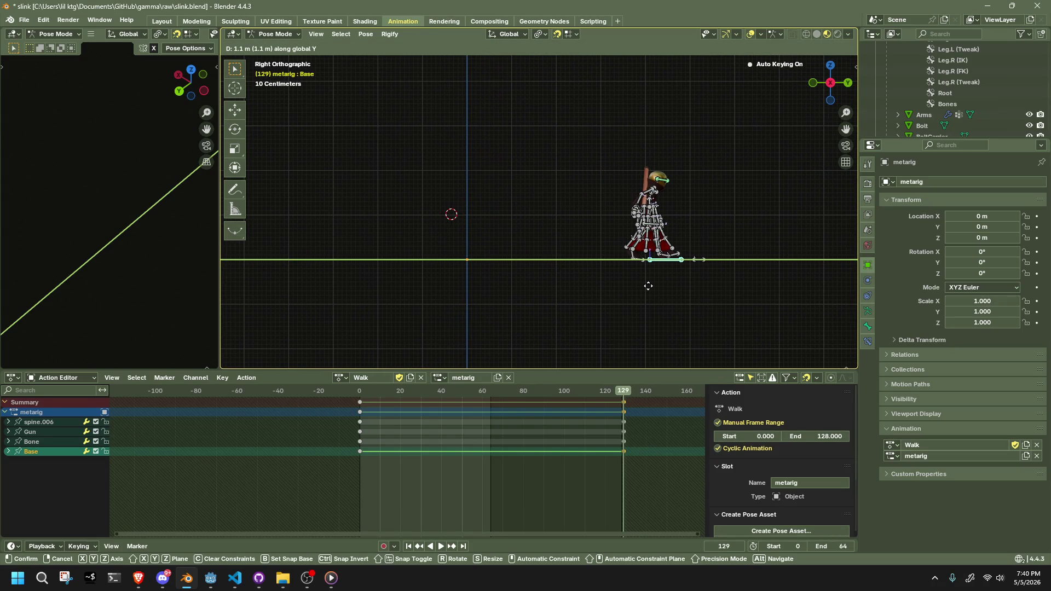
key("1")
key("Return")
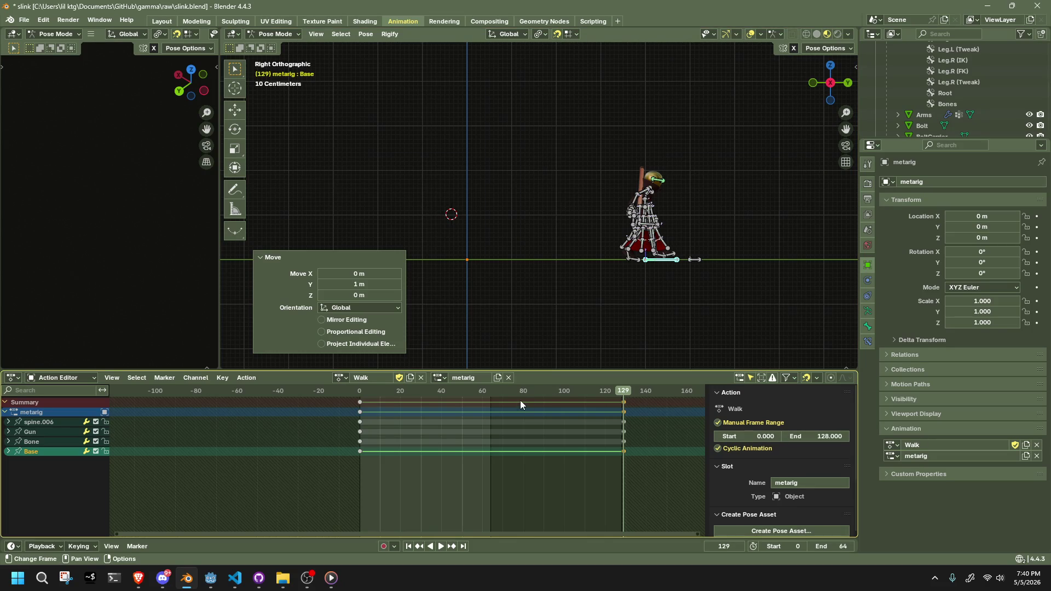
key("space")
left_click_drag(489, 395, 490, 395)
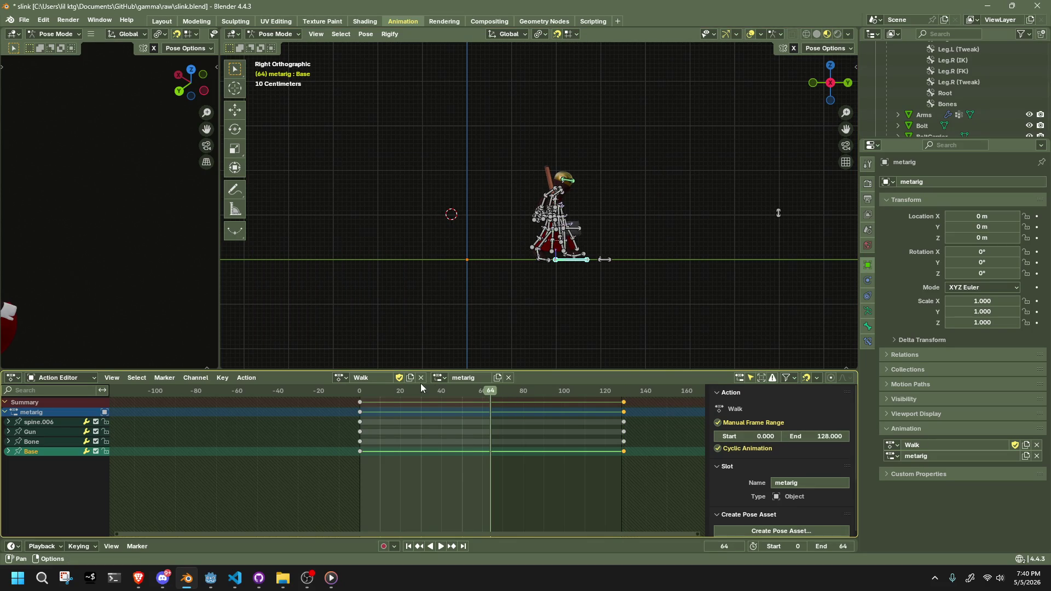
left_click(340, 377)
Switch to the Run action, delete the Base bone's middle keyframes, and preview the playback.
left_click(361, 444)
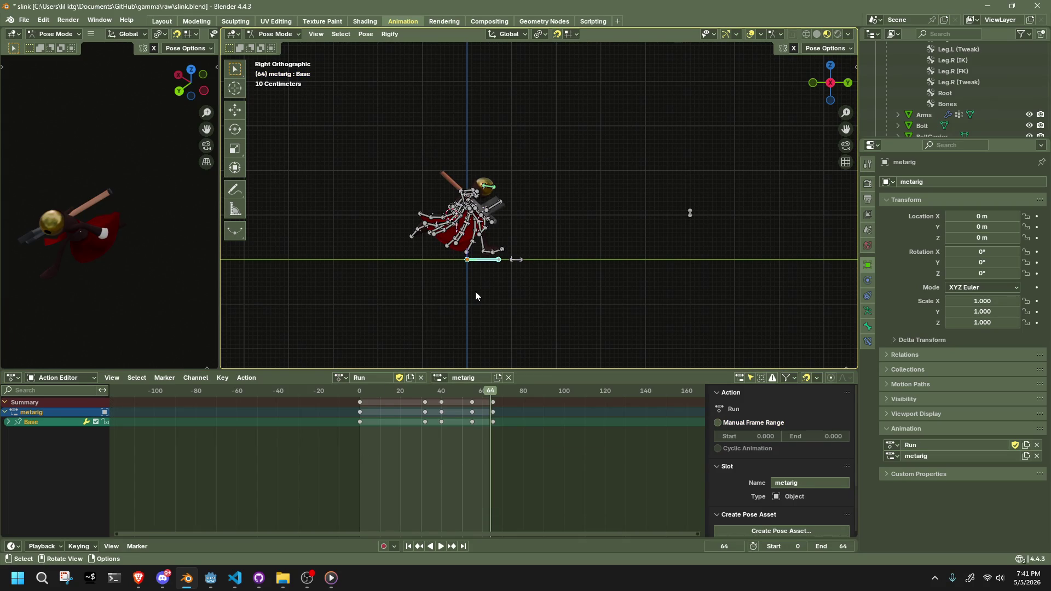
left_click_drag(486, 451, 408, 399)
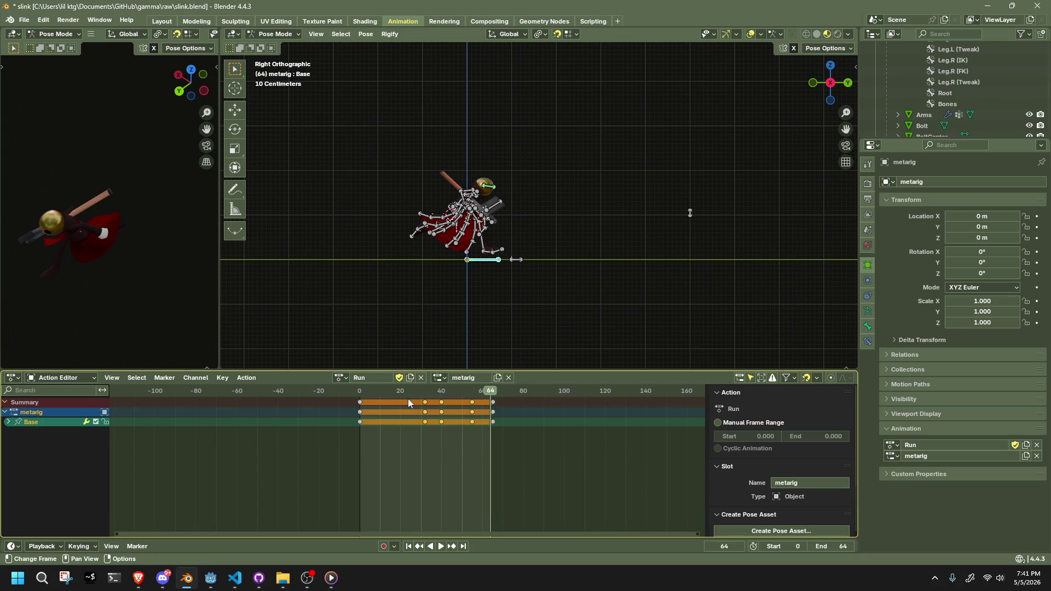
key("Delete")
key("space")
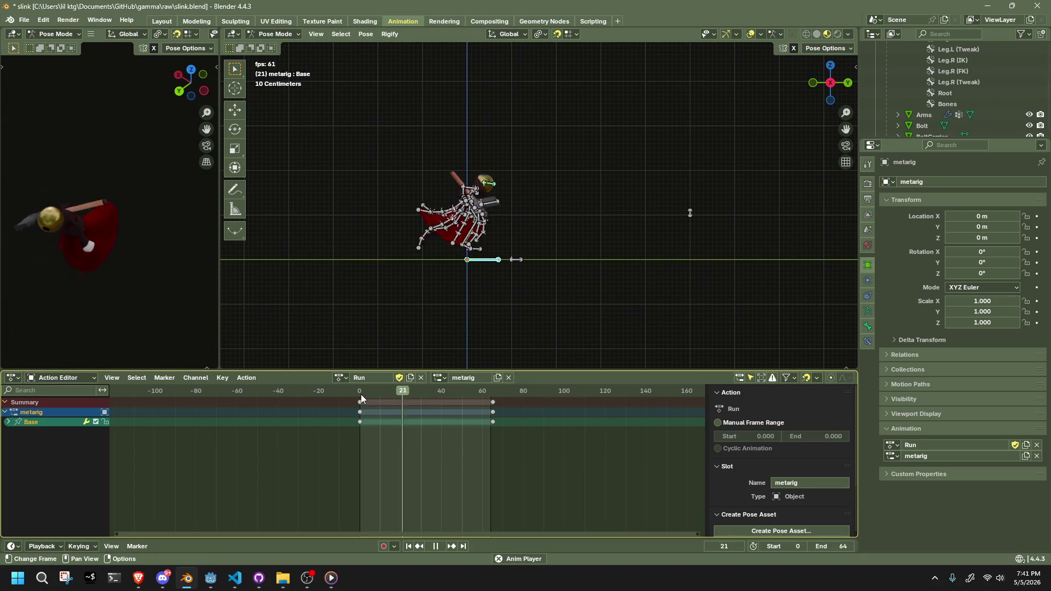
key("space")
Set the Base bone's frame-64 keyframes to Linear interpolation.
left_click_drag(501, 450, 485, 389)
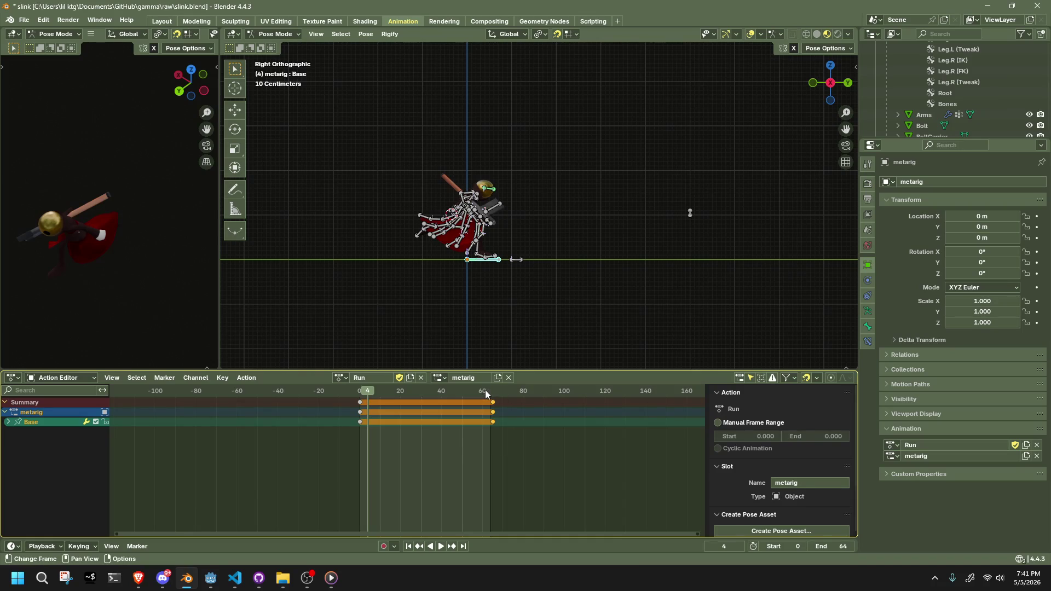
right_click(423, 426)
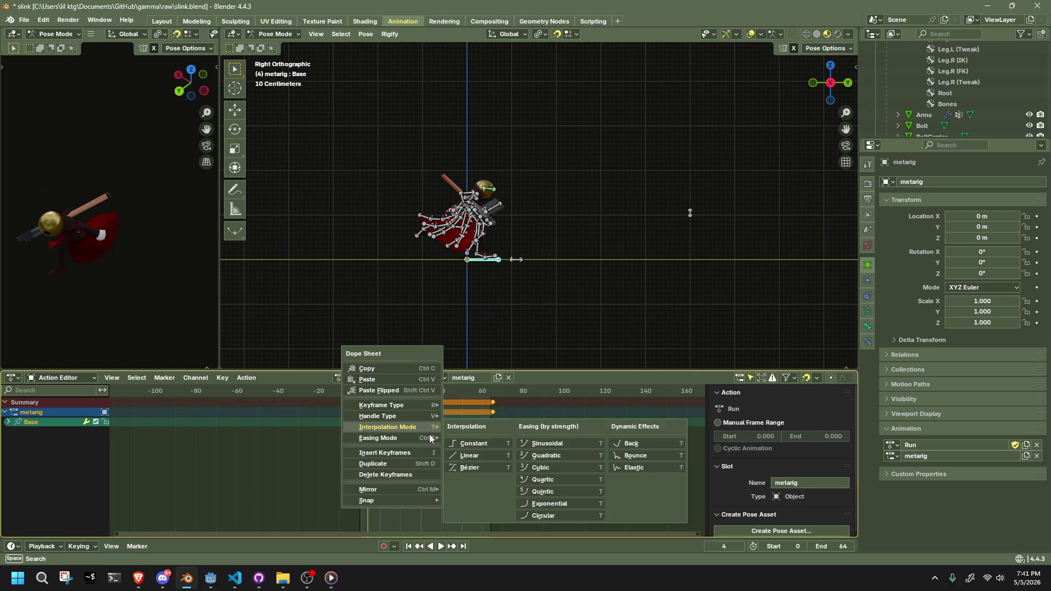
mouse_move(428, 427)
left_click(481, 454)
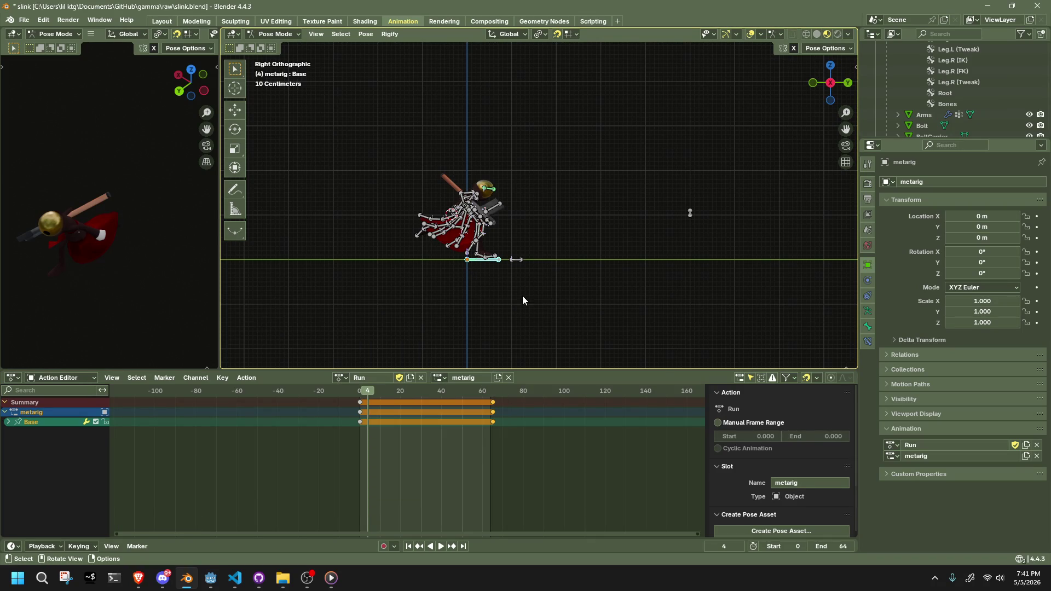
scroll(522, 300, "down", 1)
Try a 4 m Y move on the Base bone, undo it, and replay the Run animation.
middle_click_drag(558, 276, 509, 277, "shift")
key("g")
key("x")
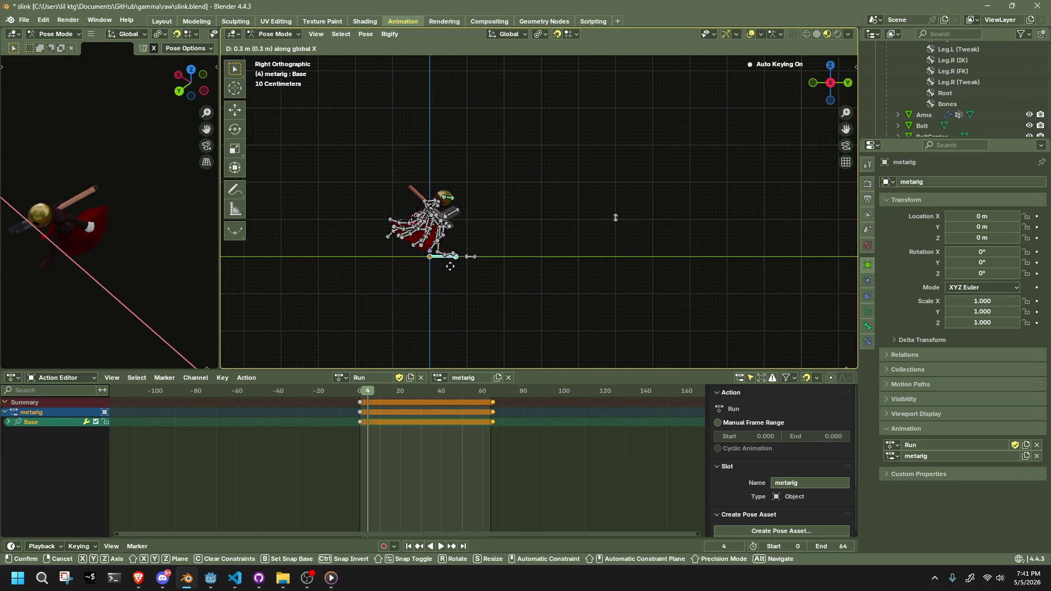
key("y")
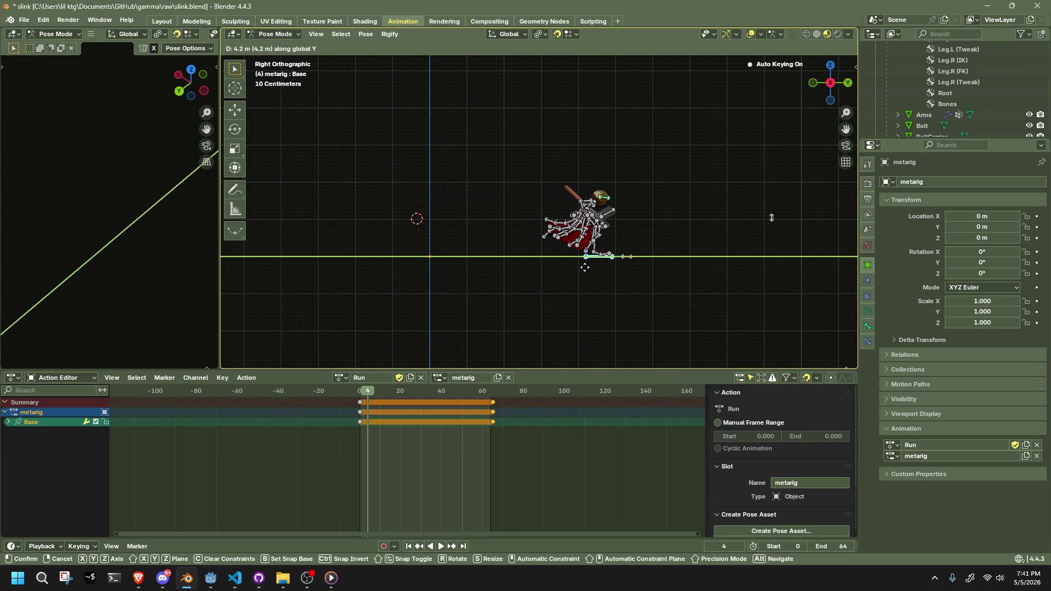
type("4")
key("Return")
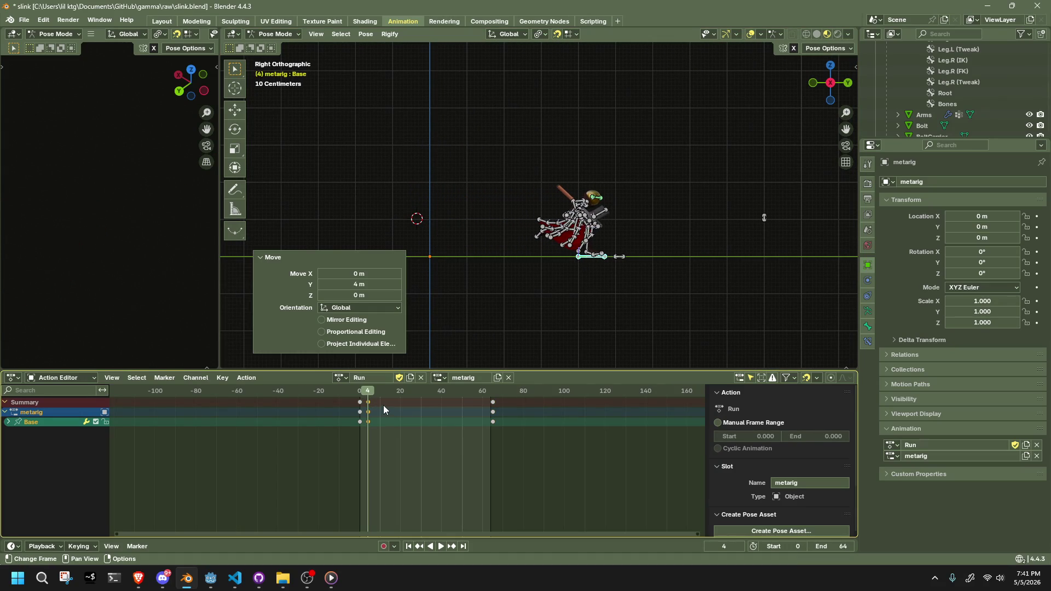
key("ctrl+z")
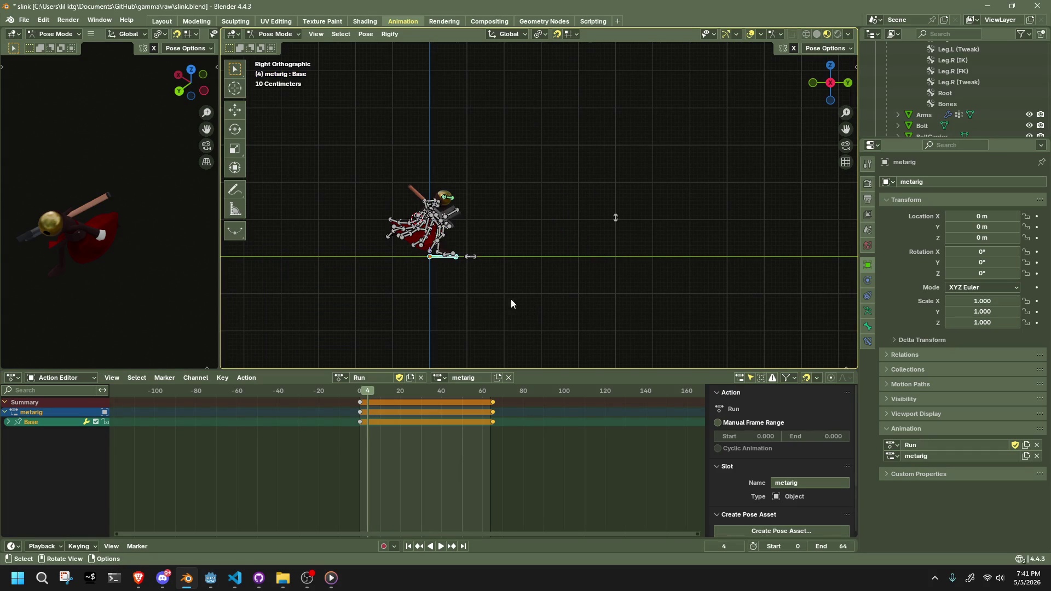
left_click(493, 394)
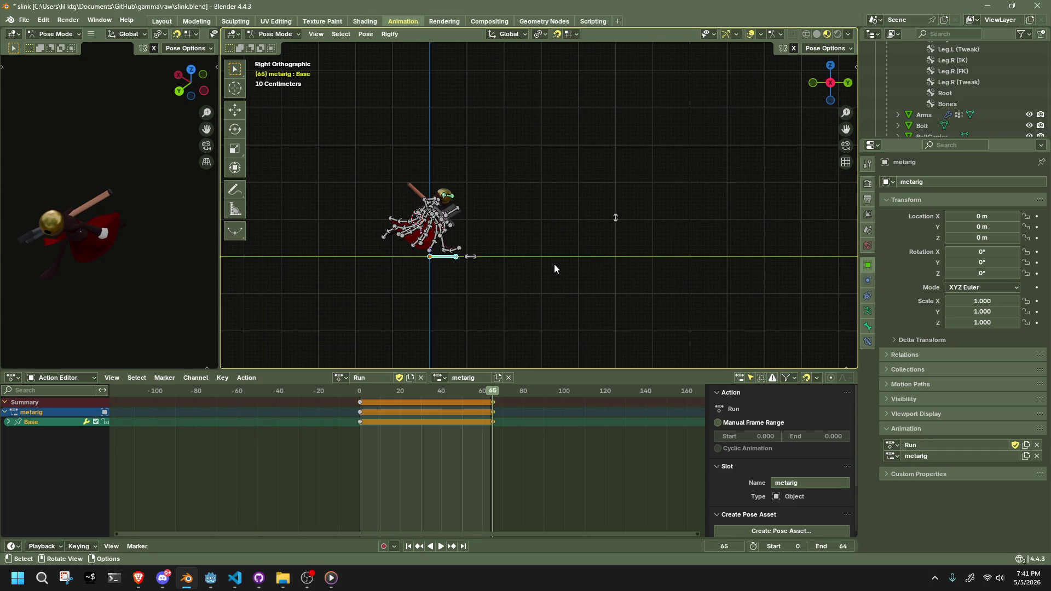
left_click(360, 391)
key("space")
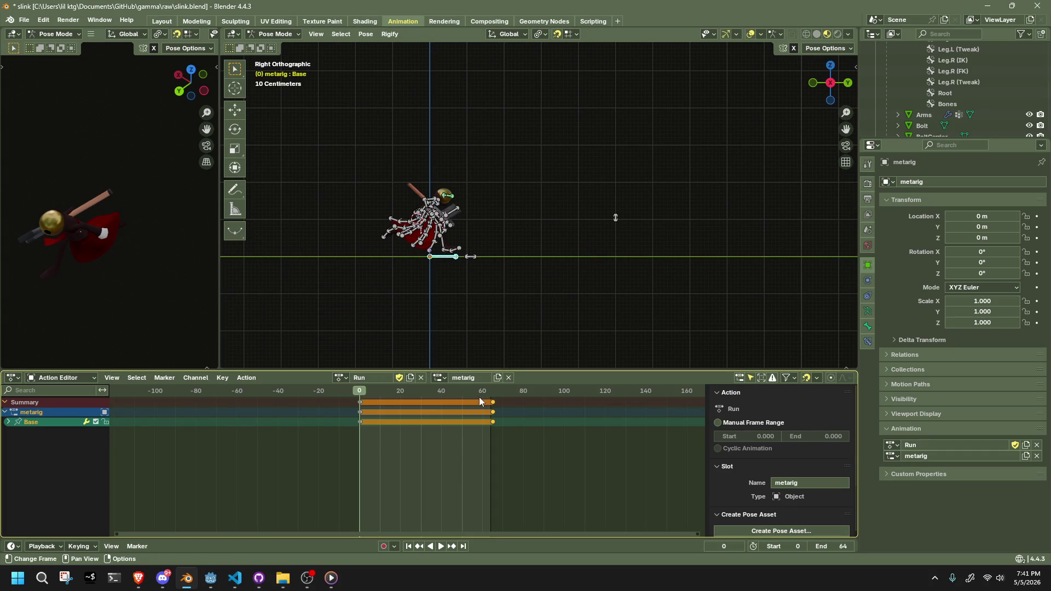
At frame 65, move the Base bone 3.9 m along Y, undoing a mistaken 1.3 m X move.
left_click(493, 392)
type("gx1.3")
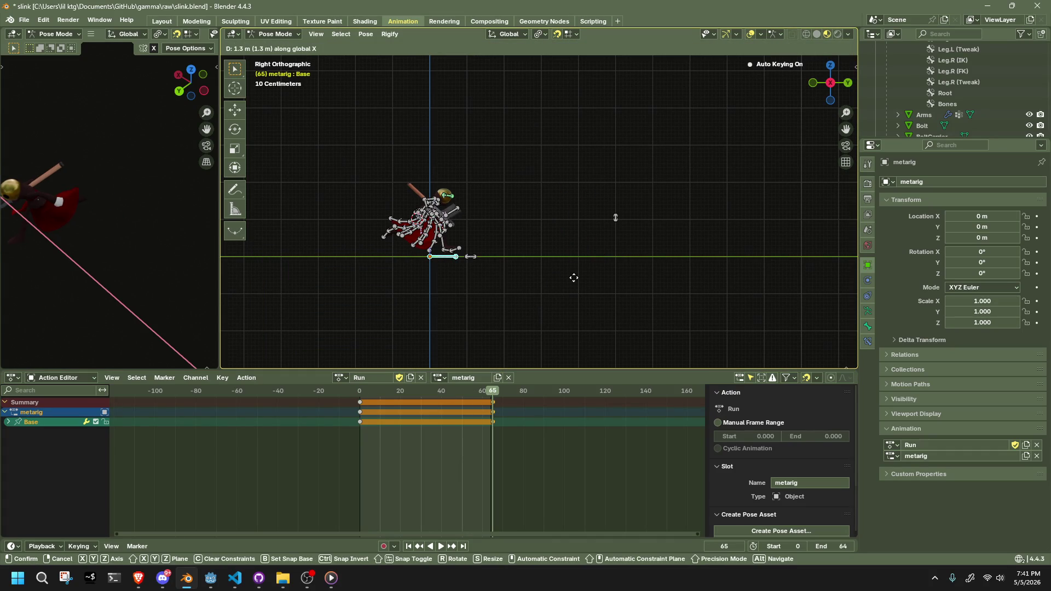
key("Return")
key("ctrl+z")
type("gy3.9")
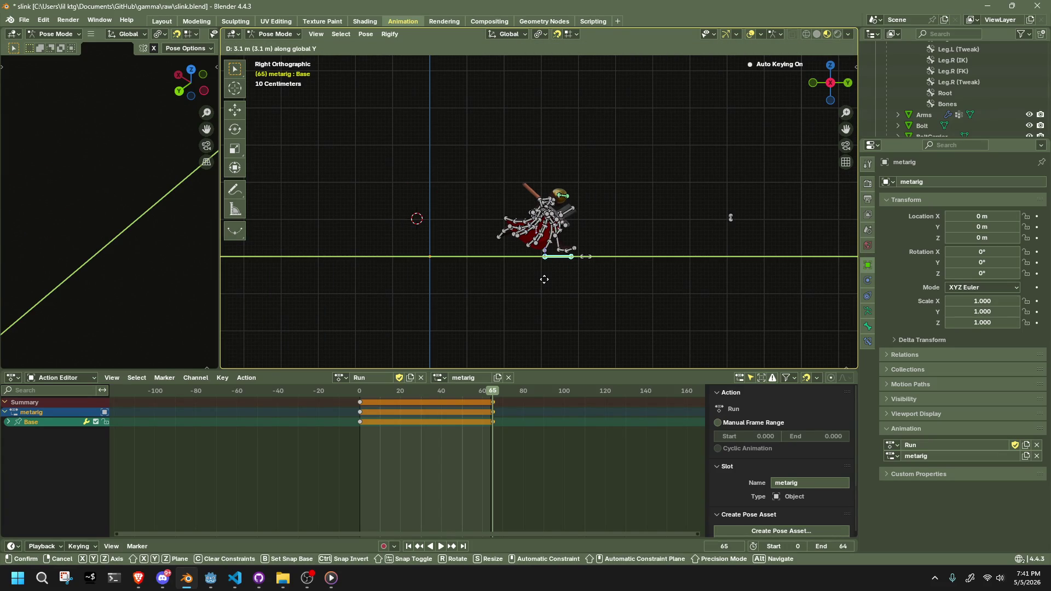
left_click(581, 280)
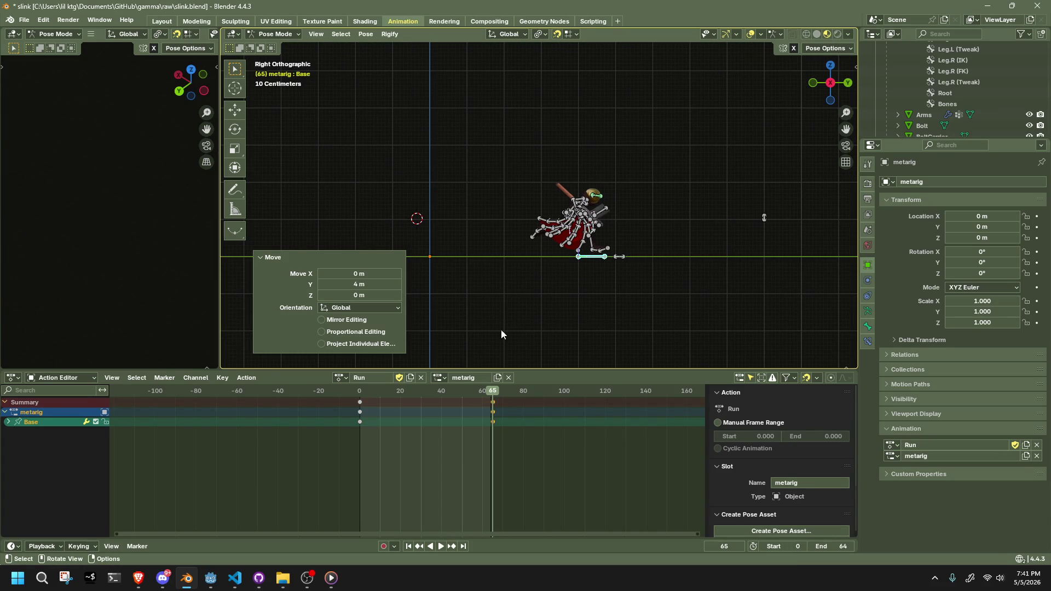
key("space")
key("space")
left_click_drag(526, 432, 360, 400)
Set the Base bone's selected frame-0 keyframes to Linear interpolation.
right_click(360, 403)
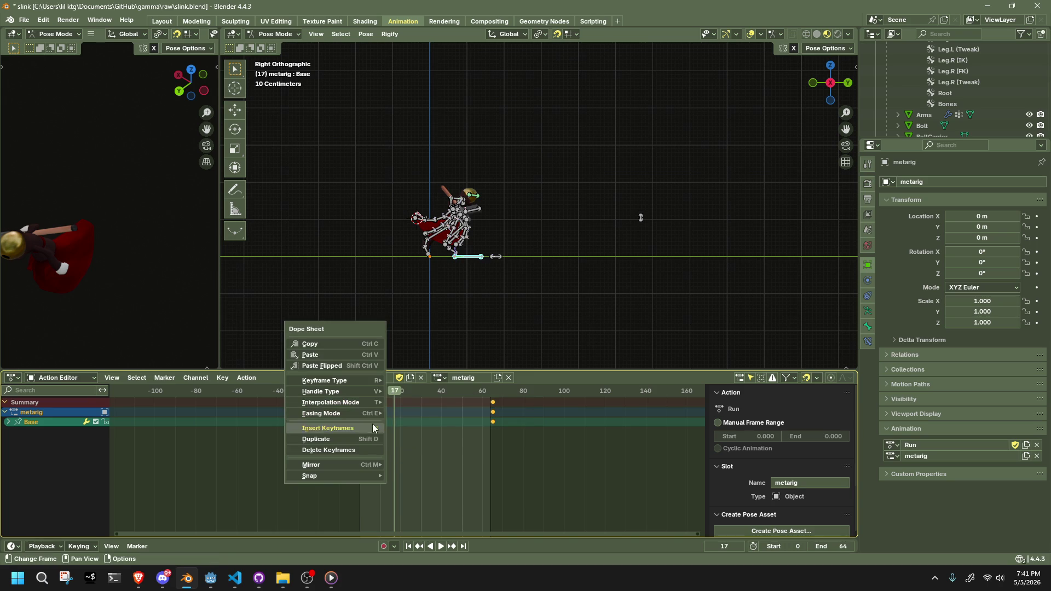
mouse_move(314, 406)
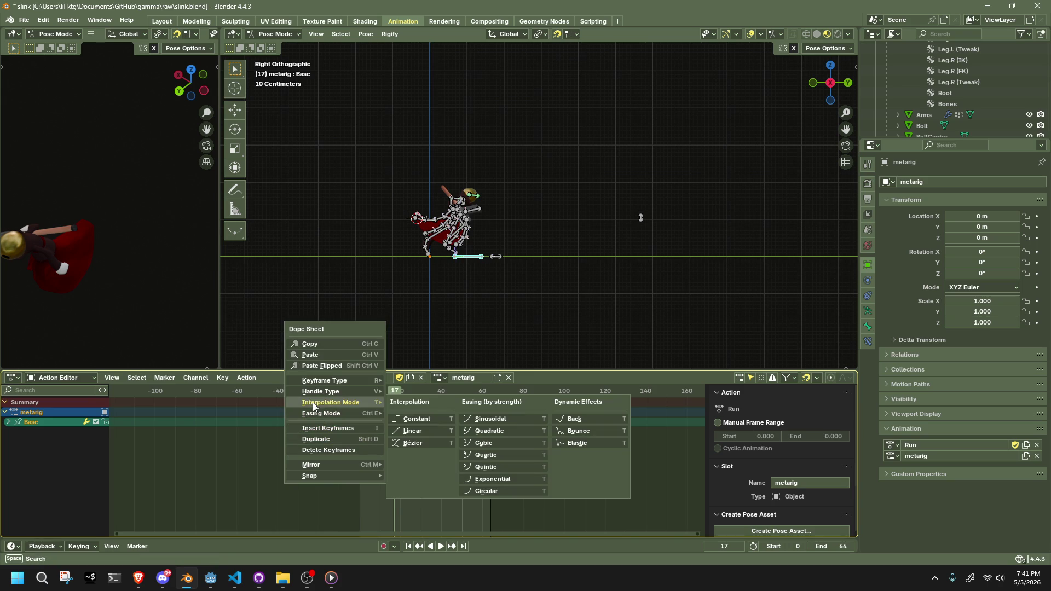
left_click(412, 433)
Play the Run action, check it in perspective and right-side views, and stop at frame 65.
key("space")
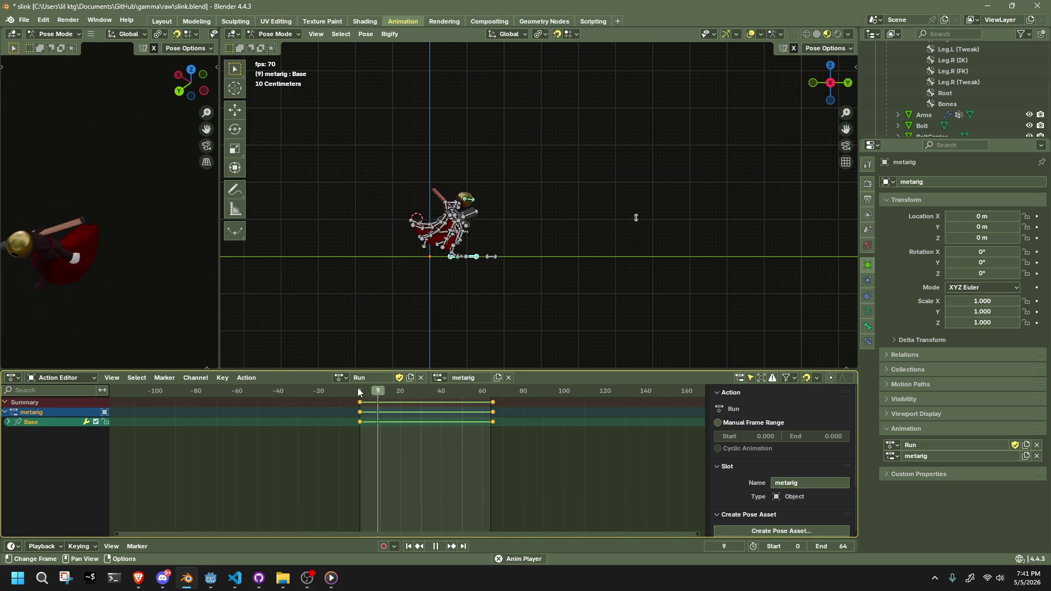
mouse_move(560, 315)
middle_mouse_down()
mouse_move(459, 333)
mouse_move(498, 305)
mouse_move(391, 301)
middle_mouse_up()
key("h")
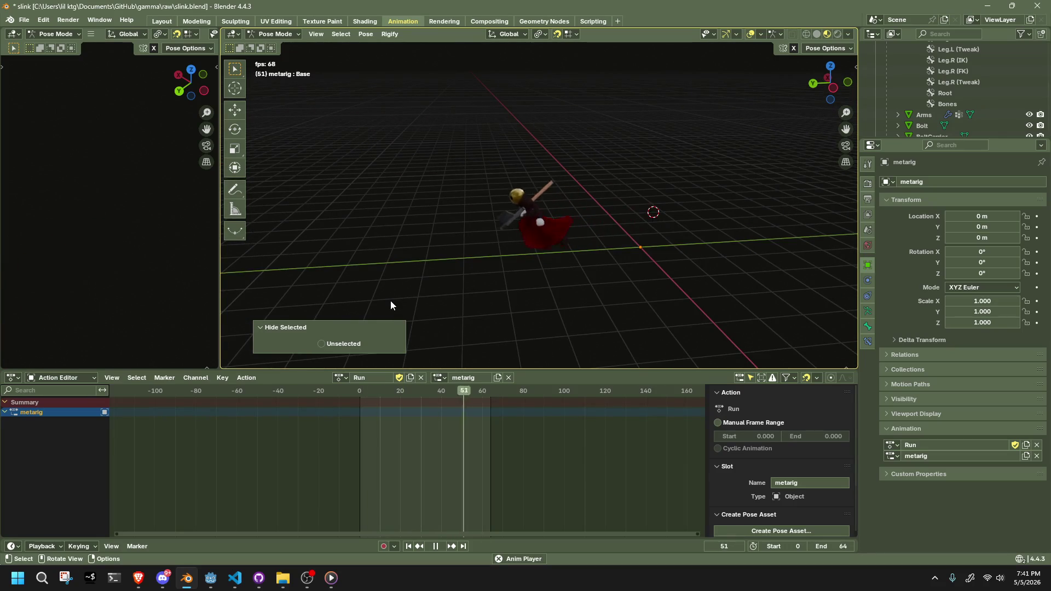
key("alt+h")
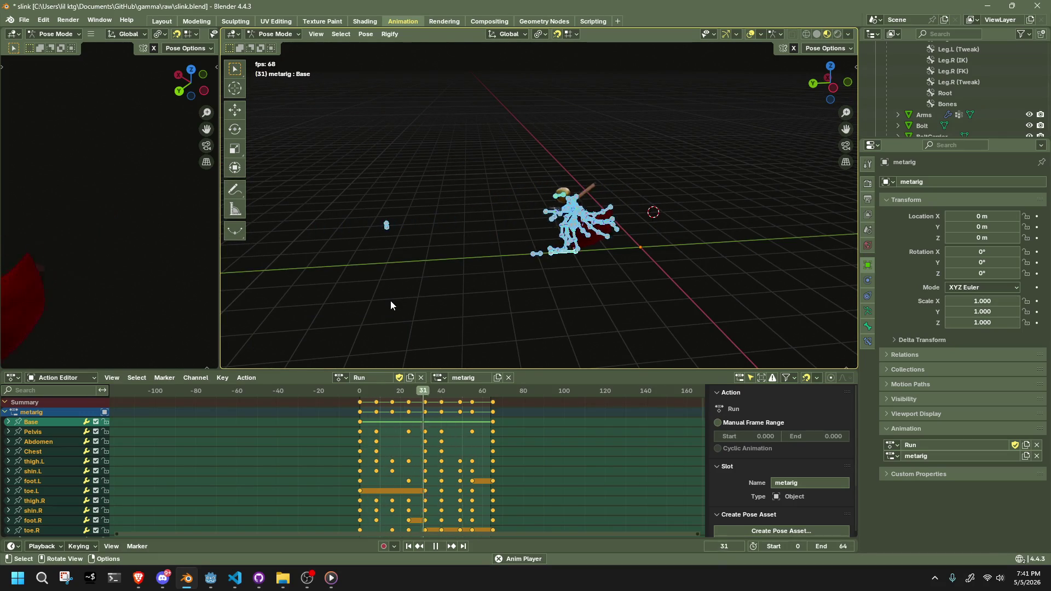
left_click_drag(820, 79, 809, 83)
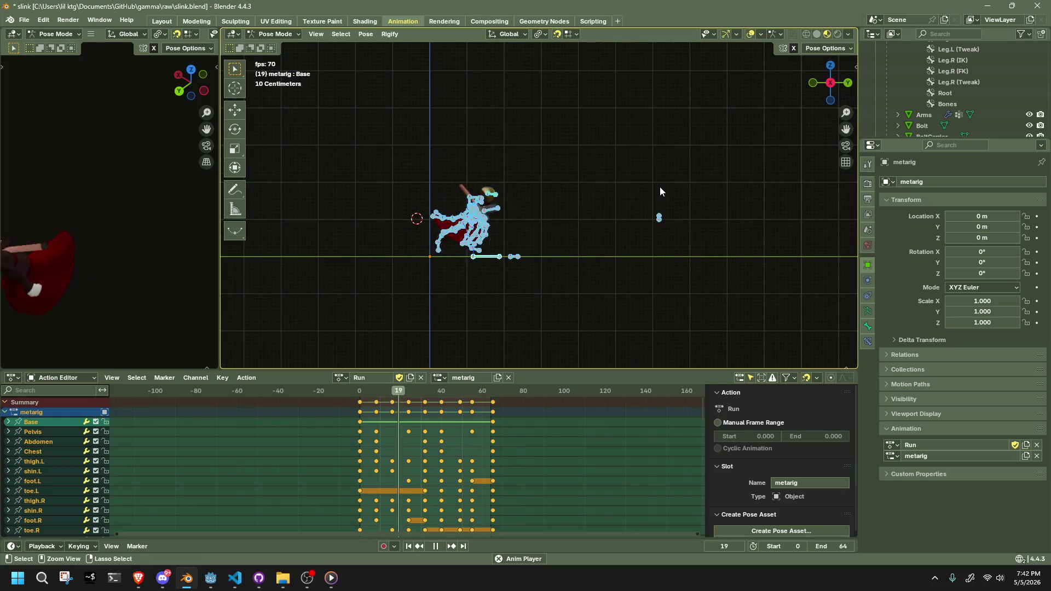
left_click(659, 186)
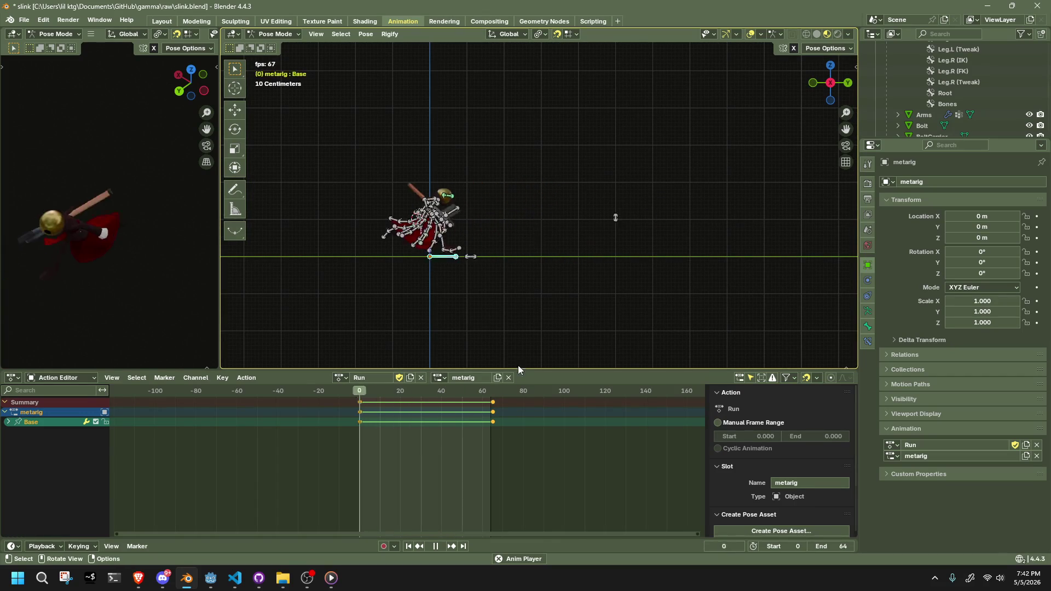
key("space")
left_click_drag(438, 391, 493, 391)
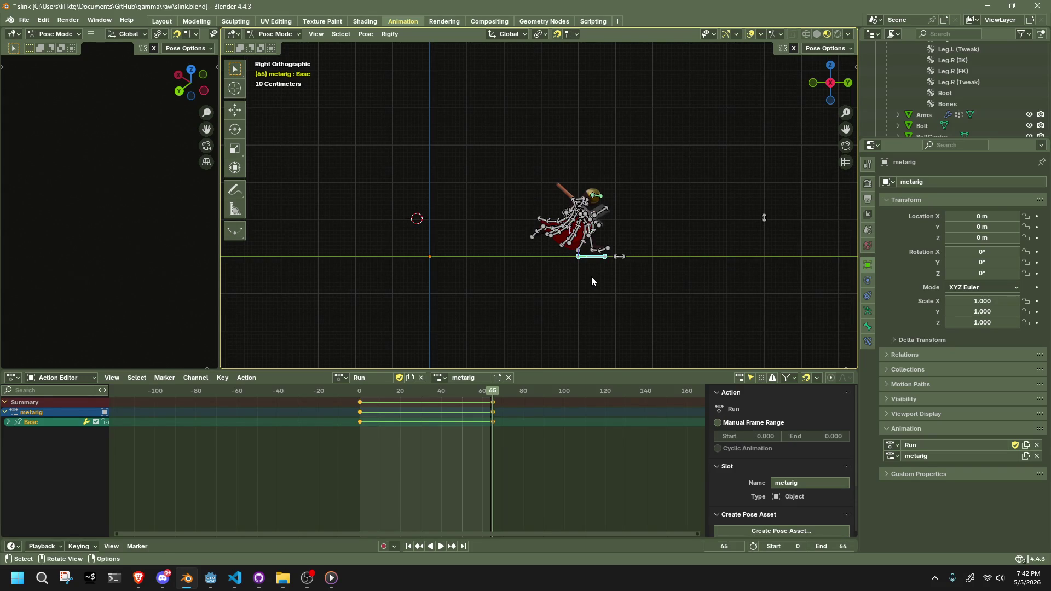
key("alt+Tab")
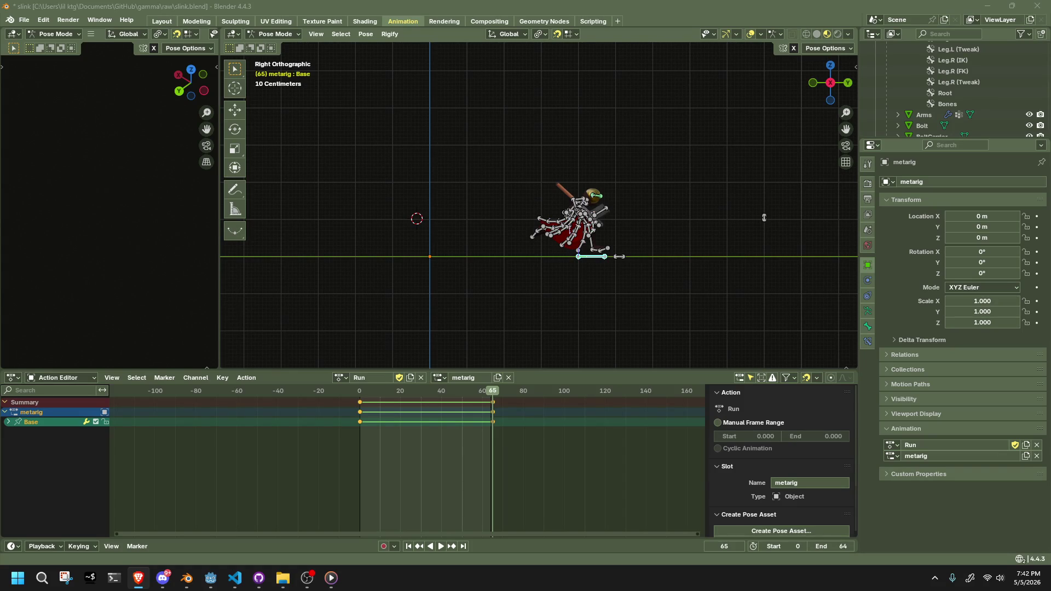
Play and stop the run cycle twice to review the current motion.
key("space")
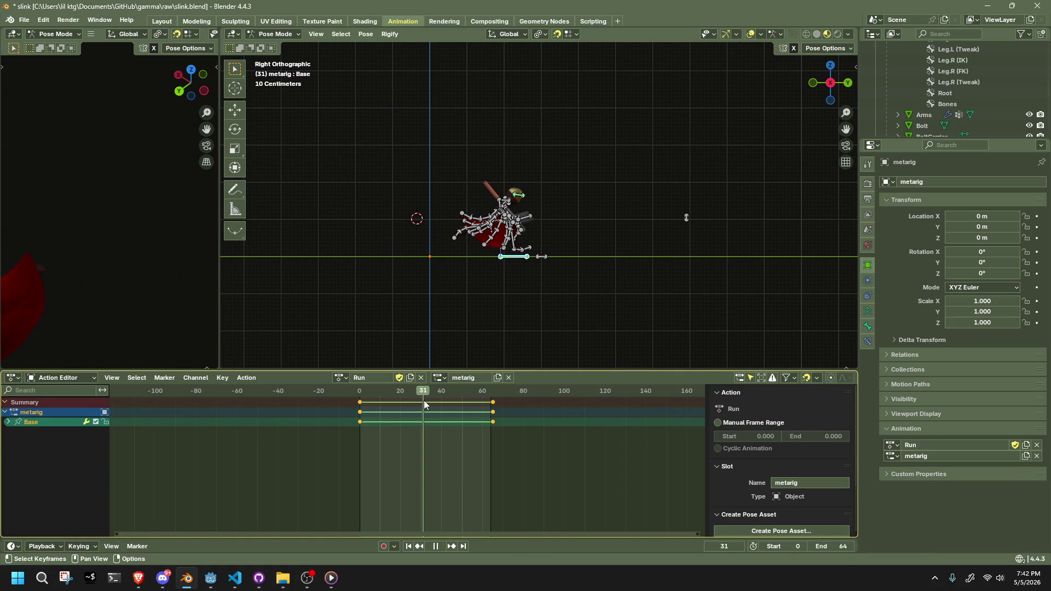
key("space")
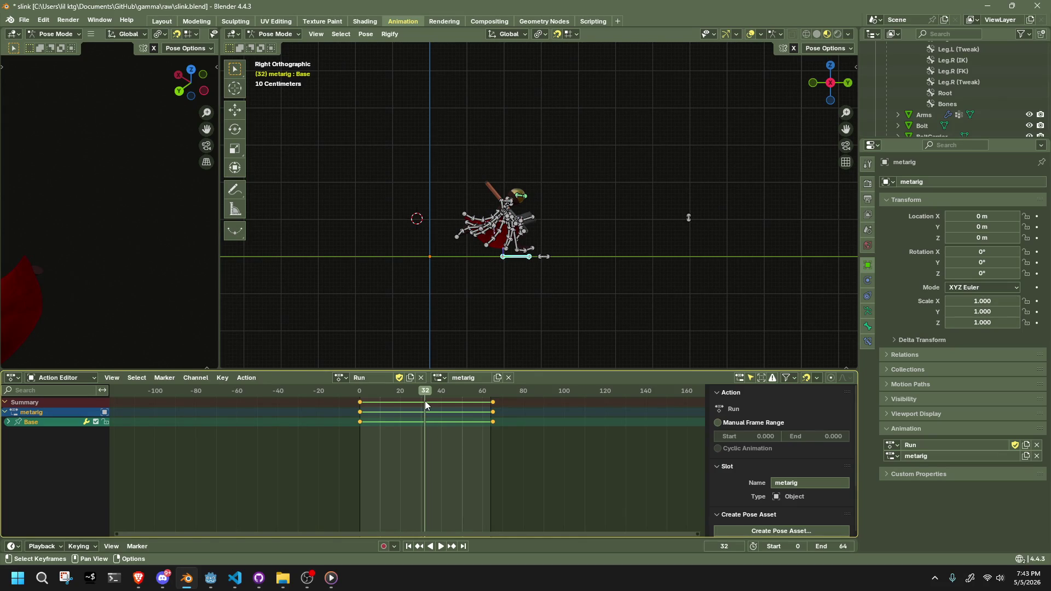
key("space")
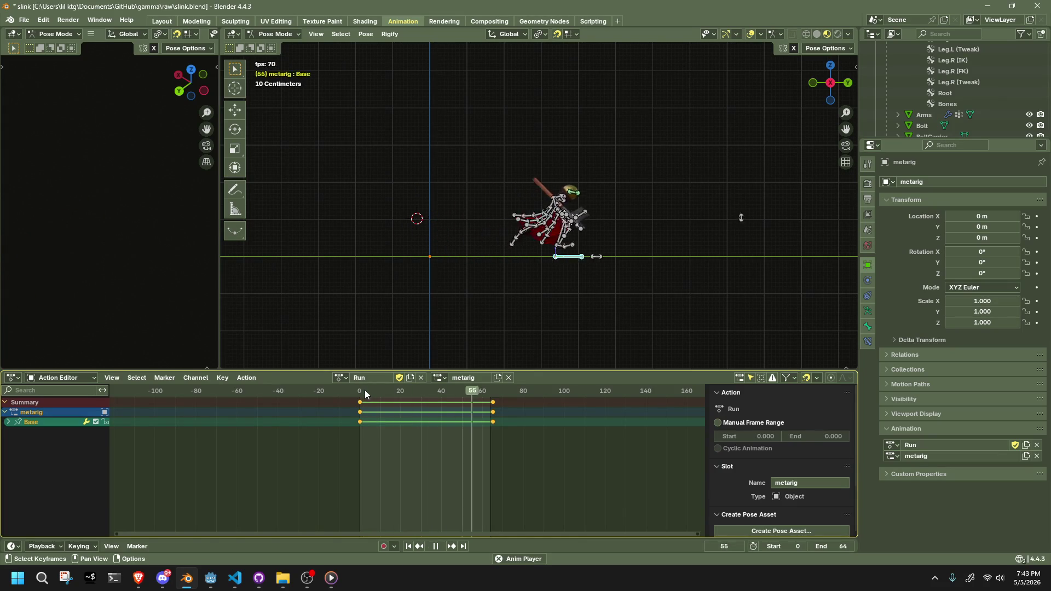
key("space")
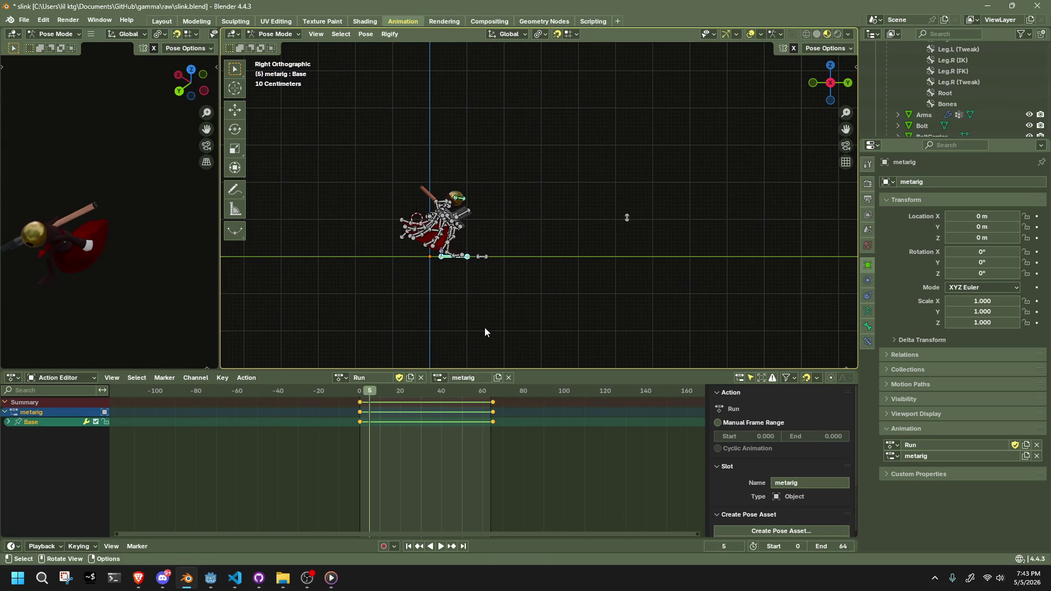
At frame 65, move the Base bone 1 m forward along Y to key it.
left_click(492, 395)
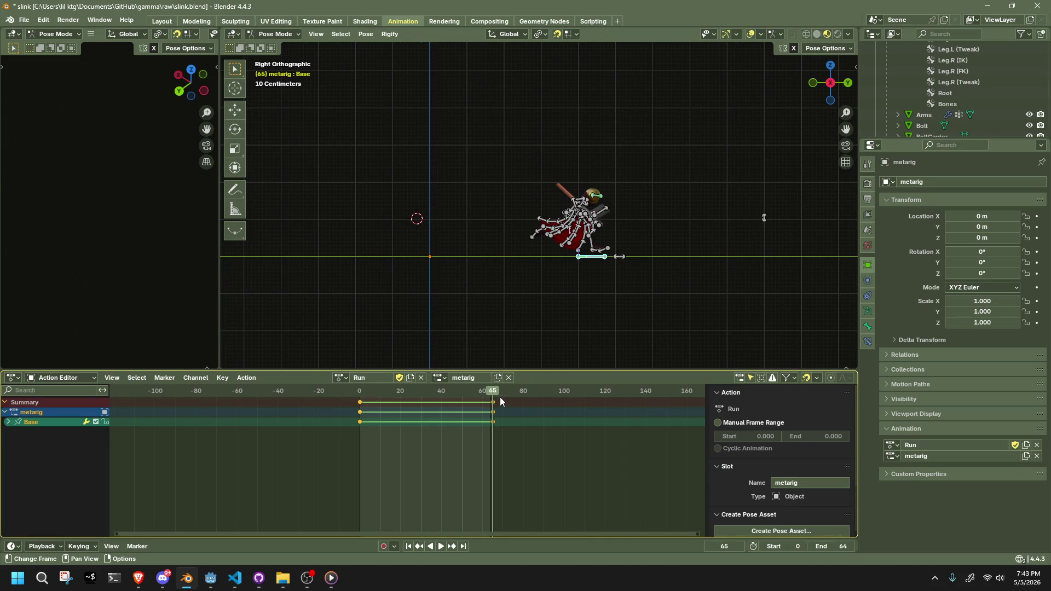
key("g")
key("y")
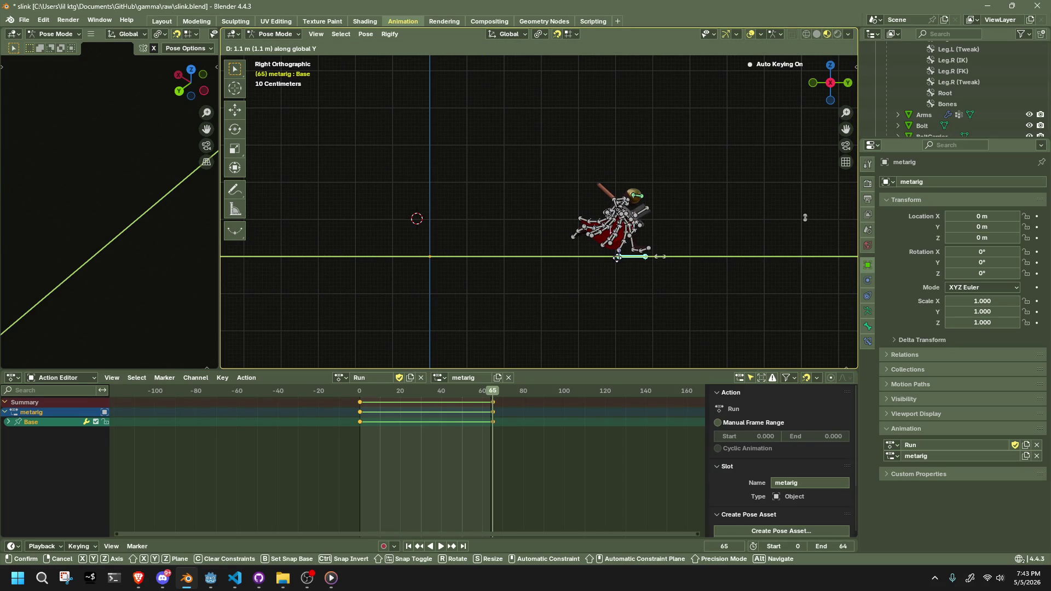
left_click(616, 257)
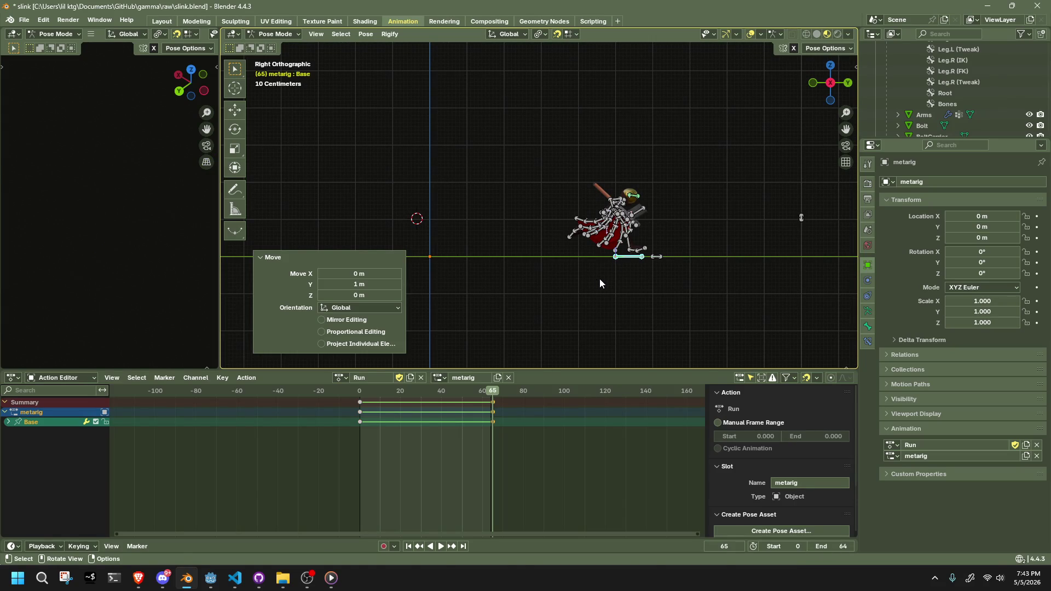
key("g")
key("y")
left_click(653, 268)
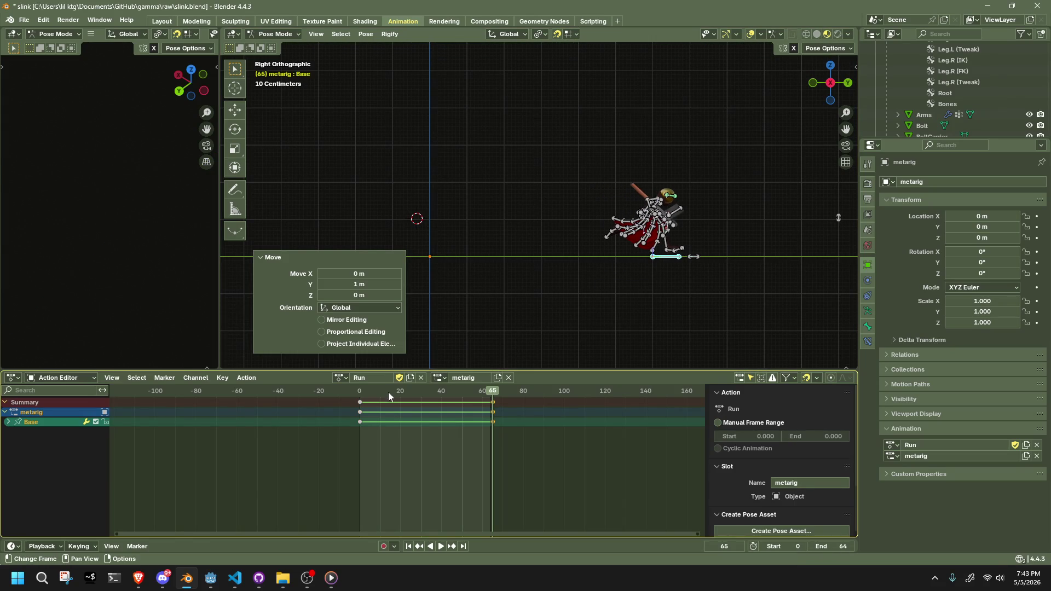
Play the run cycle from frame 0 with bones hidden, viewed from behind the character.
left_click(359, 391)
key("space")
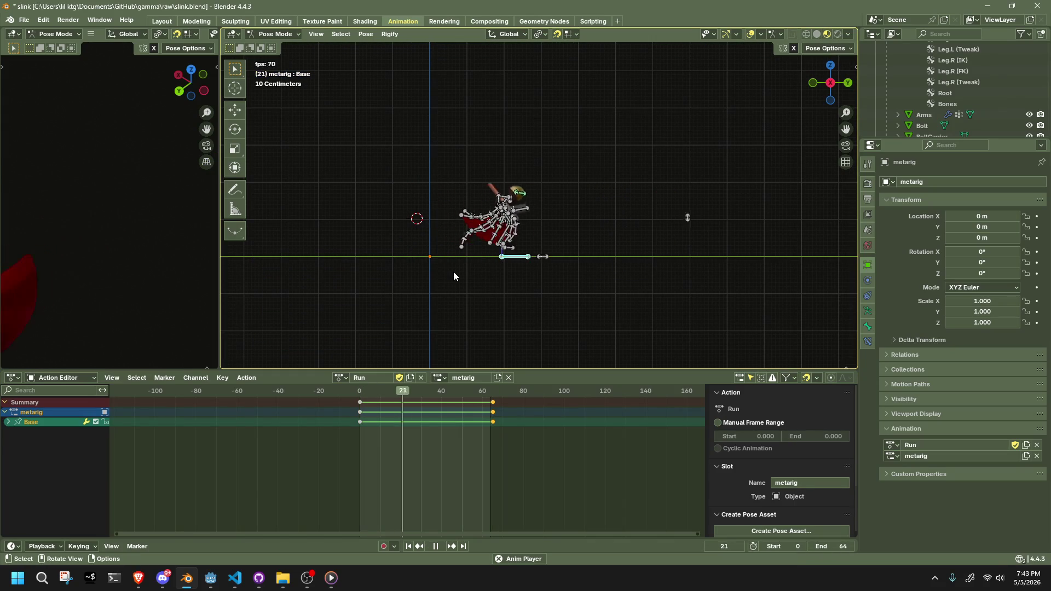
key("h")
mouse_move(539, 277)
middle_mouse_down()
mouse_move(469, 313)
mouse_move(419, 300)
mouse_move(656, 295)
middle_mouse_up()
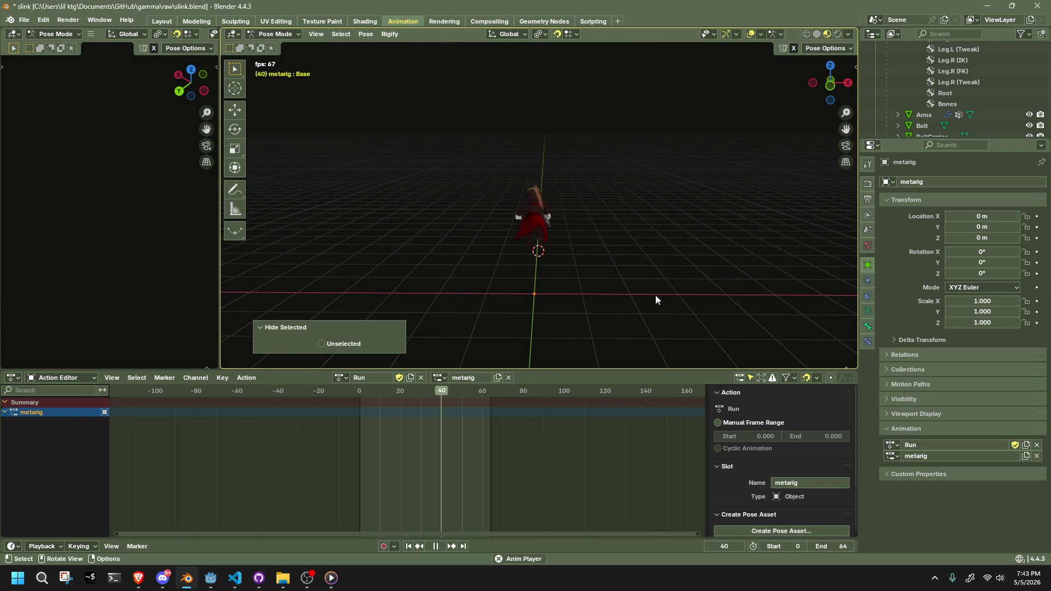
Save the run-cycle edits to slink.blend with Ctrl+S and halt the playback.
key("ctrl+s")
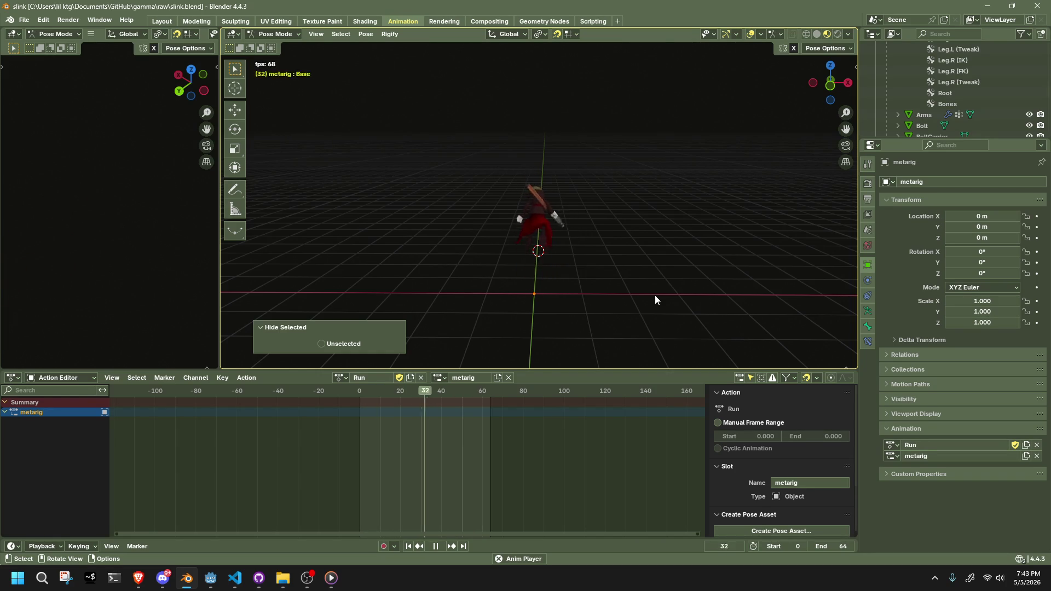
key("ctrl+s")
key("space")
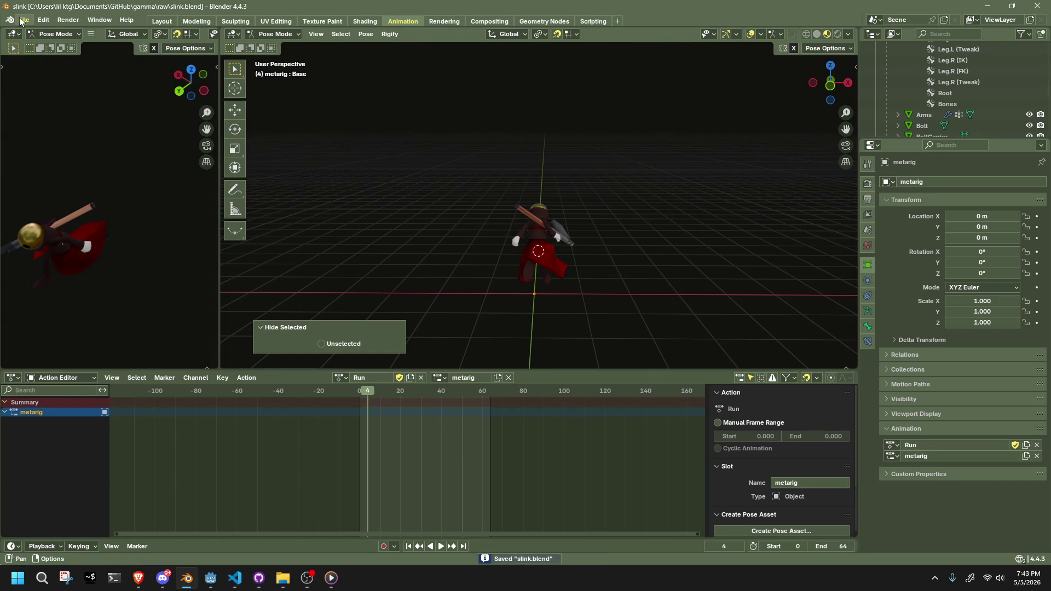
Export the rig as glTF 2.0, overwriting Slink.gltf in the assets folder.
left_click(24, 20)
mouse_move(114, 184)
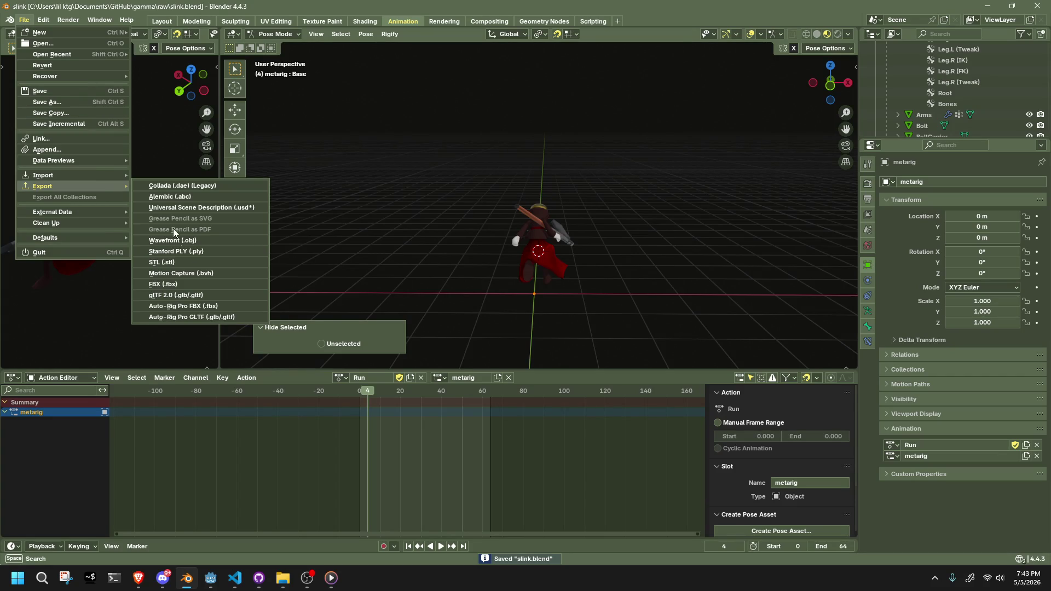
left_click(222, 299)
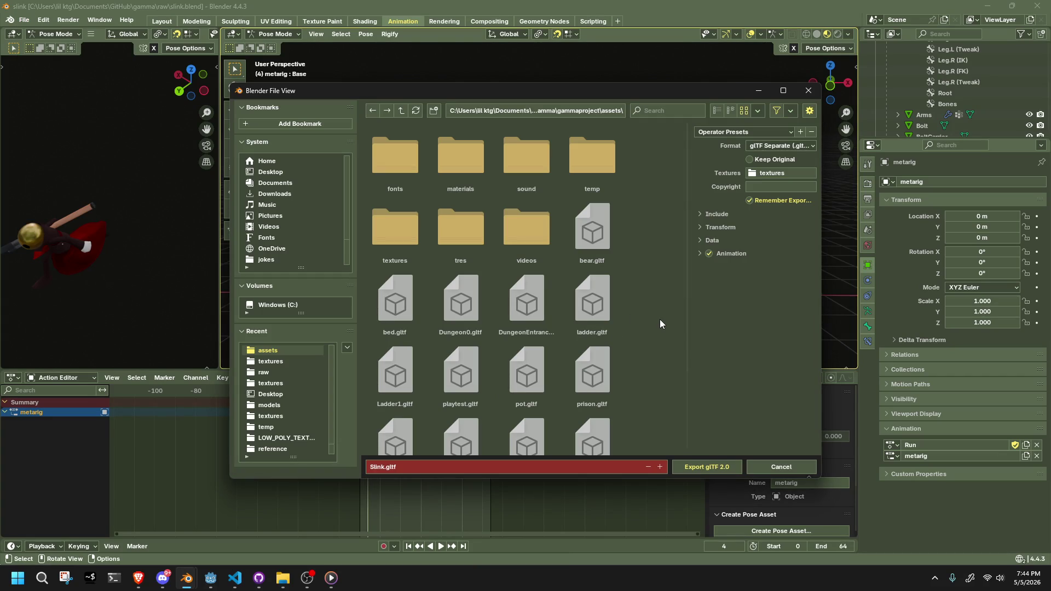
scroll(659, 323, "down", 5)
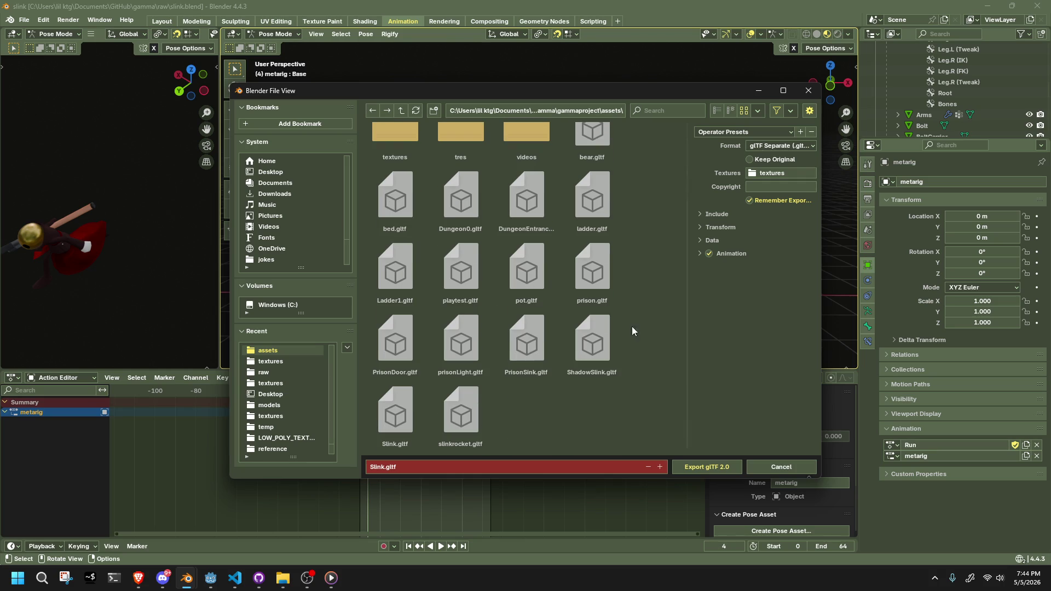
left_click(404, 436)
left_click(733, 467)
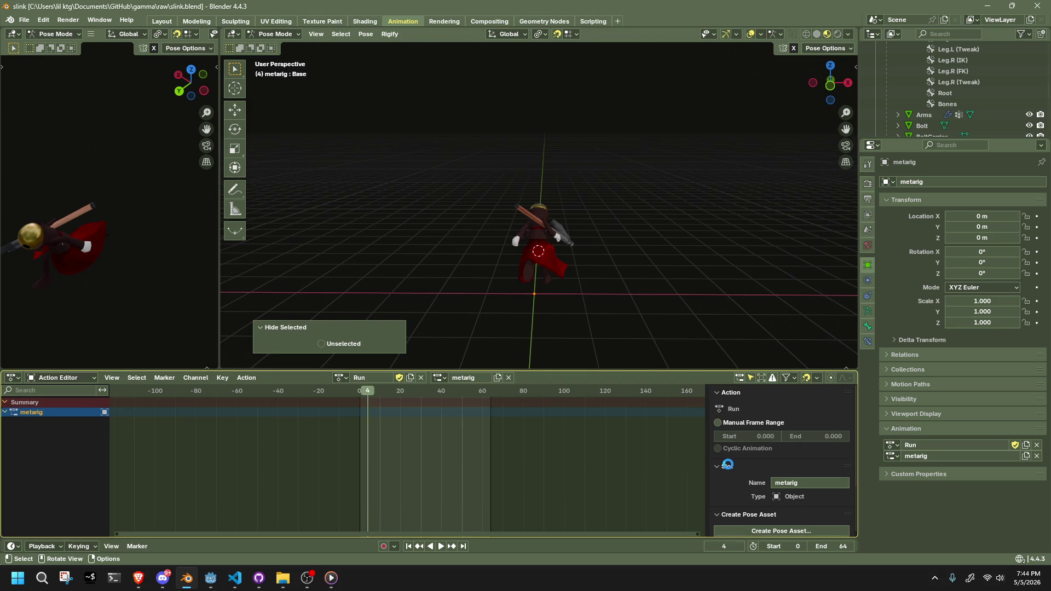
Return to Godot so Slink.gltf reimports, then open the AnimationTree's Walk graph.
mouse_move(211, 579)
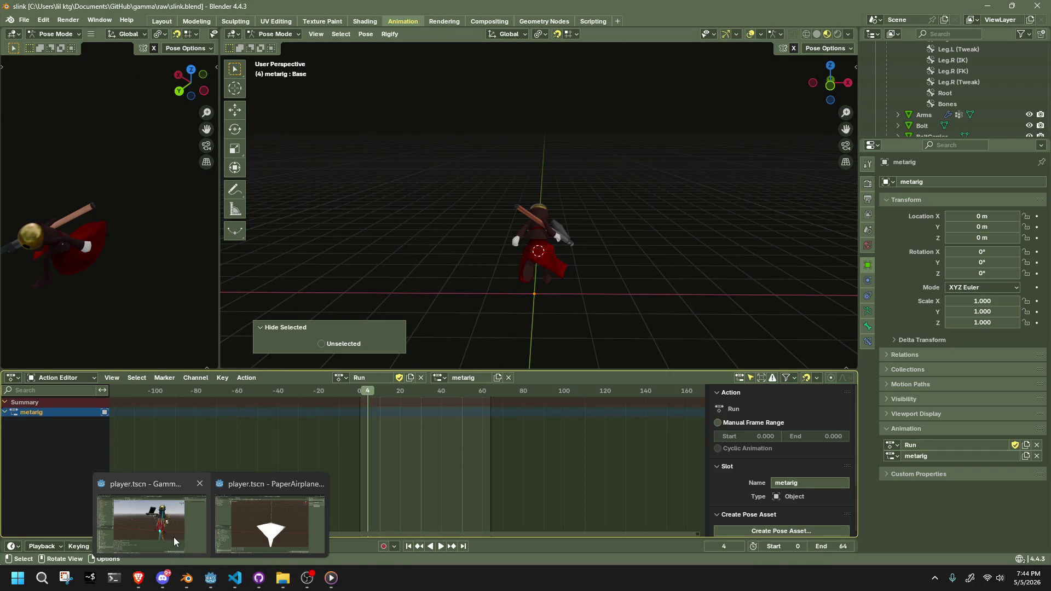
left_click(173, 537)
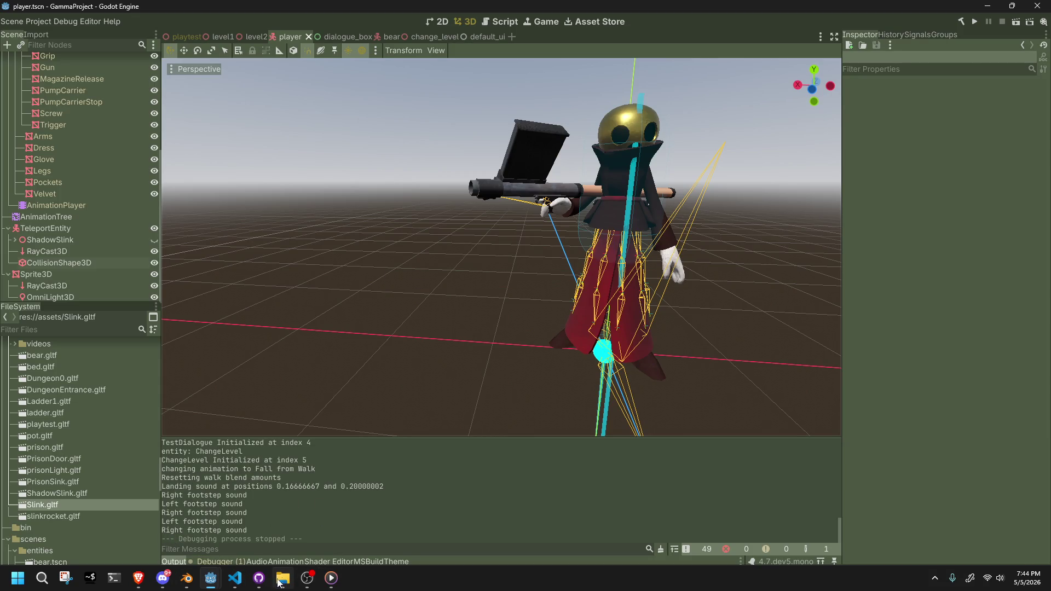
left_click(188, 578)
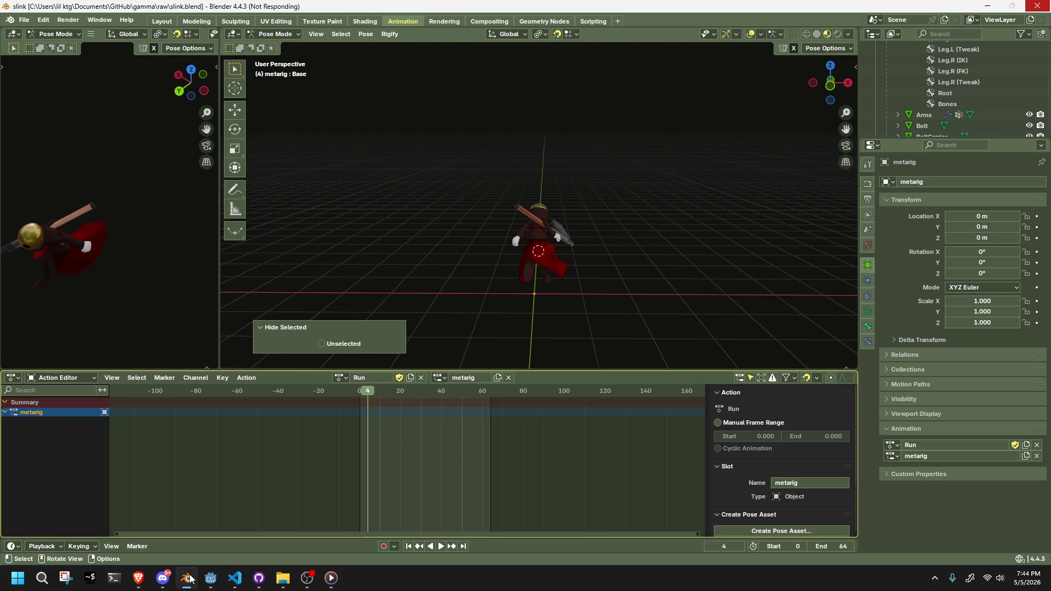
mouse_move(211, 578)
left_click(176, 533)
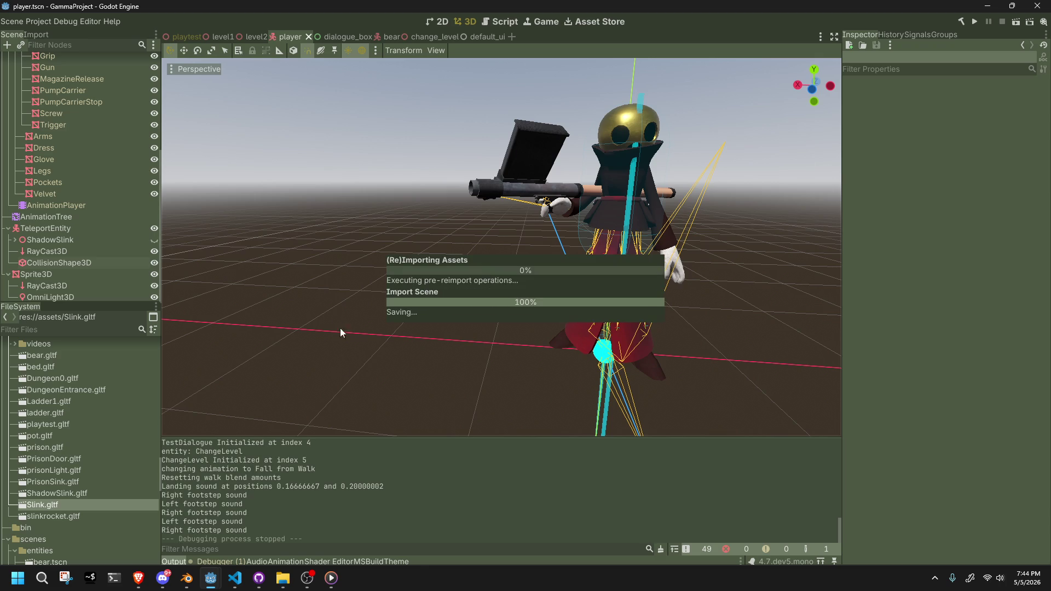
left_click(77, 217)
left_click(465, 403)
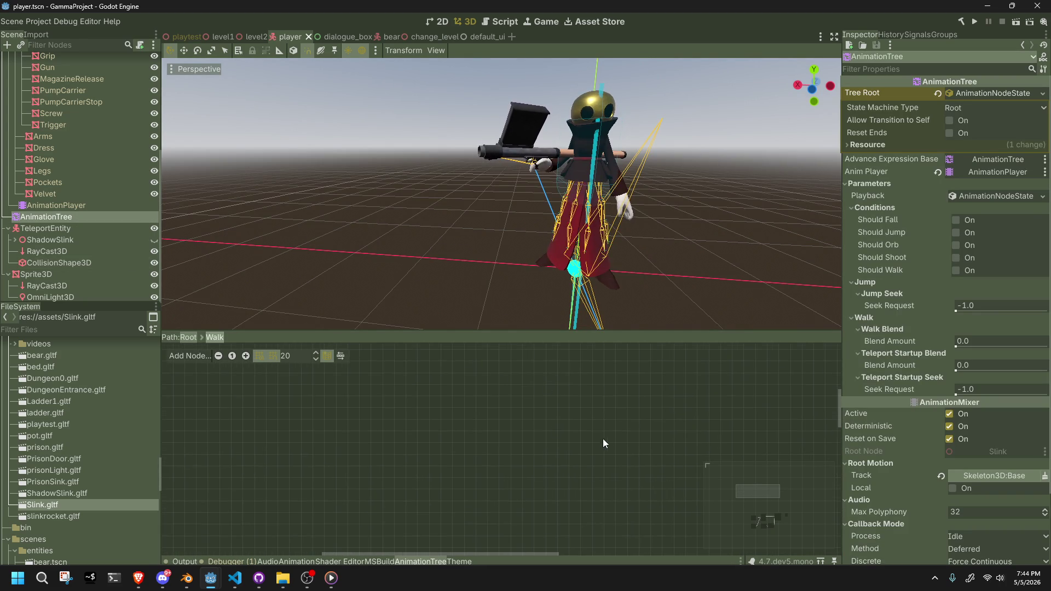
mouse_move(580, 545)
middle_mouse_down()
mouse_move(483, 369)
mouse_move(504, 360)
mouse_move(548, 386)
middle_mouse_up()
Set the Walk graph's animation node to Run, save the scene, and launch the game.
left_click(380, 530)
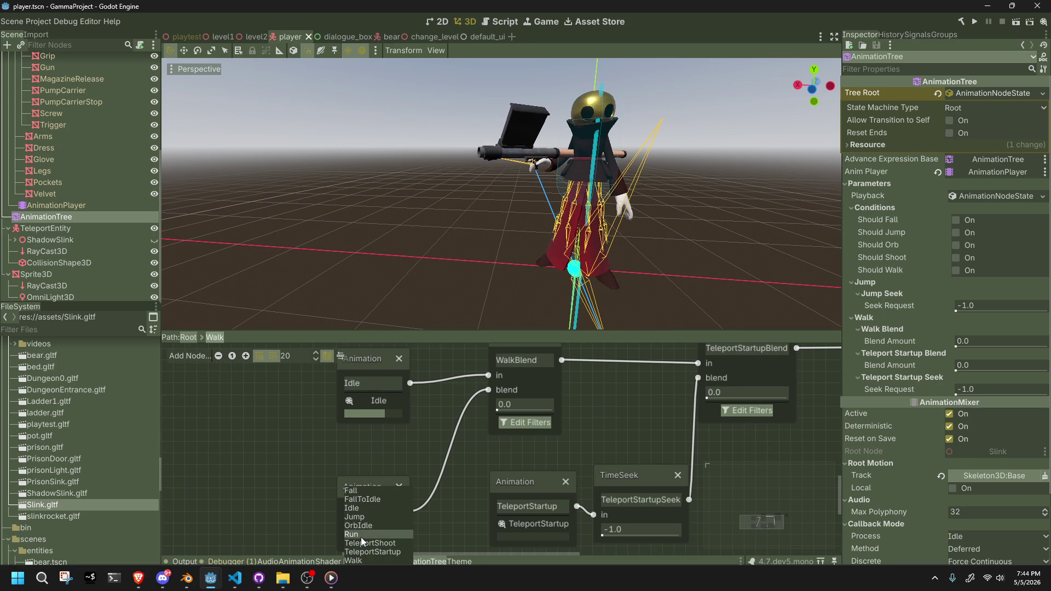
left_click(360, 537)
key("ctrl+s")
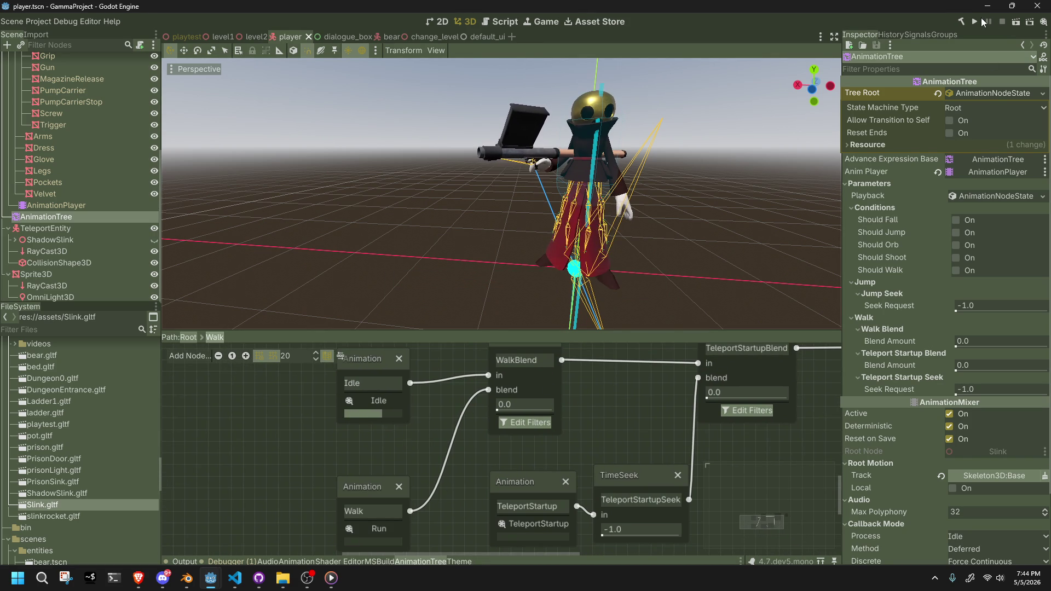
left_click(978, 19)
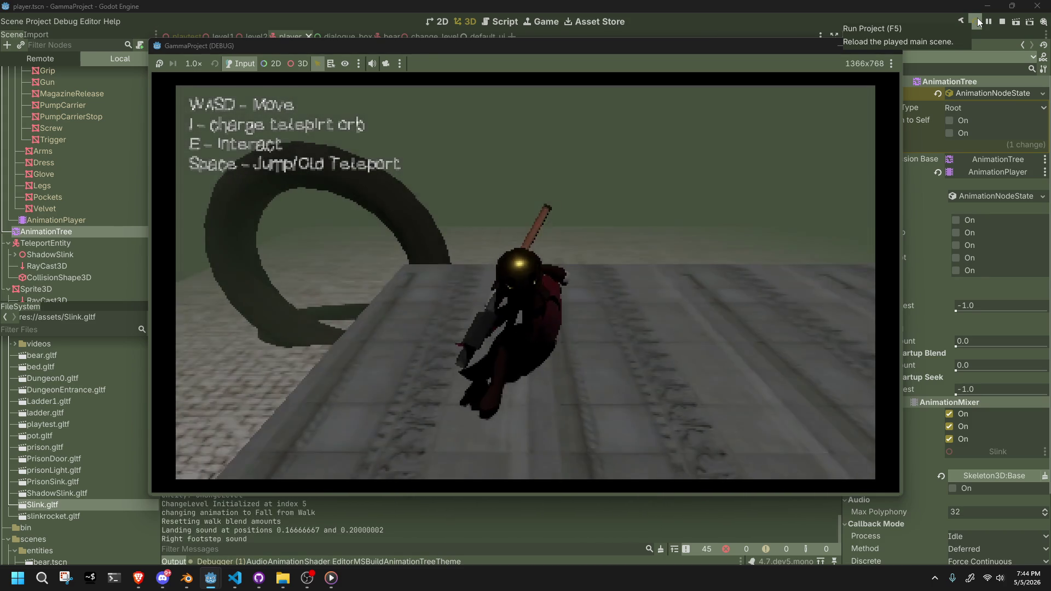
Stop the game, reopen the AnimationTree's Walk blend tree, and show the Import tab.
key("F8")
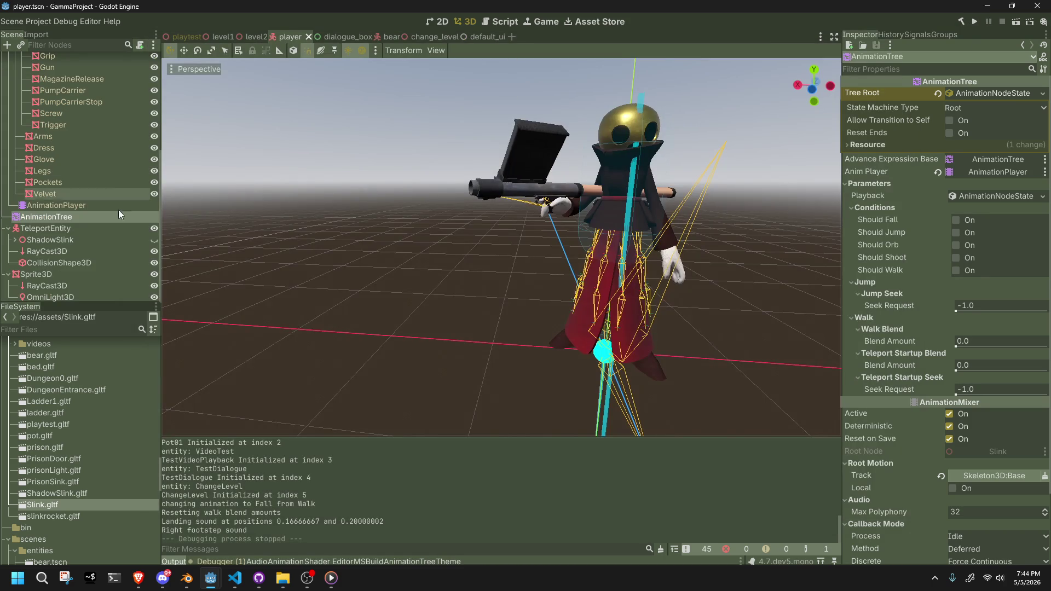
left_click(48, 207)
left_click(55, 217)
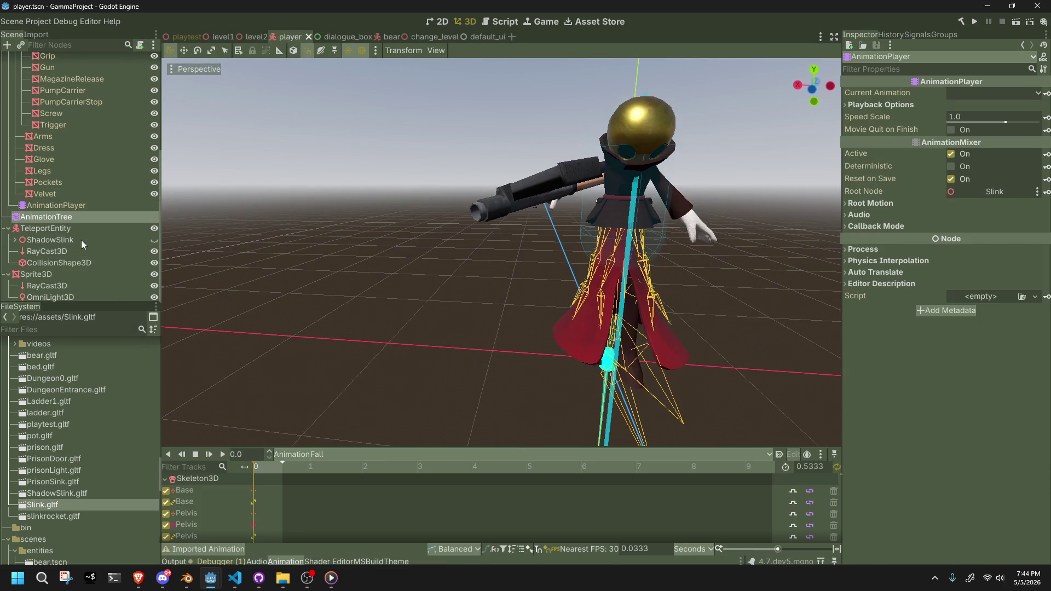
left_click(464, 401)
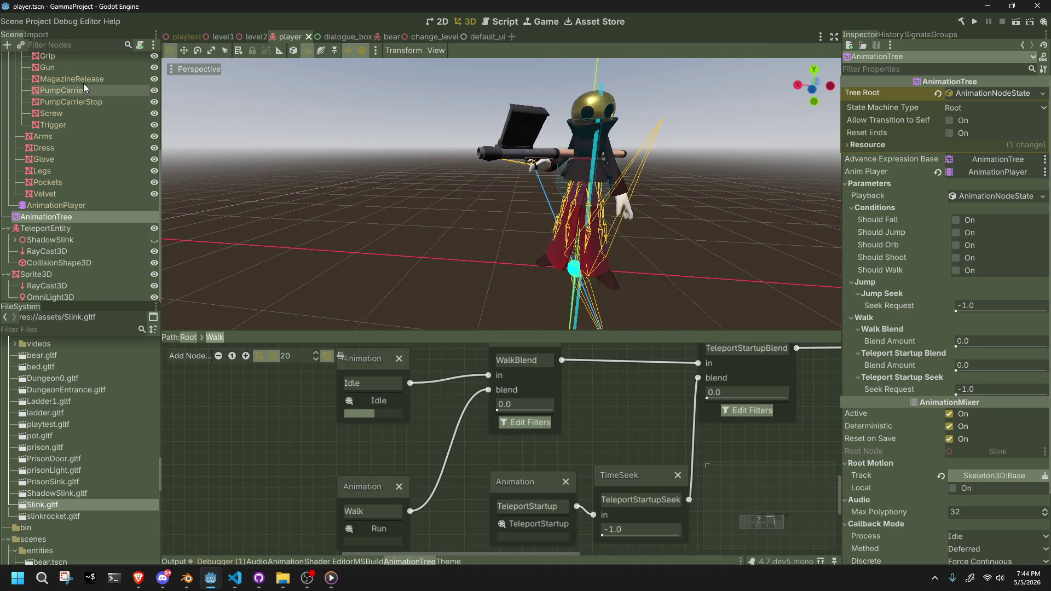
left_click(36, 34)
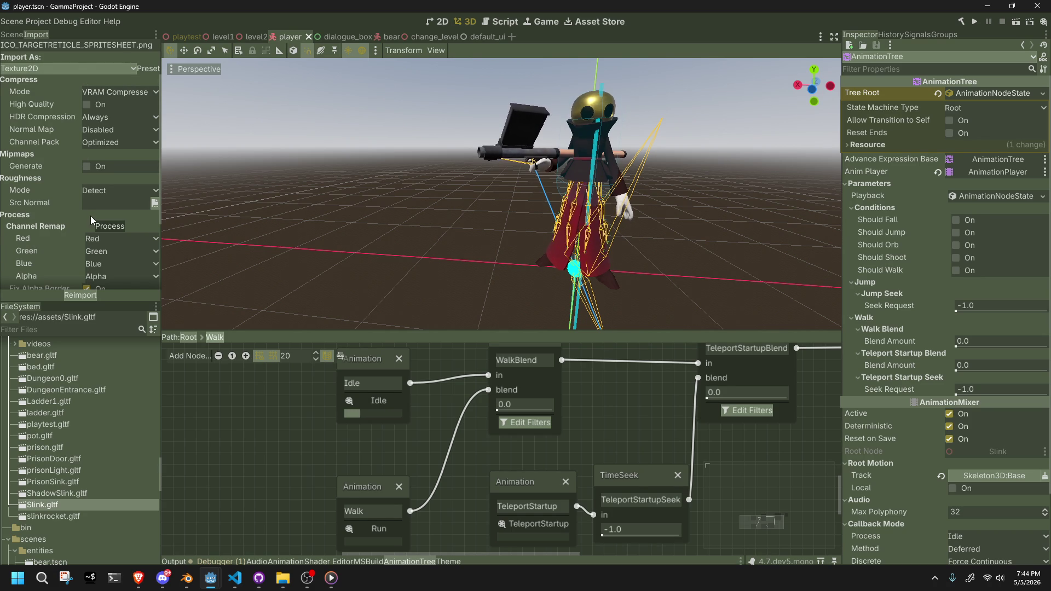
In Slink.gltf's advanced import settings, set the Run clip's loop mode to Linear and reimport.
scroll(51, 274, "down", 2)
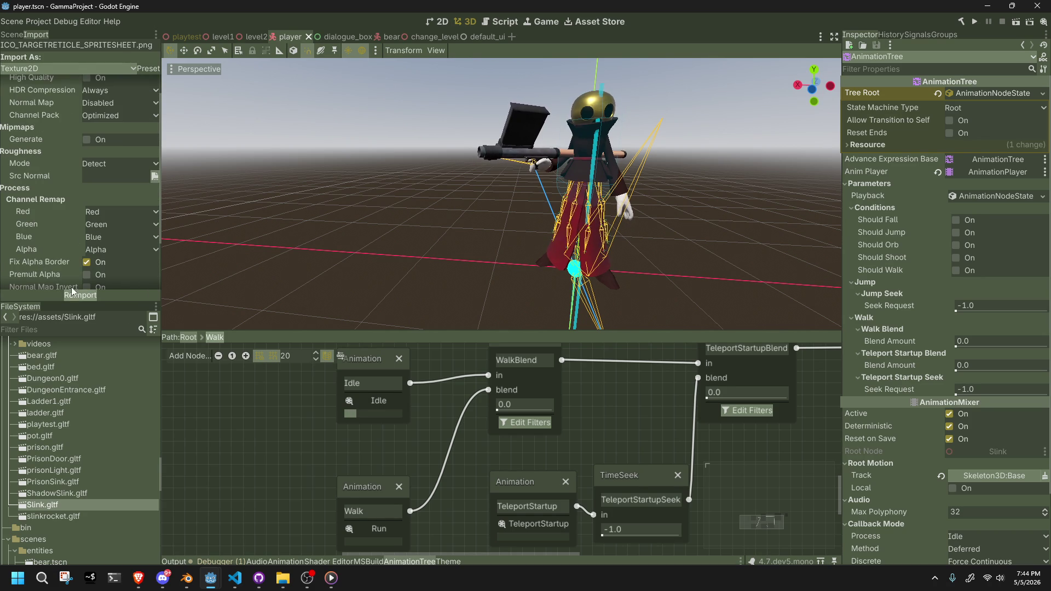
scroll(57, 195, "down", 2)
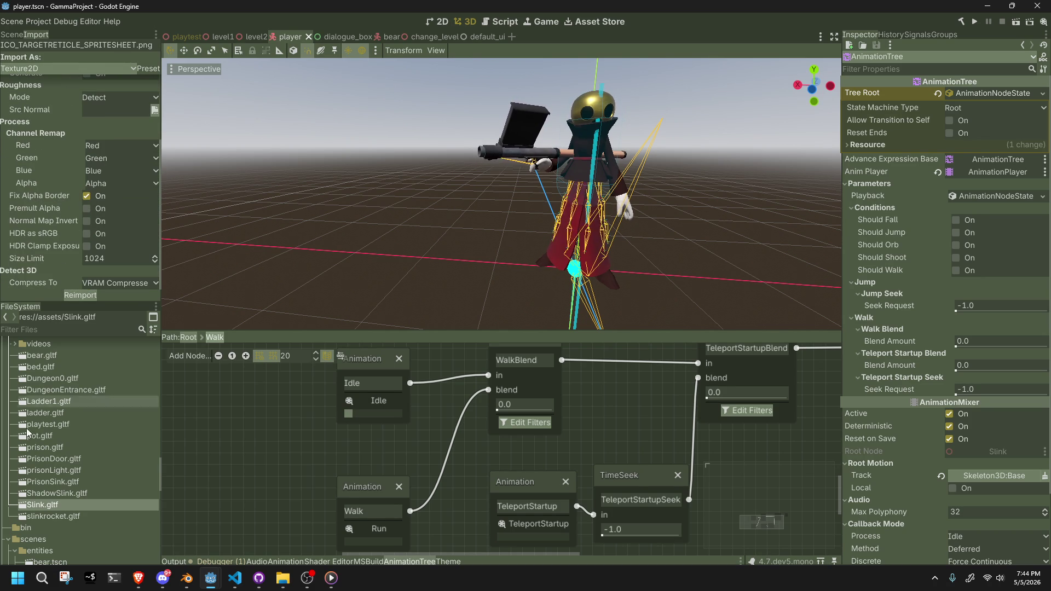
left_click(55, 507)
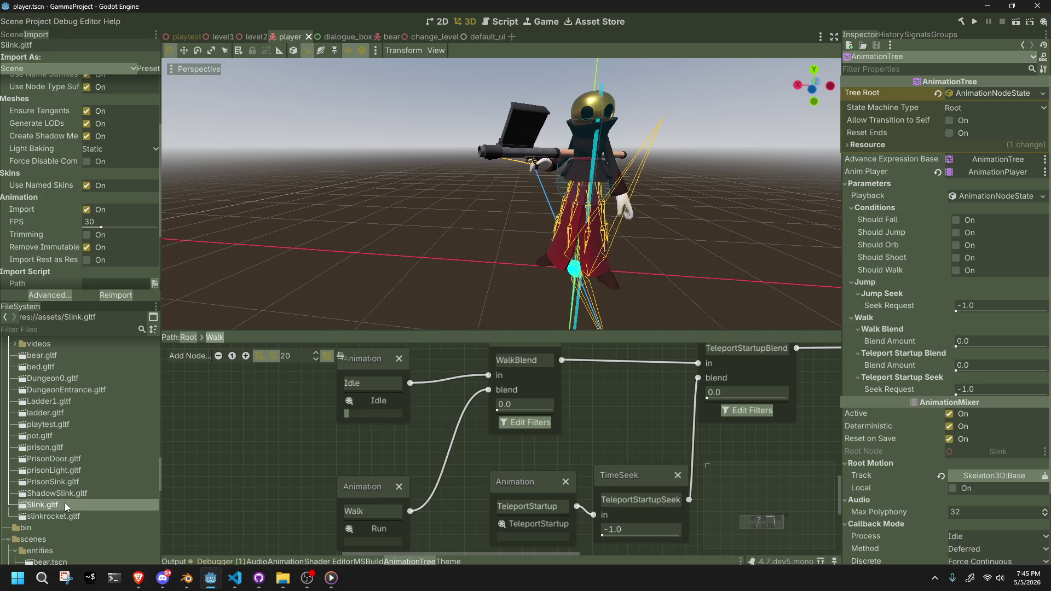
left_click(54, 299)
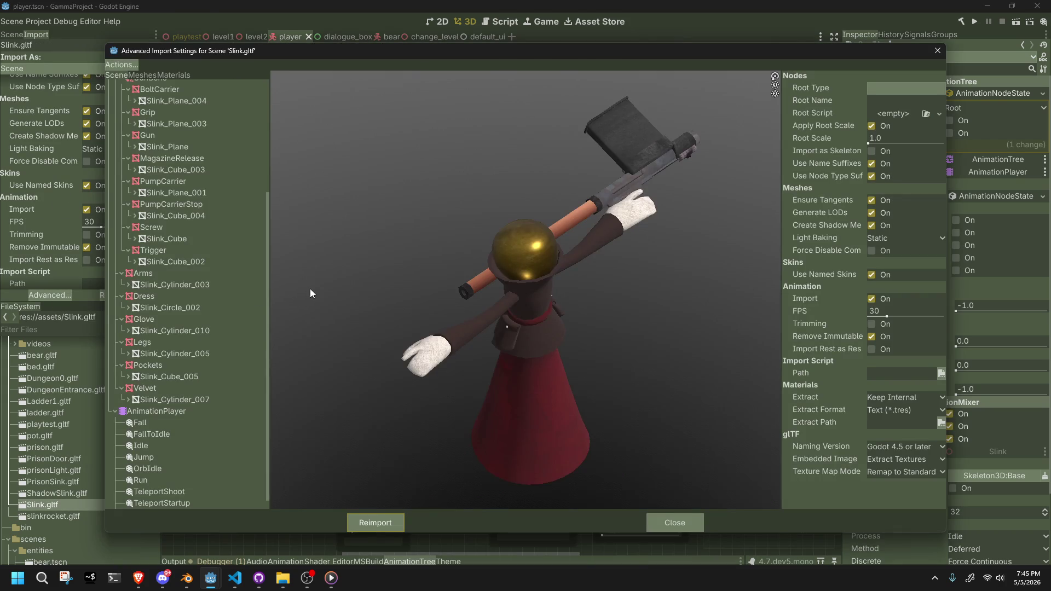
scroll(159, 376, "down", 1)
left_click(141, 467)
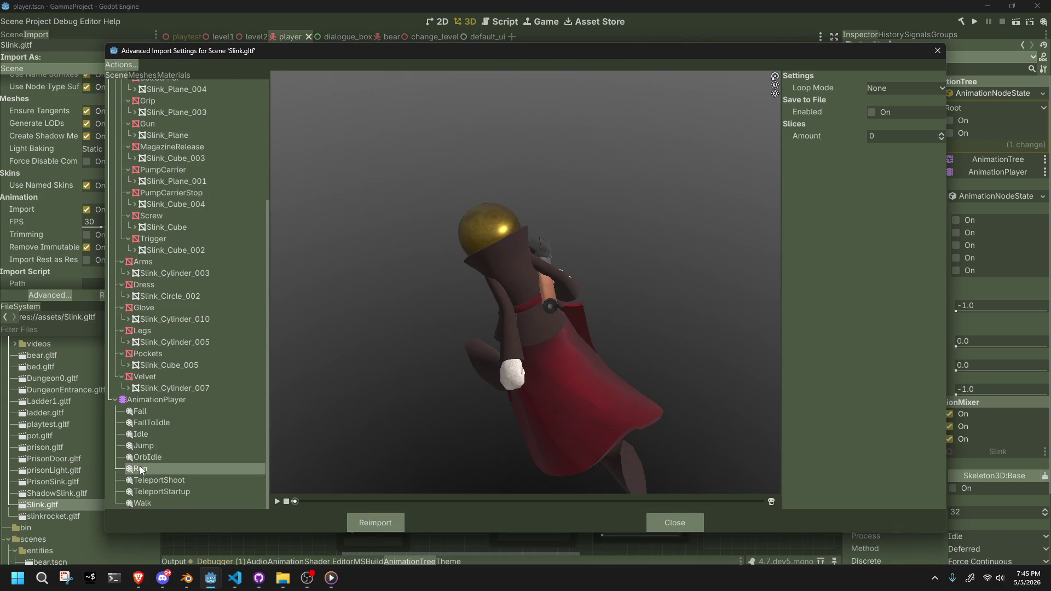
left_click(888, 90)
left_click(888, 106)
left_click(395, 517)
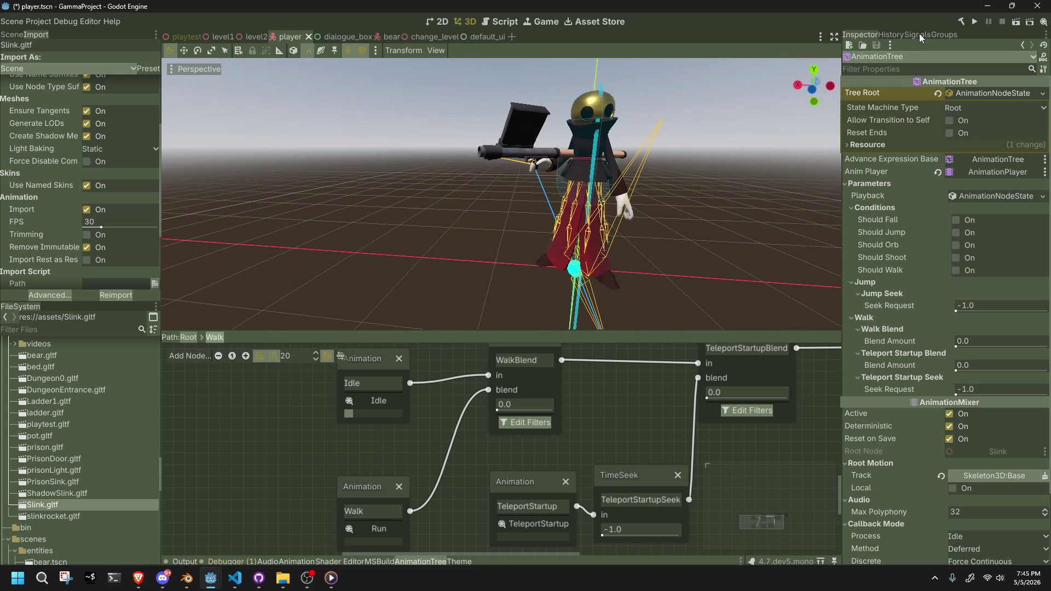
left_click(974, 21)
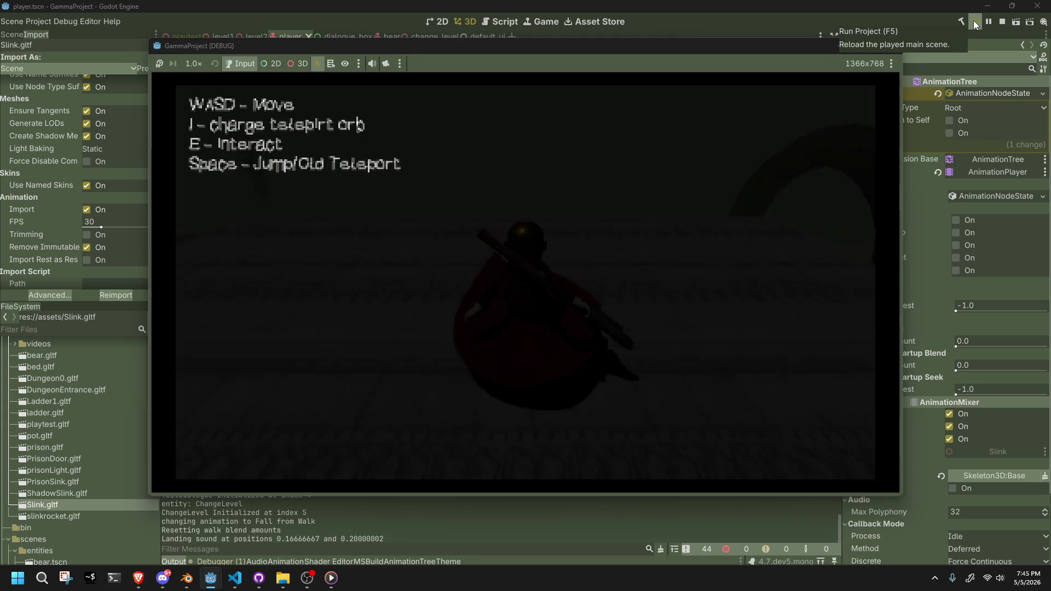
Walk the character around the level and along the plank, then charge a teleport orb.
key("w")
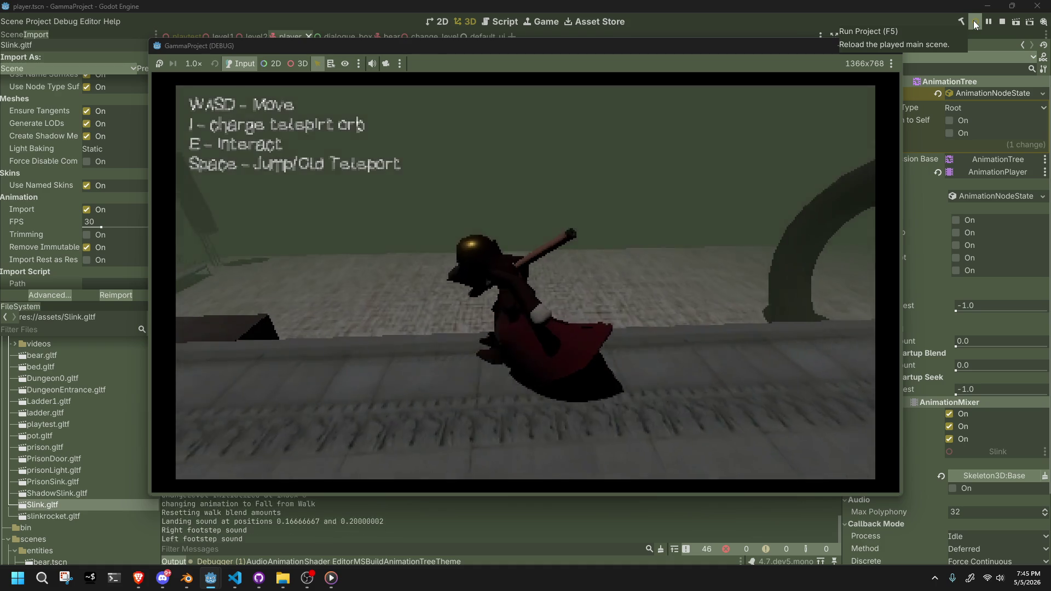
key("w")
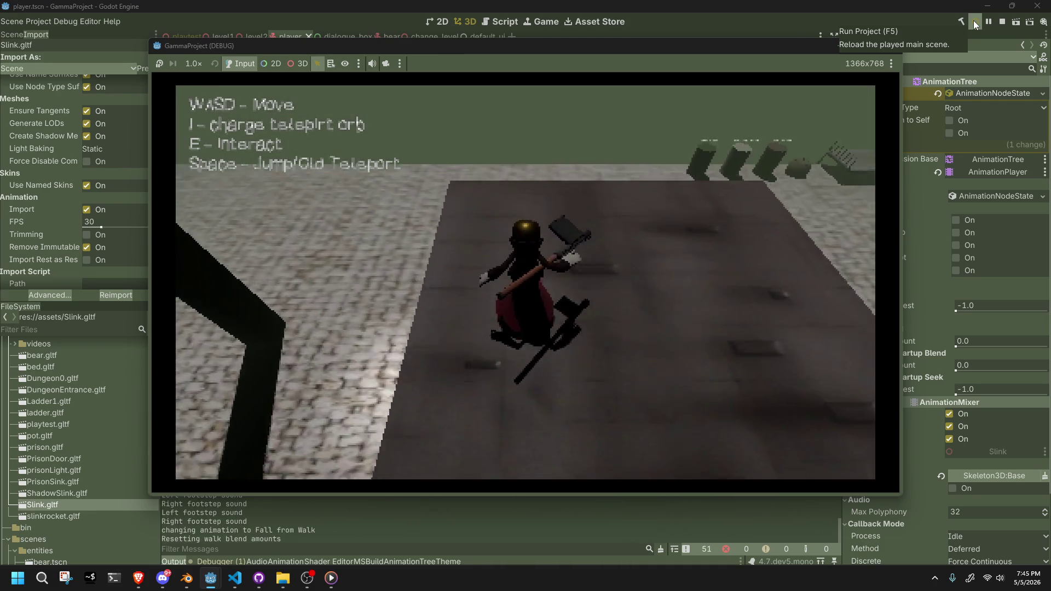
key("w")
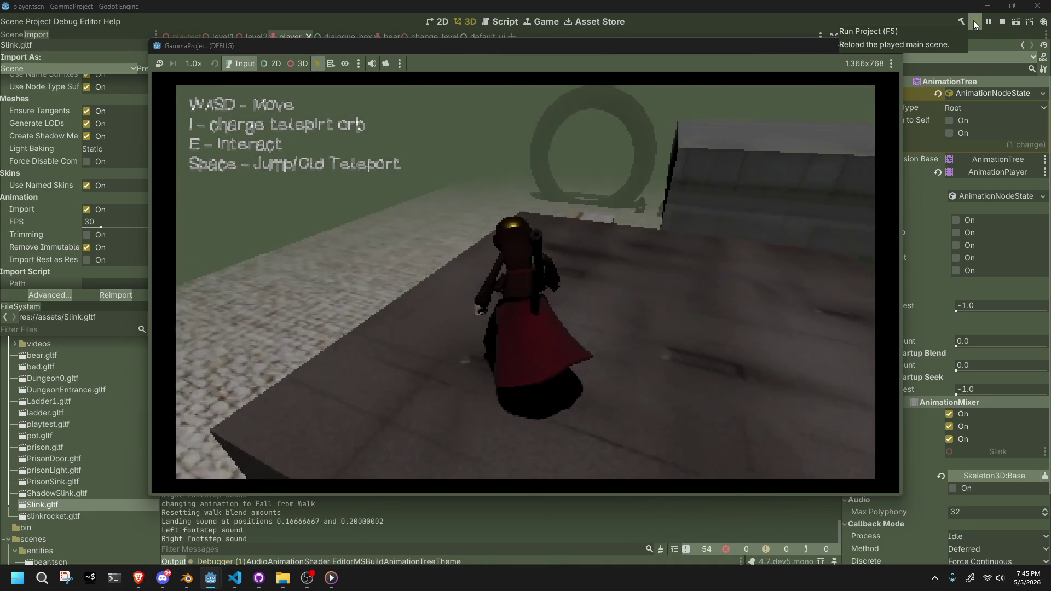
key("w")
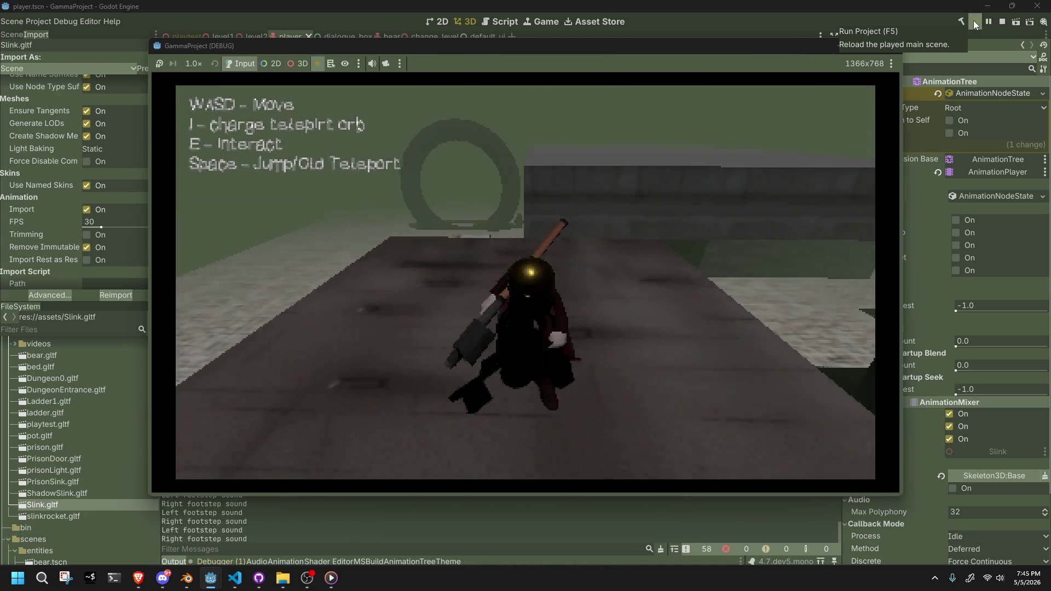
key("w")
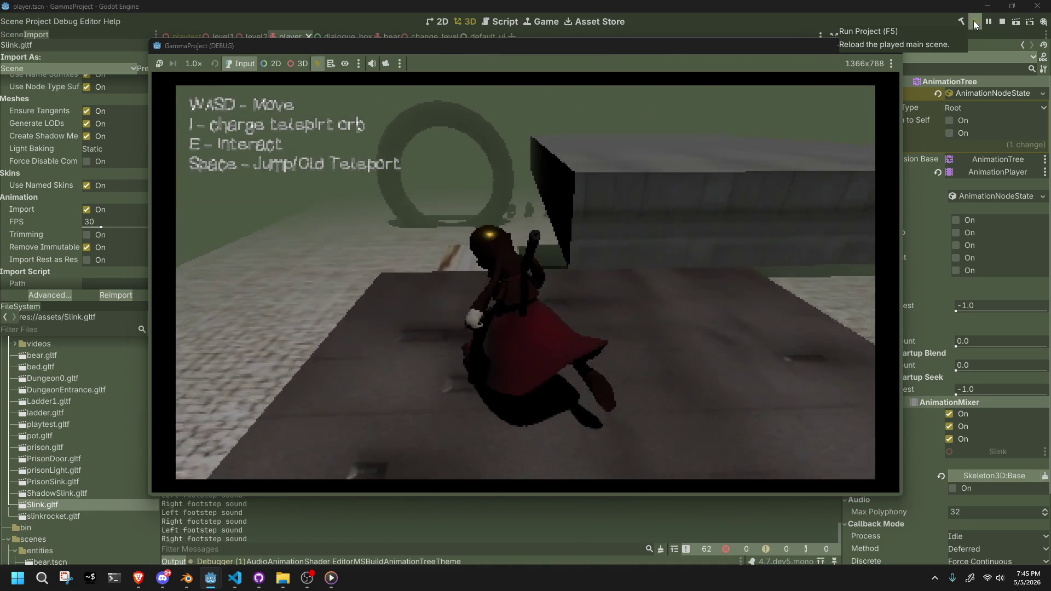
key("w")
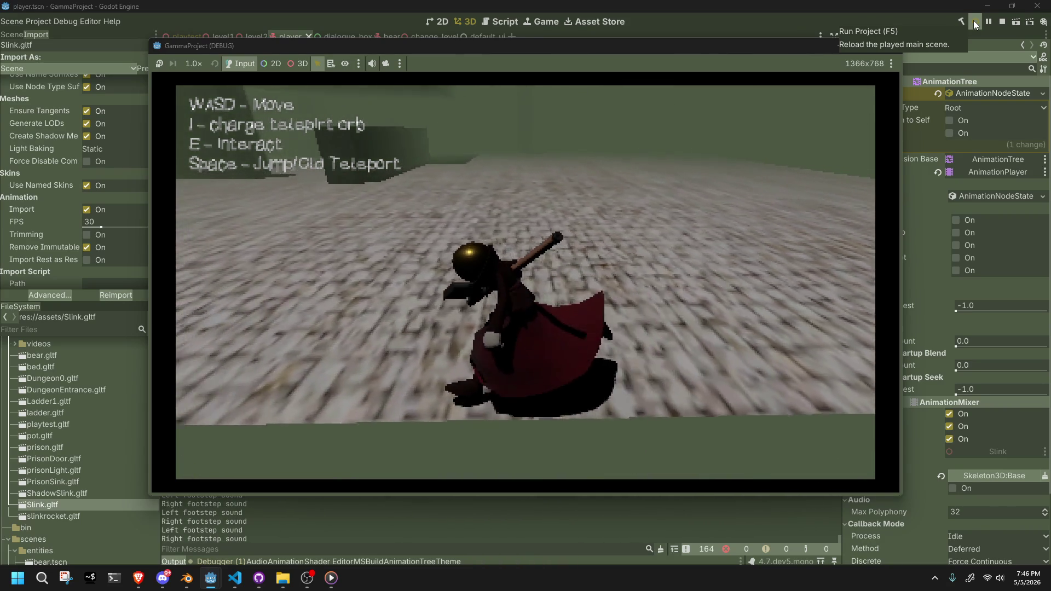
key("i")
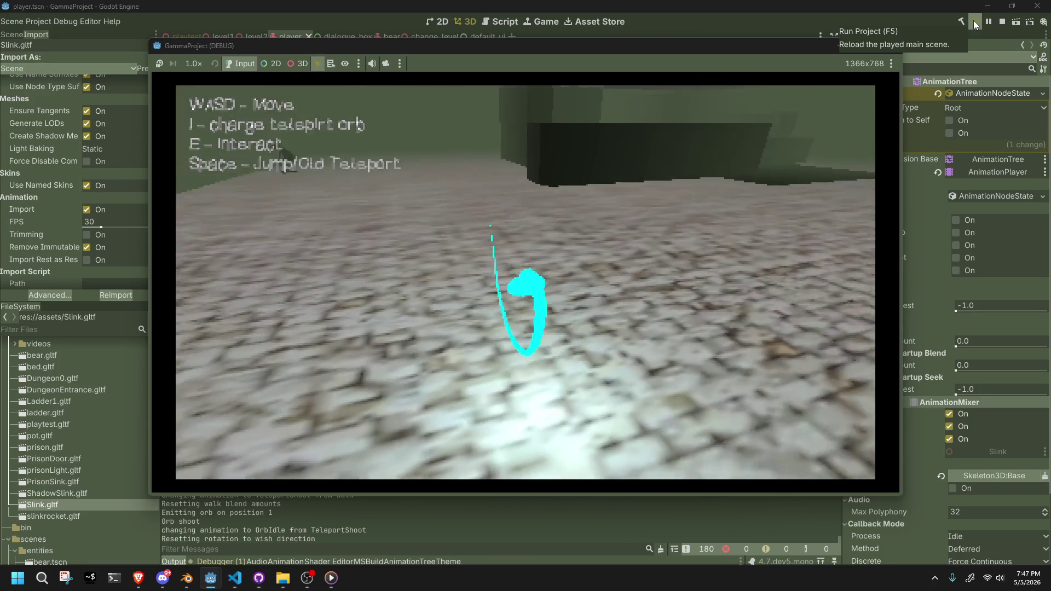
Resume walking, turn toward the camera, jump beside the wall and walk off the ledge.
key("w")
key("a")
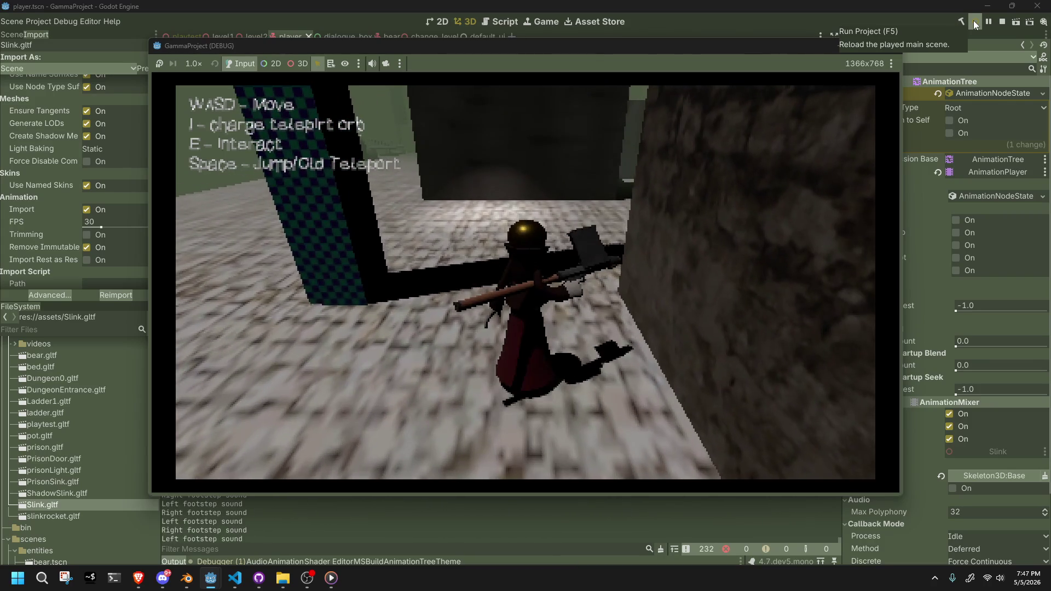
key("space")
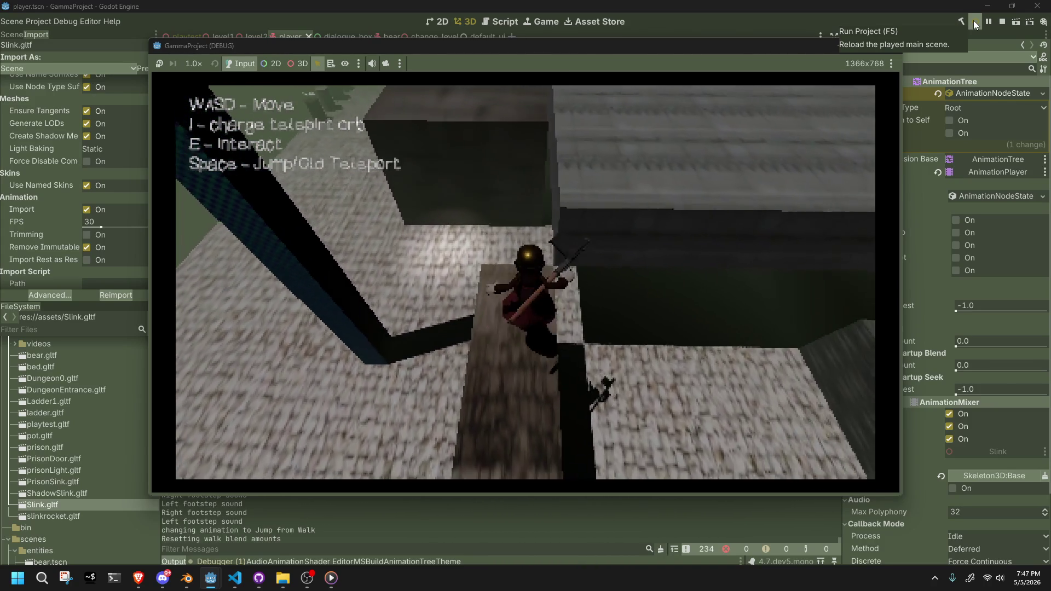
key("w")
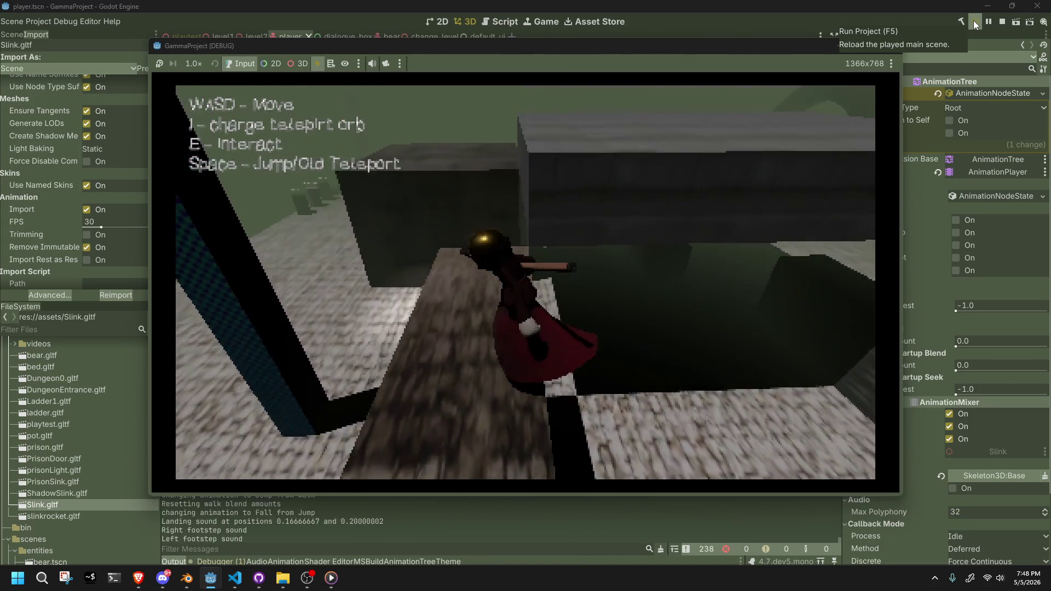
key("w")
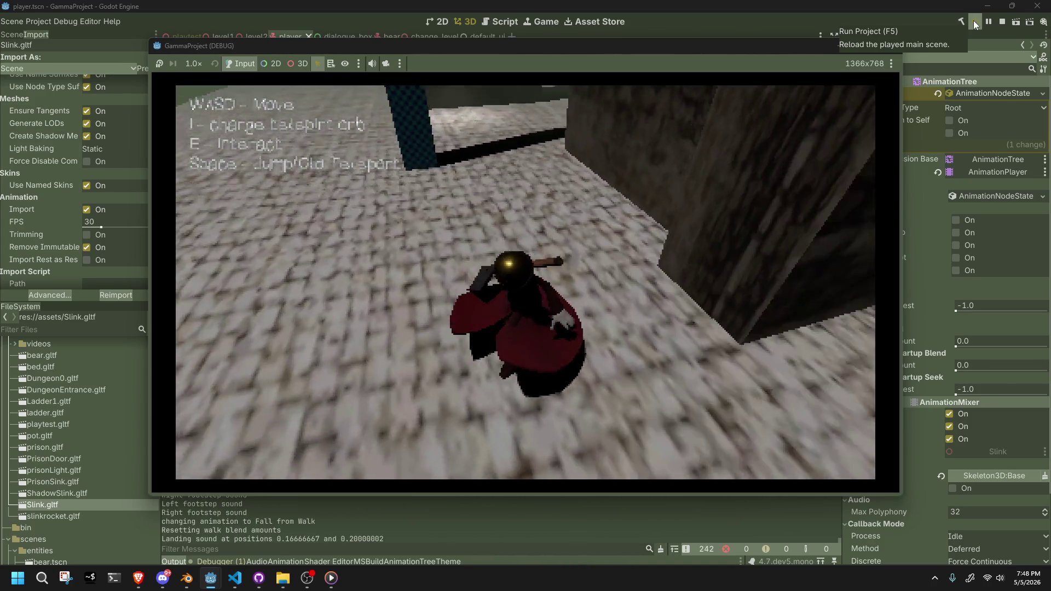
key("w")
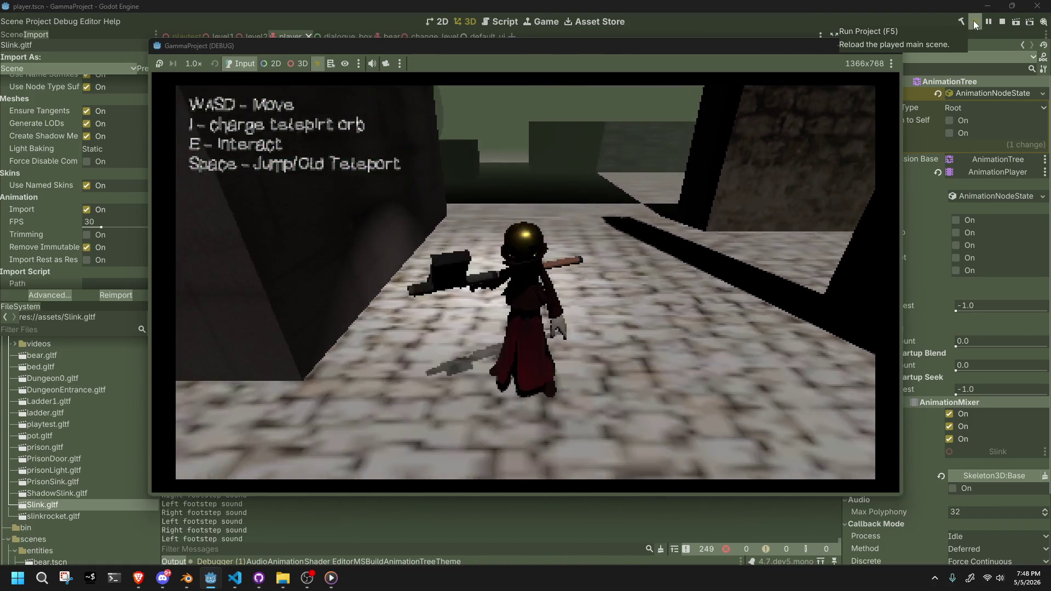
Stop the game, return to Blender and select the metarig character.
key("F8")
key("alt+Tab")
mouse_move(593, 298)
middle_mouse_down()
mouse_move(498, 297)
mouse_move(488, 264)
middle_mouse_up()
left_click(489, 264)
Enter Pose Mode, select the Base bone at frame 65, and switch to the Right view.
key("Up")
key("Up")
key("Up")
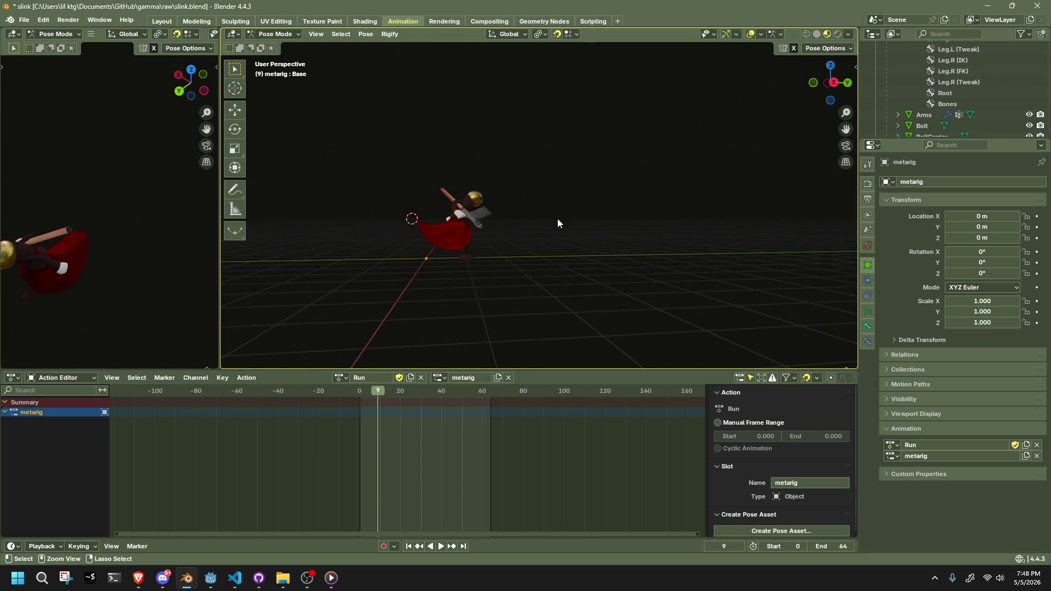
key("ctrl+Tab")
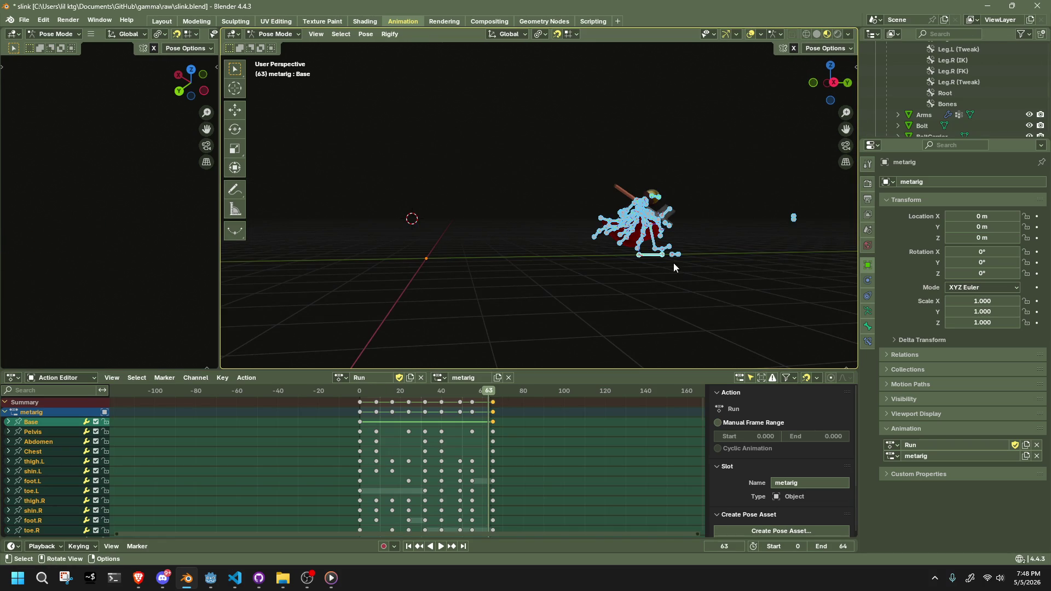
left_click(657, 255)
key("Up")
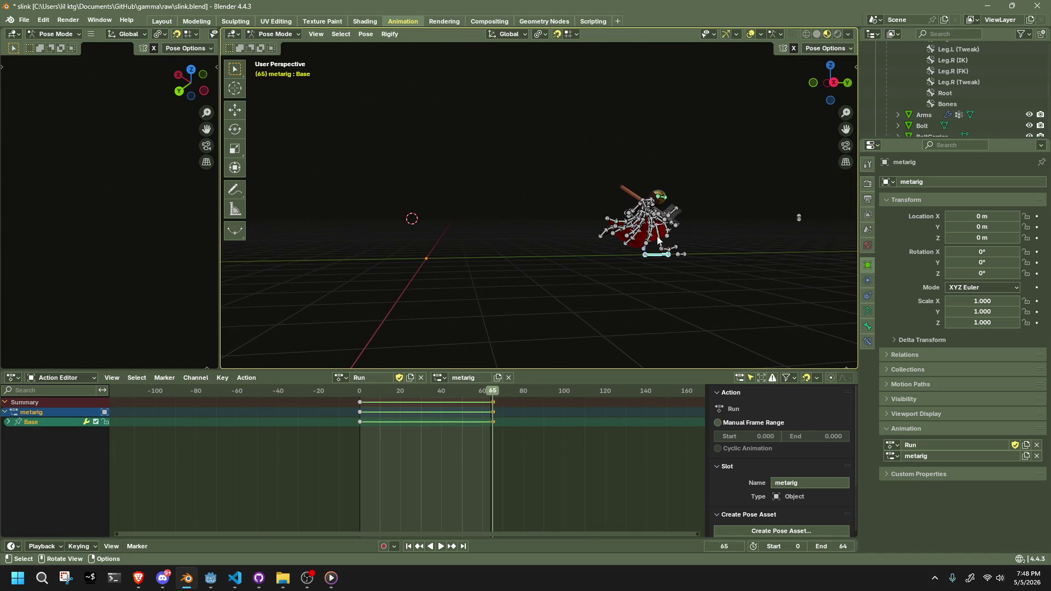
left_click(834, 83)
Start moving the Base bone along global Y, currently 24 m.
scroll(757, 168, "down", 2)
middle_click_drag(721, 195, 623, 273, "shift")
scroll(623, 271, "down", 1)
scroll(624, 272, "down", 3)
scroll(596, 257, "up", 4)
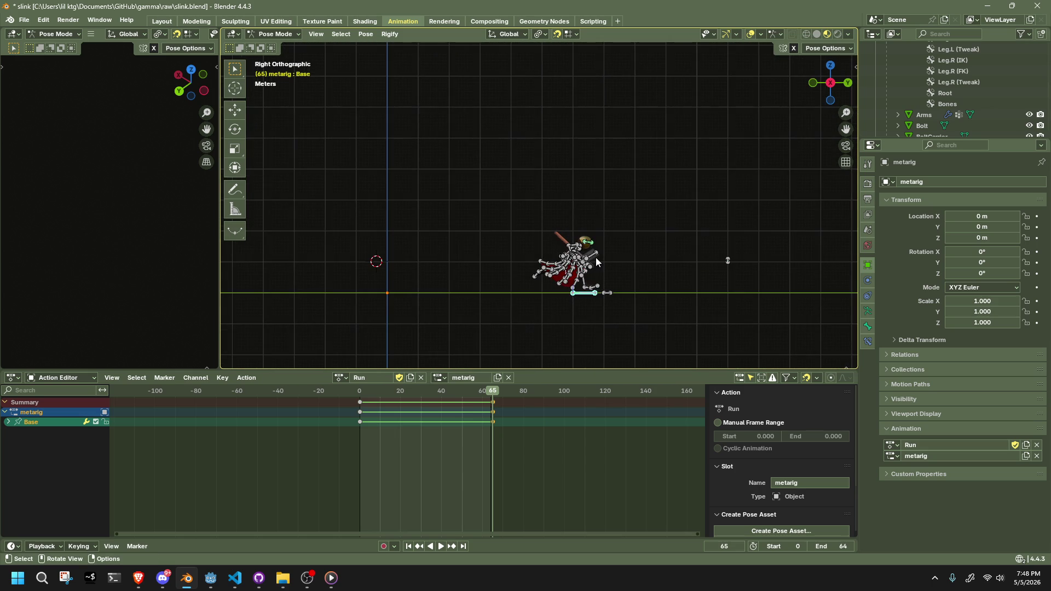
scroll(582, 275, "down", 12)
scroll(564, 244, "up", 2)
scroll(564, 241, "up", 4)
scroll(572, 242, "down", 7)
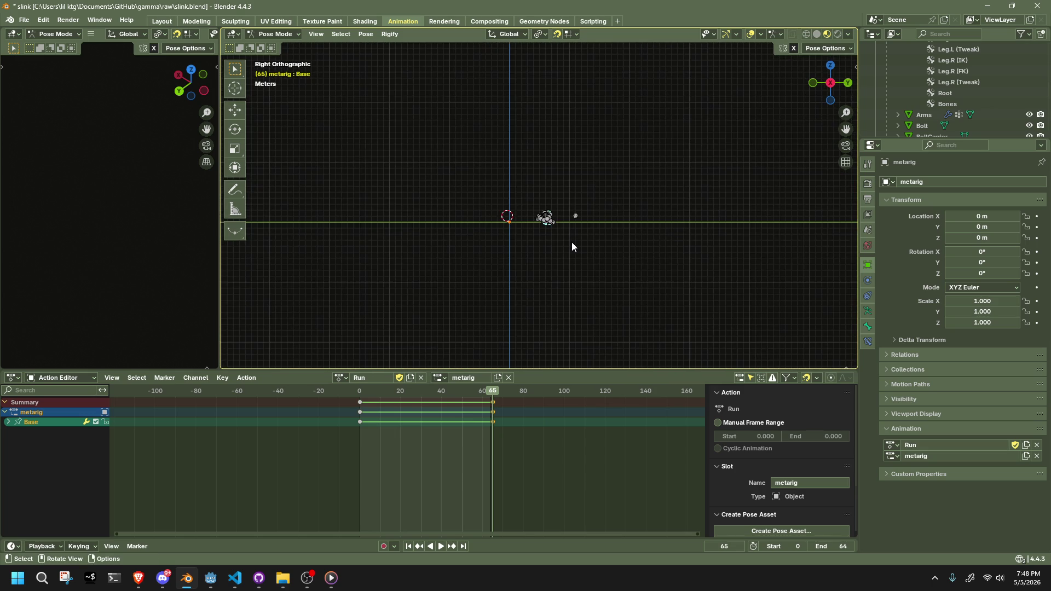
key("g")
key("x")
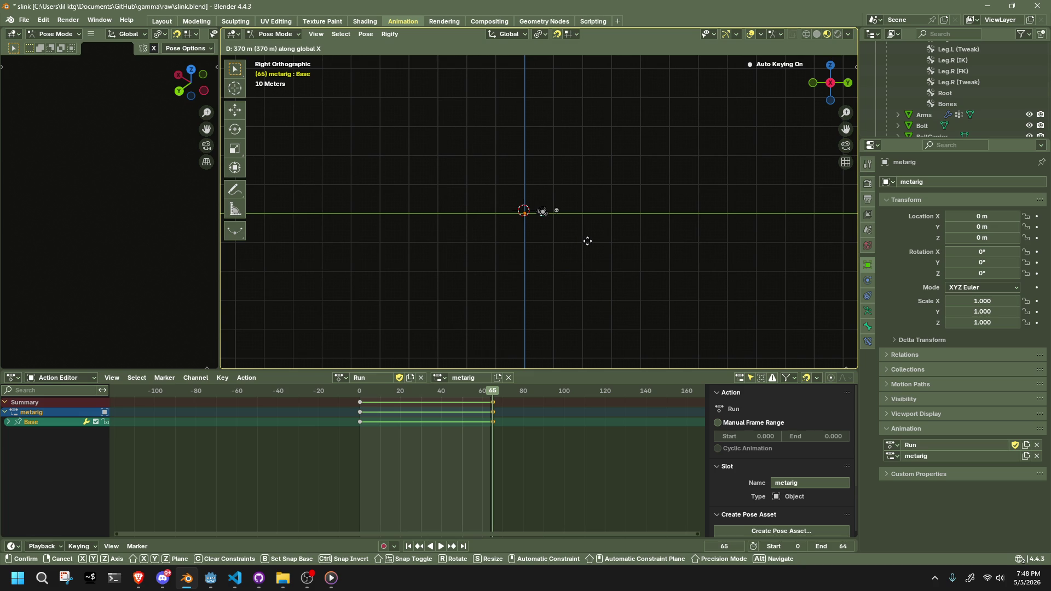
key("y")
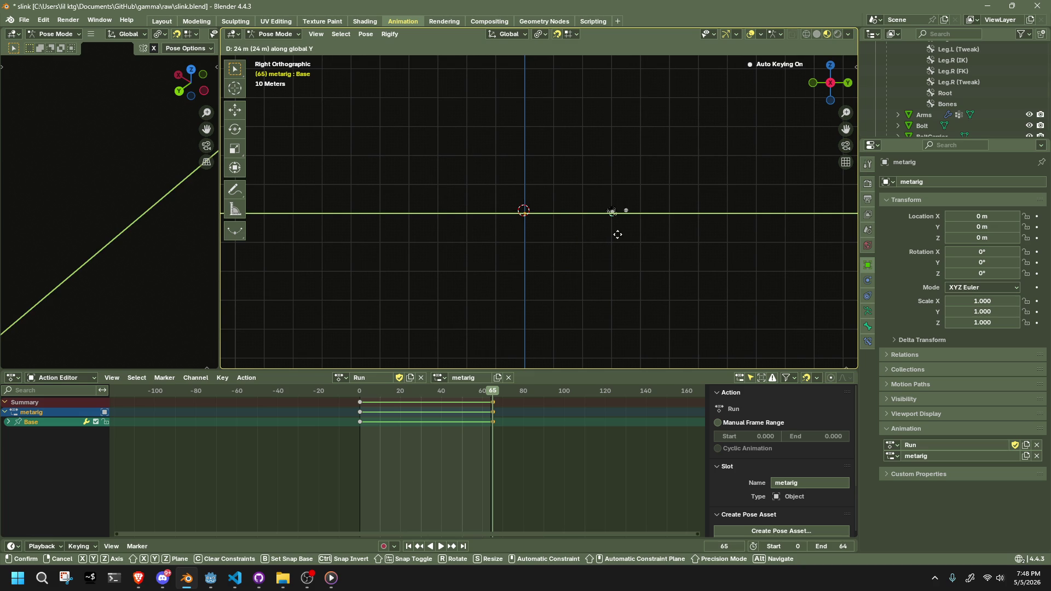